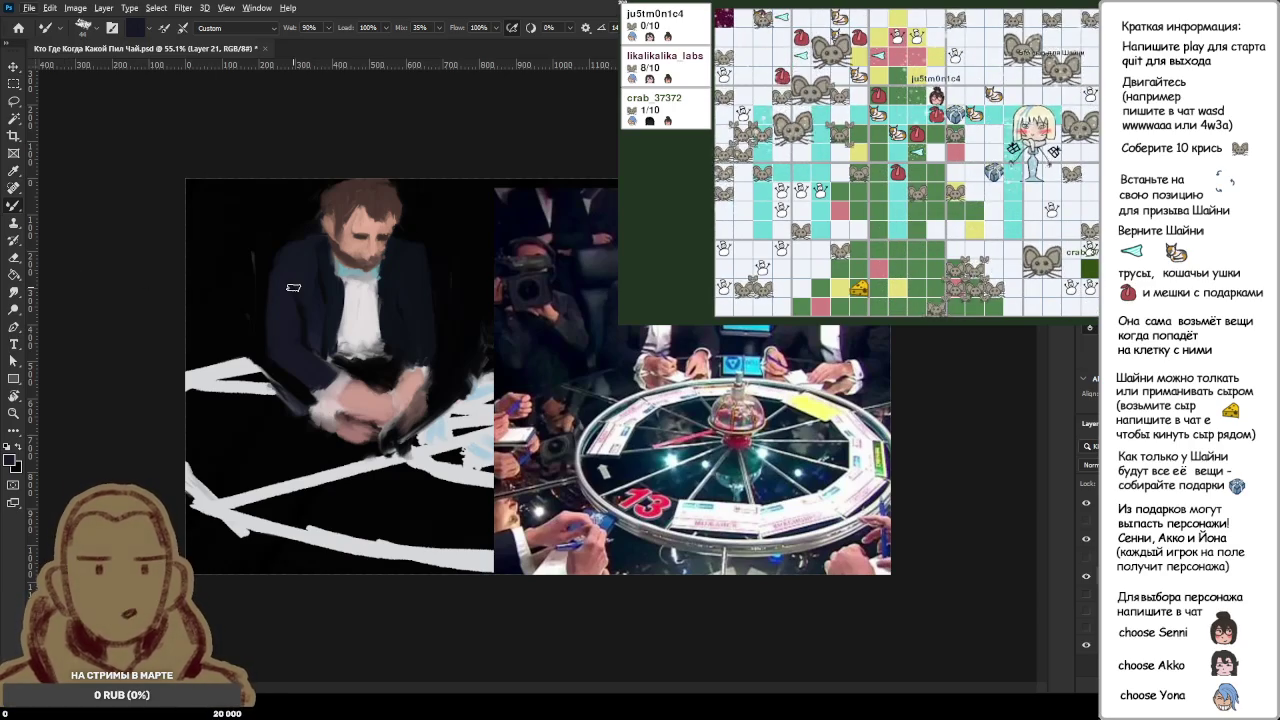
Step: Add a new empty layer above the suited-figure painting, re-creating it after an undo
scroll(293, 287, "up", 1)
scroll(300, 285, "up", 1)
scroll(306, 283, "up", 1)
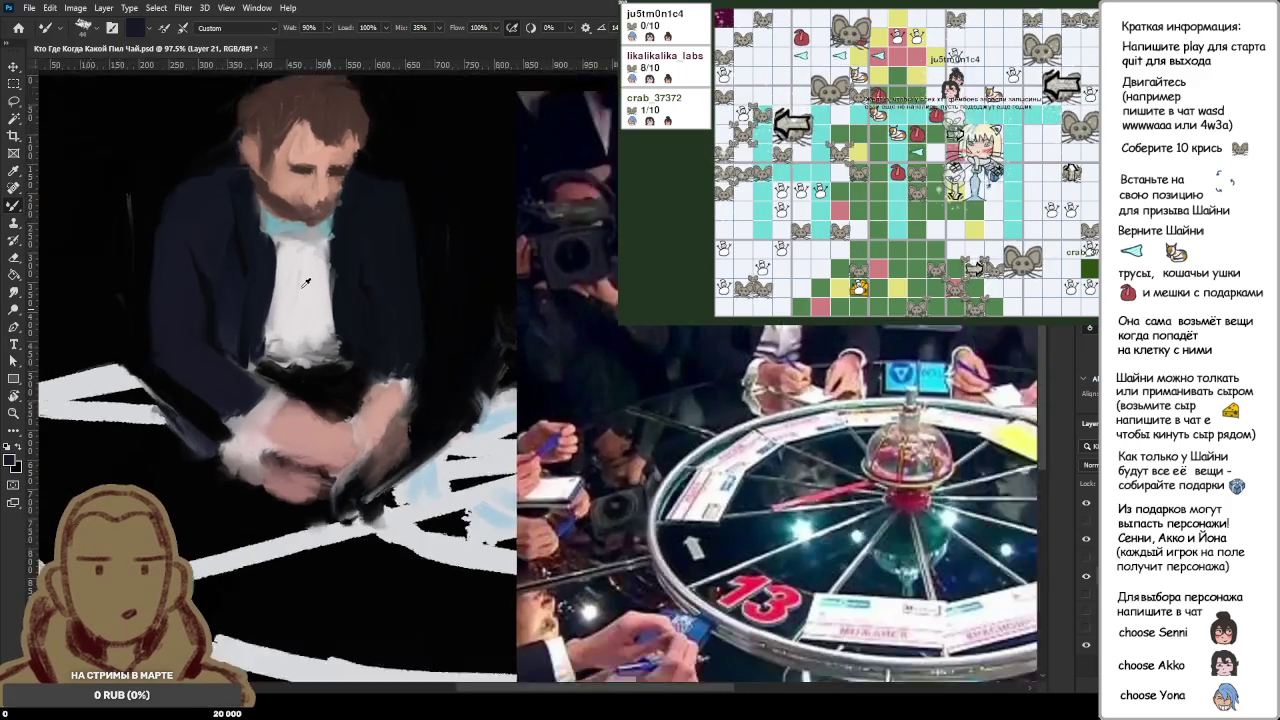
scroll(306, 283, "down", 1)
scroll(306, 283, "up", 1)
scroll(306, 283, "down", 1)
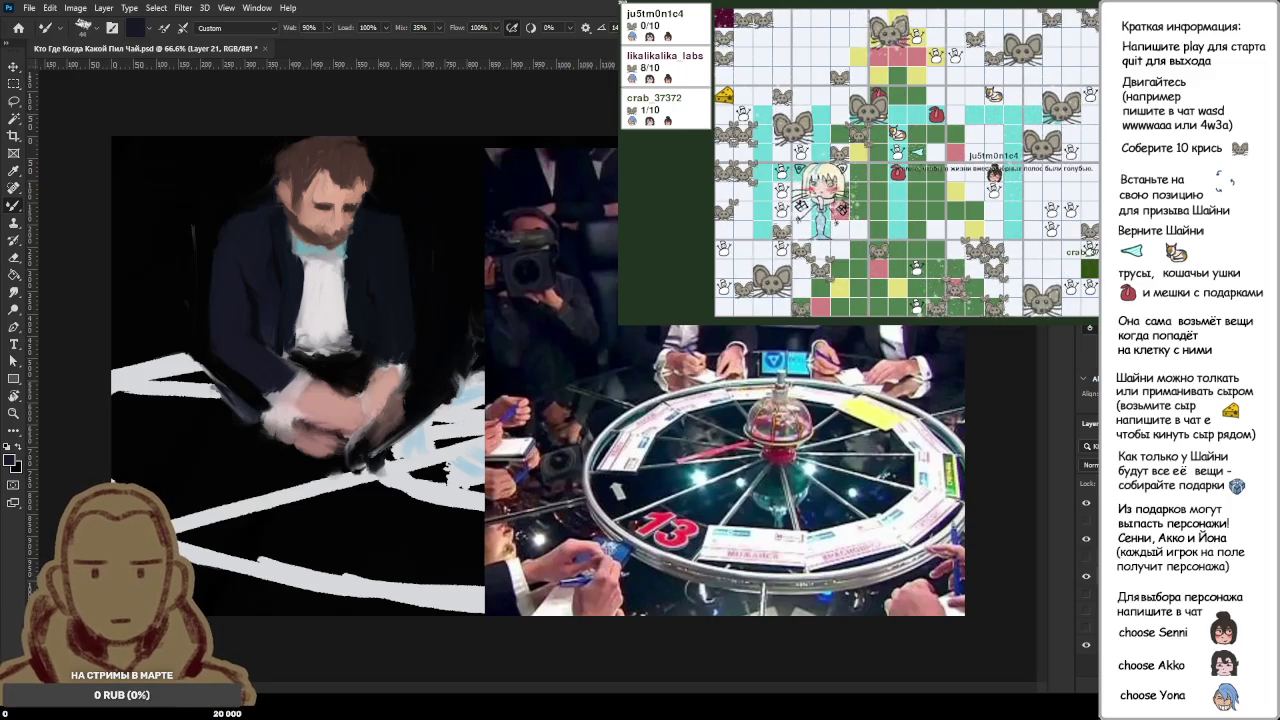
key("ctrl+shift+alt+n")
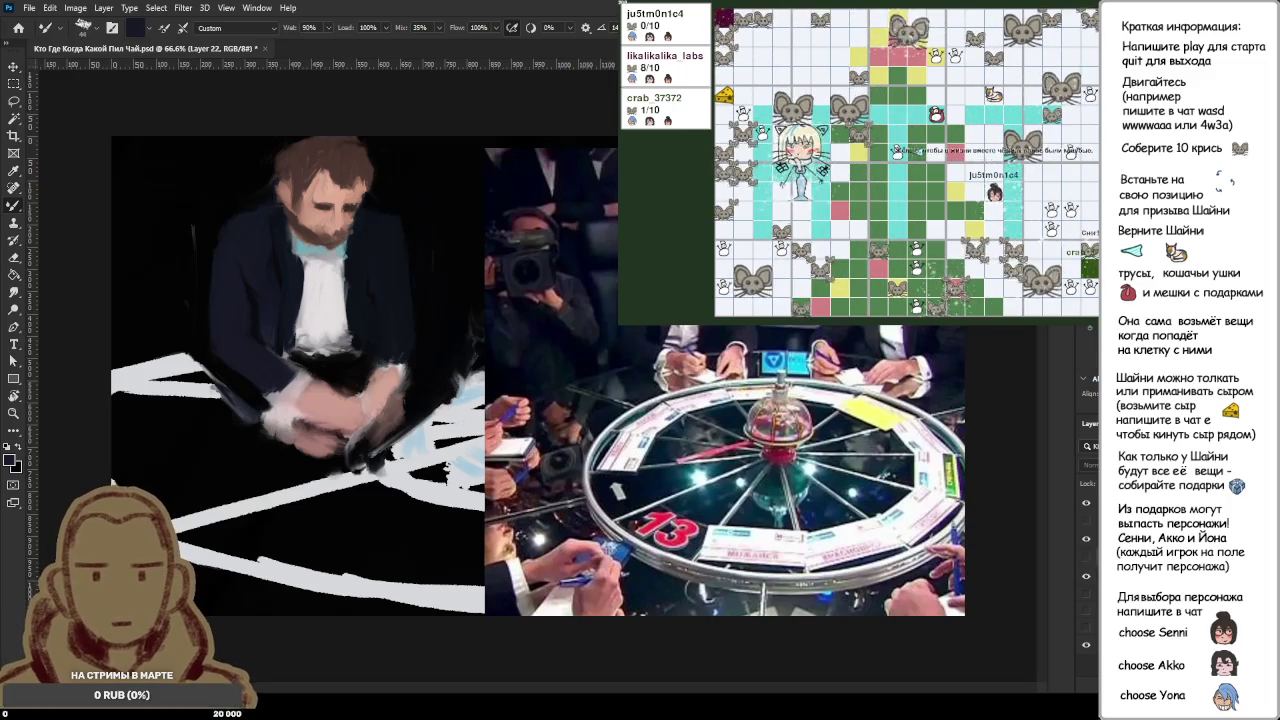
key("ctrl+z")
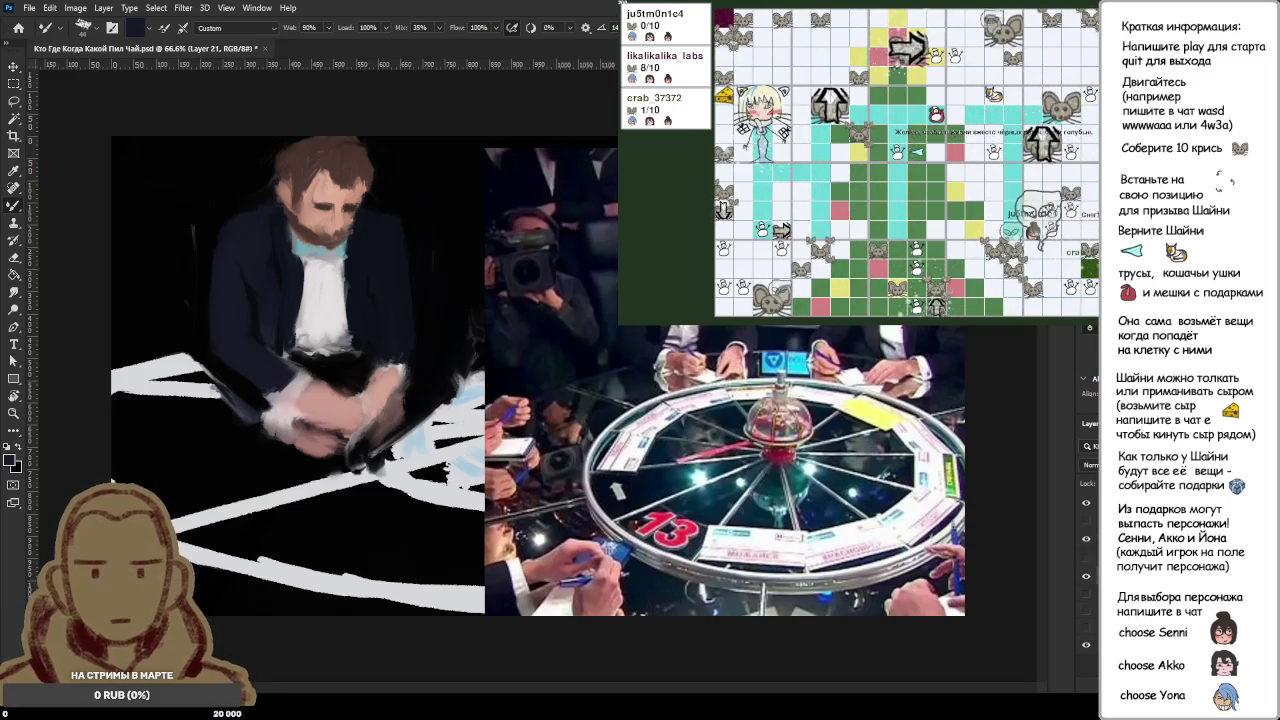
key("ctrl+shift+alt+n")
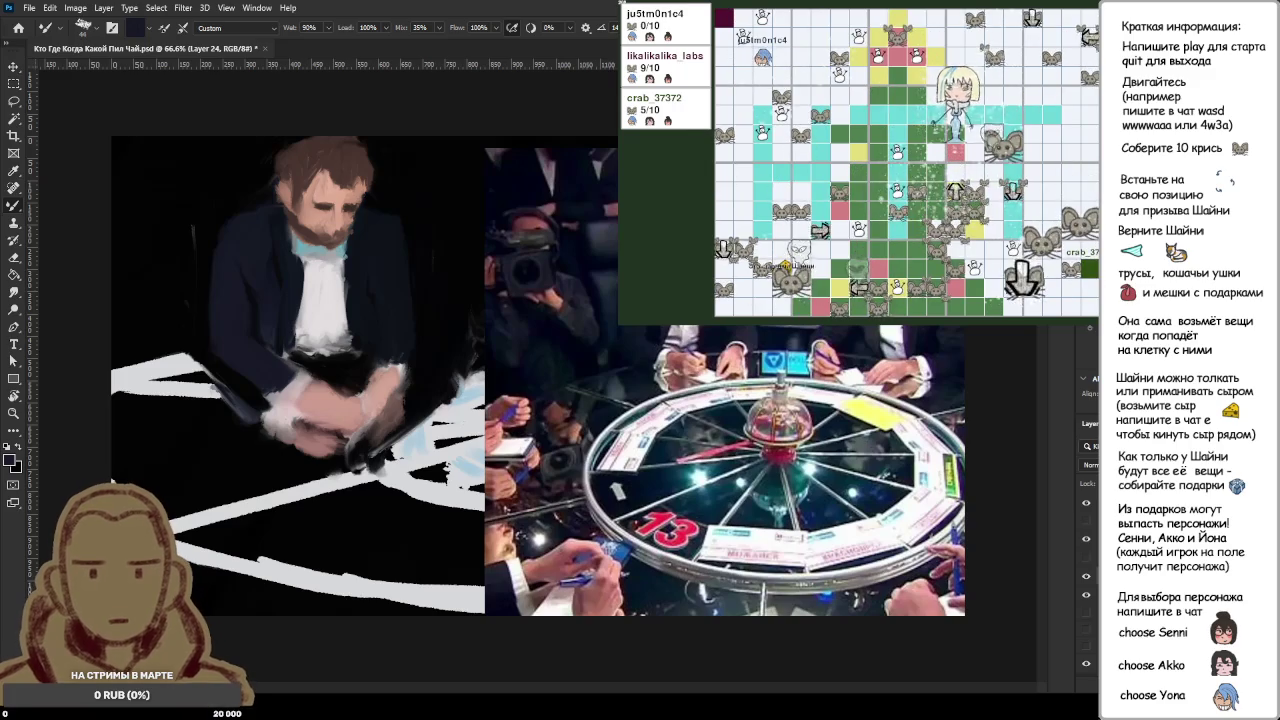
Step: Hide the painted figure layer and try a curved test stroke, then undo it
left_click(1086, 596)
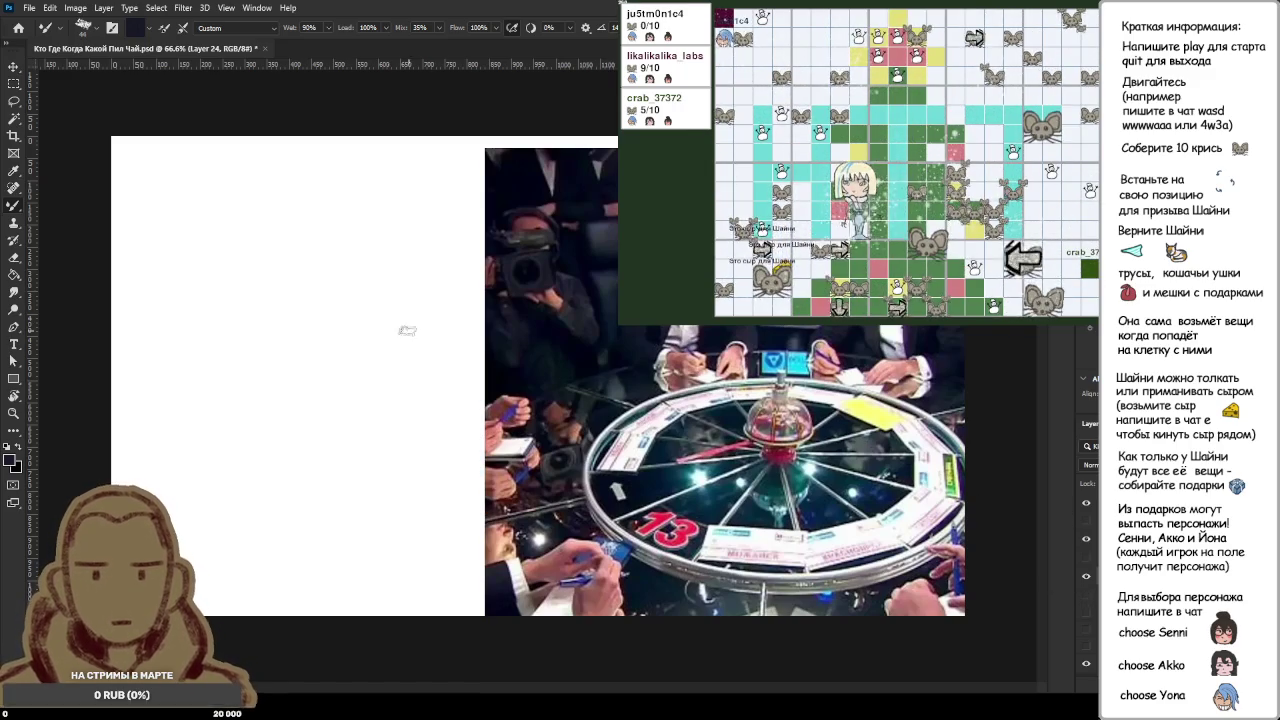
left_click_drag(289, 244, 304, 322)
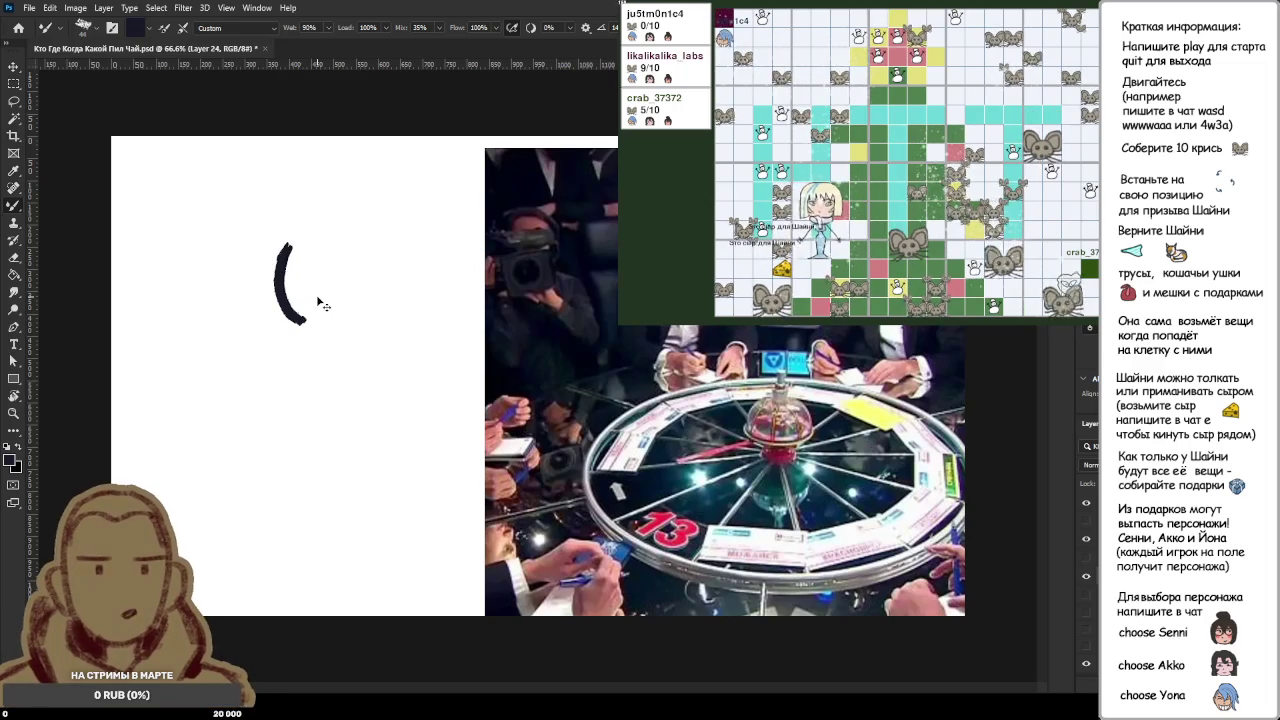
key("ctrl+z")
left_click(1089, 592)
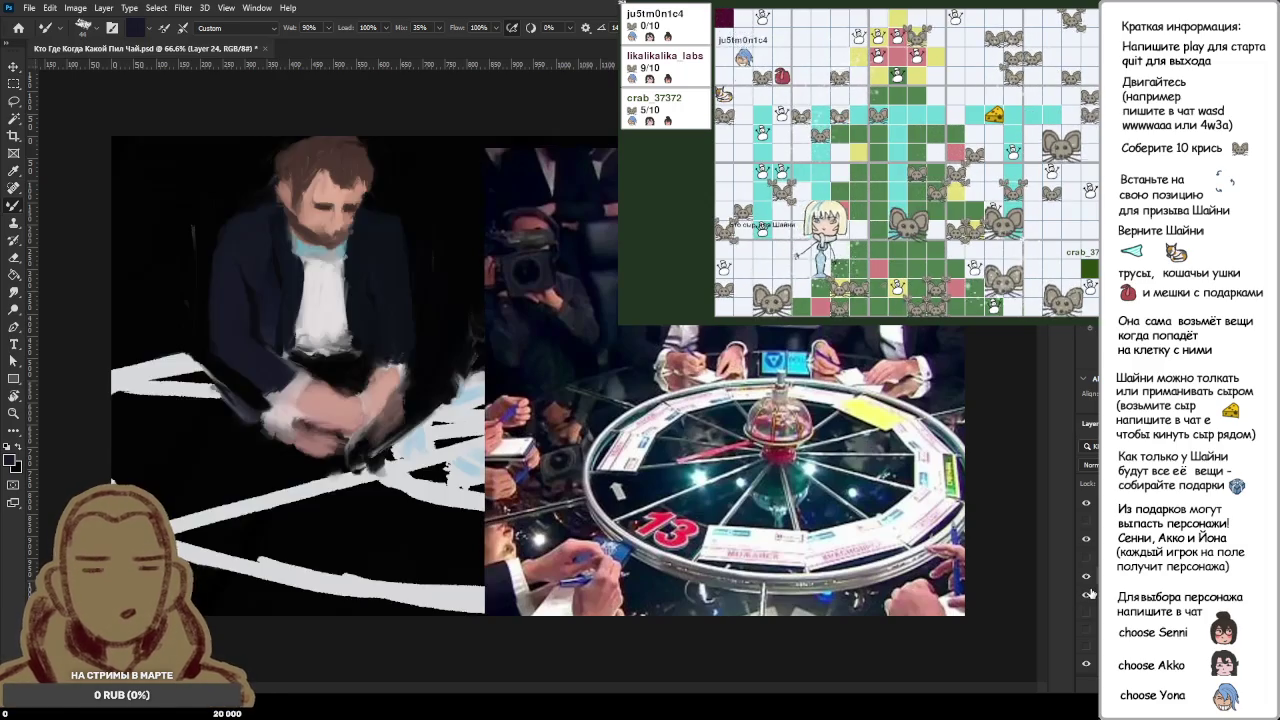
Step: Try and undo a vertical test stroke with the figure hidden, then show the figure layer again
left_click(1090, 594)
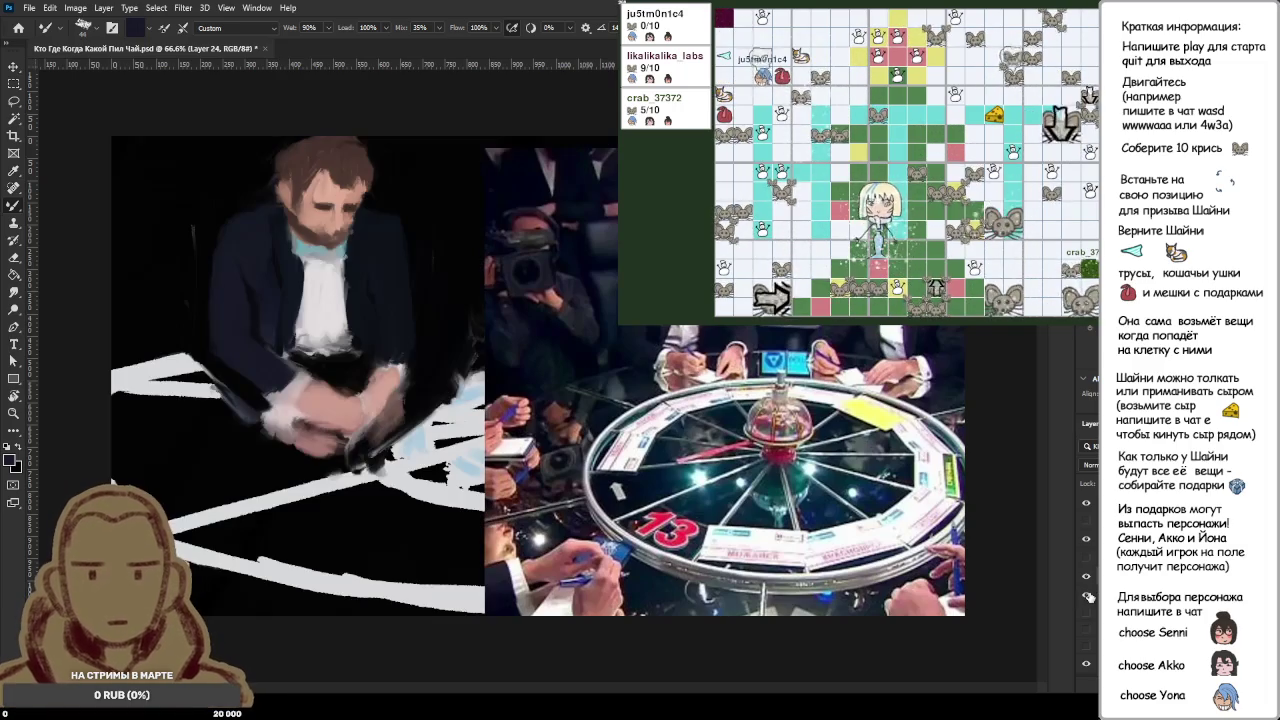
left_click(1090, 596)
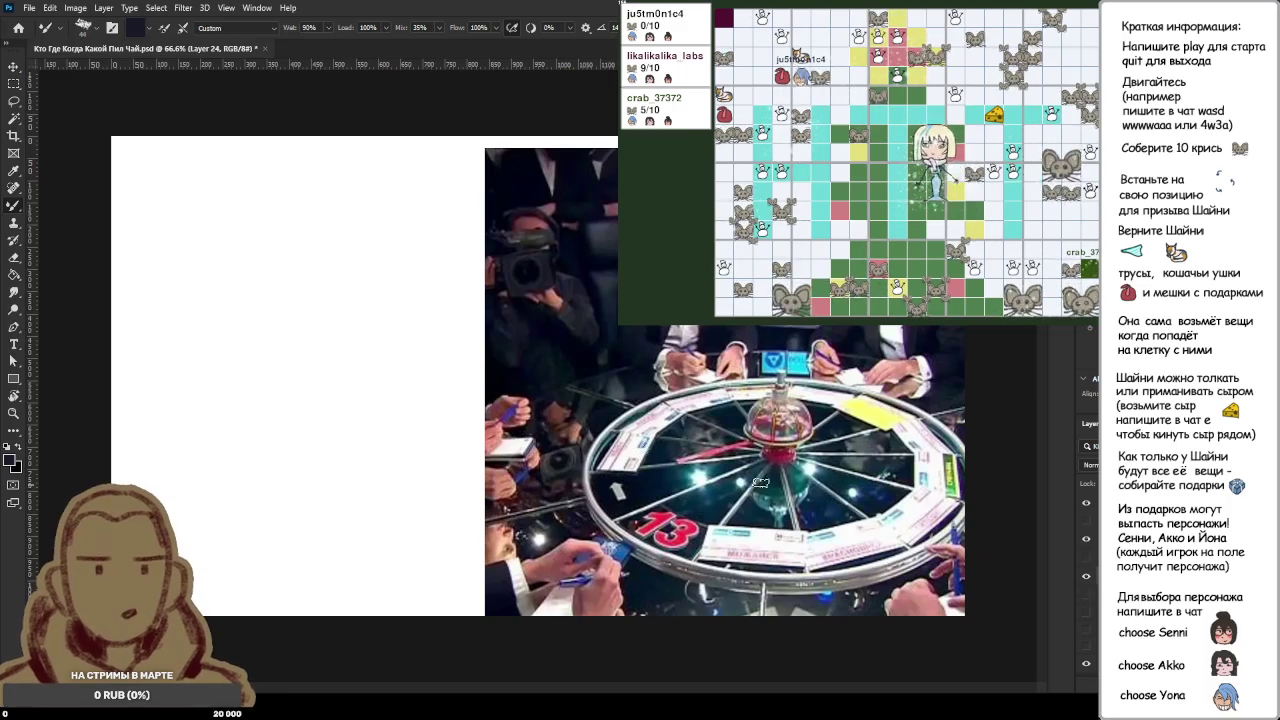
mouse_move(288, 206)
left_mouse_down()
mouse_move(272, 288)
mouse_move(284, 261)
left_mouse_up()
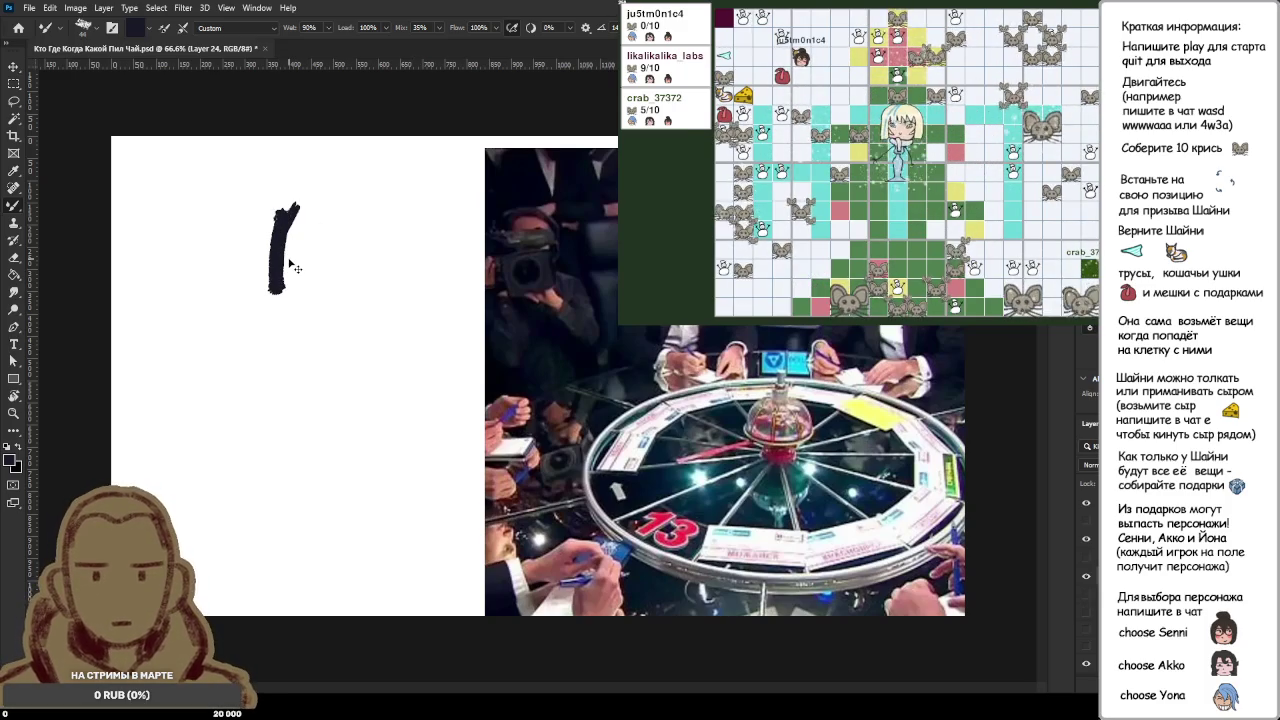
key("ctrl+z")
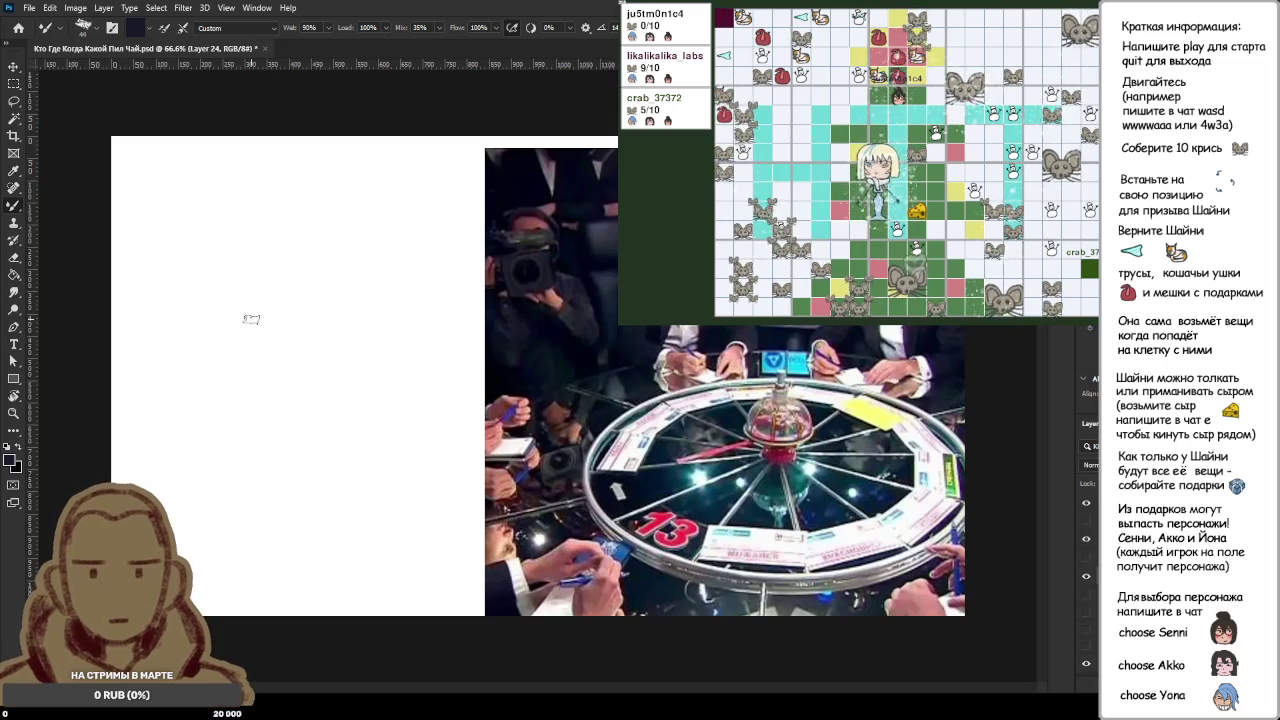
left_click(1086, 582)
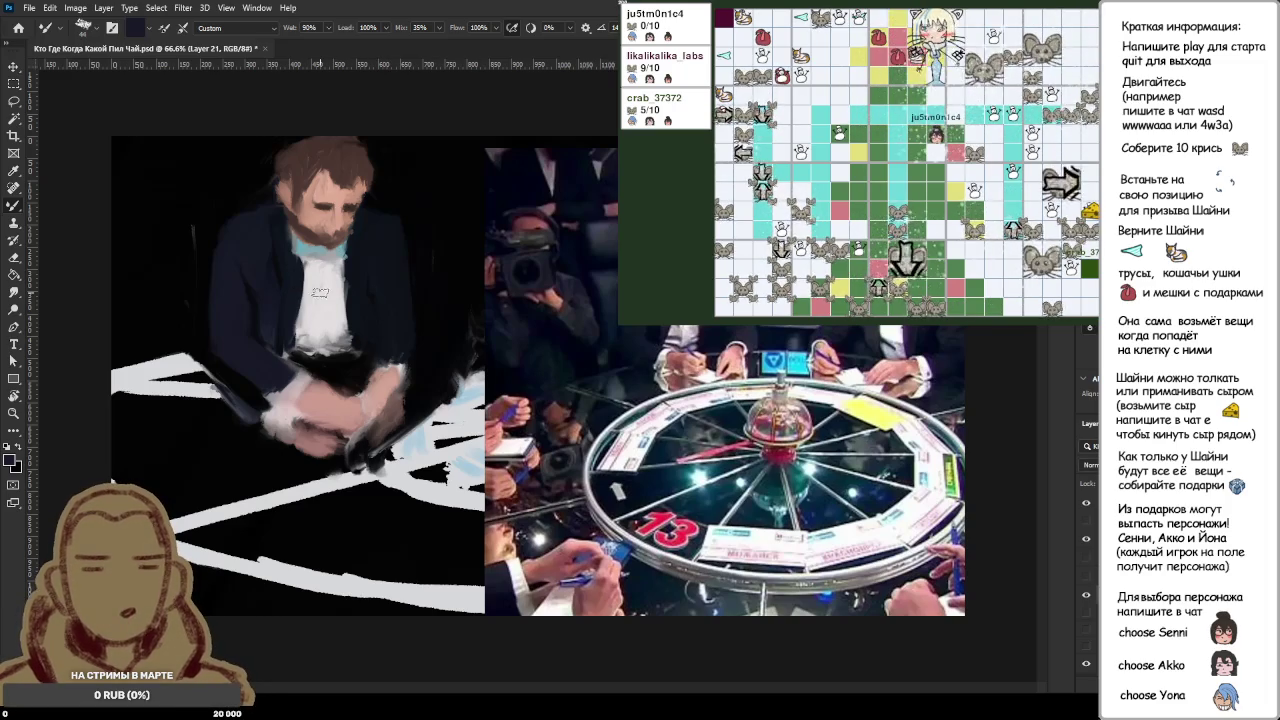
Step: Sample the face's skin tone, duplicate Layer 21, and paint flat skin over the face and beard
left_click(298, 212, "alt")
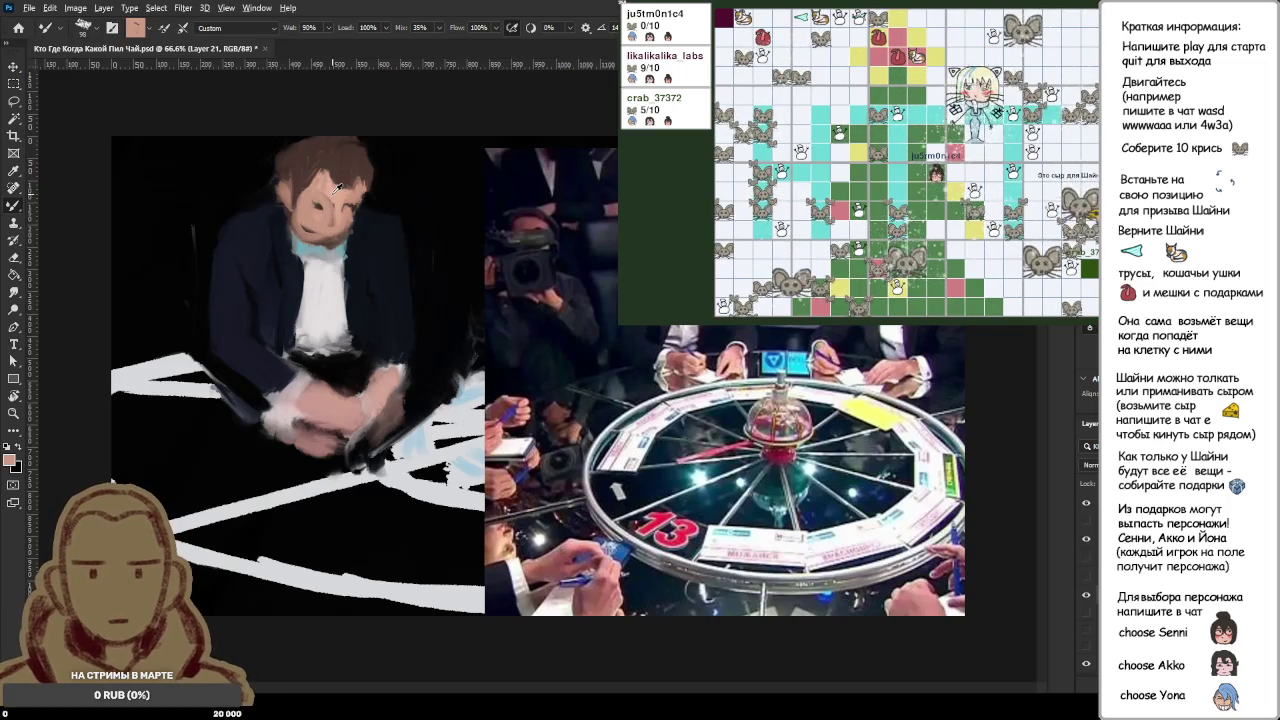
key("ctrl+z")
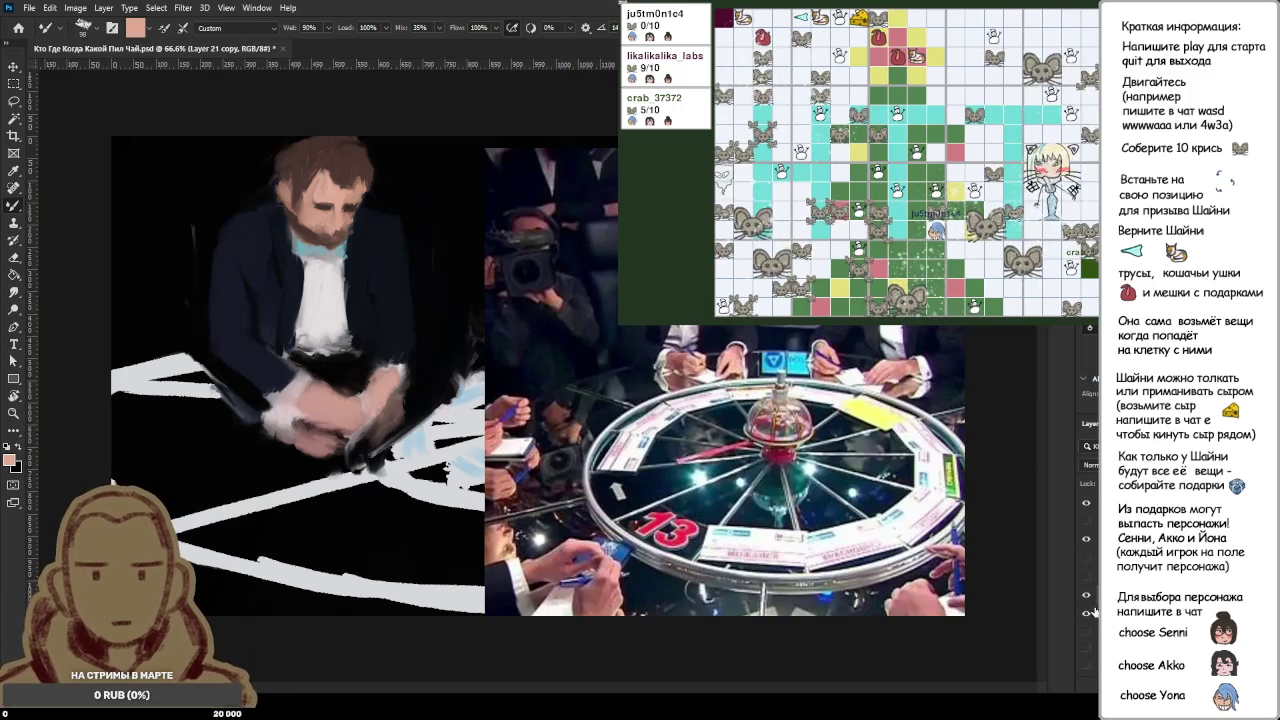
key("ctrl+j")
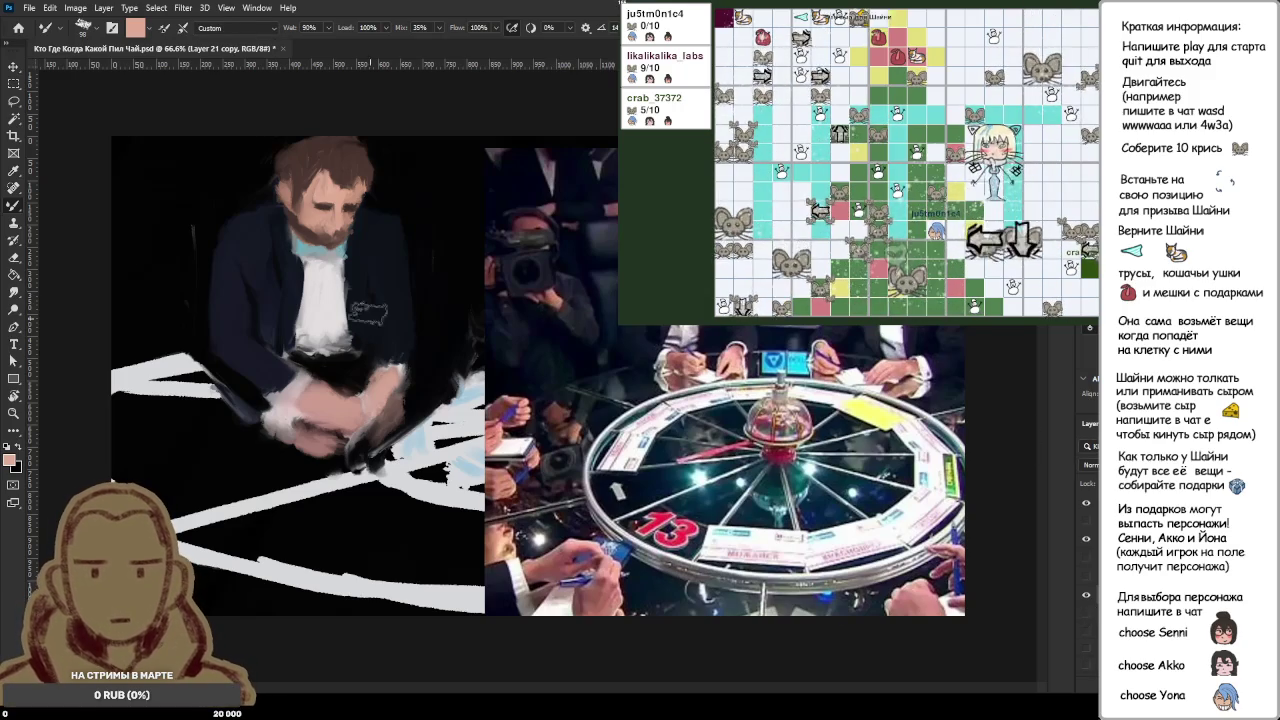
mouse_move(322, 196)
left_mouse_down()
mouse_move(330, 225)
mouse_move(345, 200)
mouse_move(300, 205)
mouse_move(340, 198)
mouse_move(345, 235)
mouse_move(310, 180)
mouse_move(330, 170)
mouse_move(320, 186)
left_mouse_up()
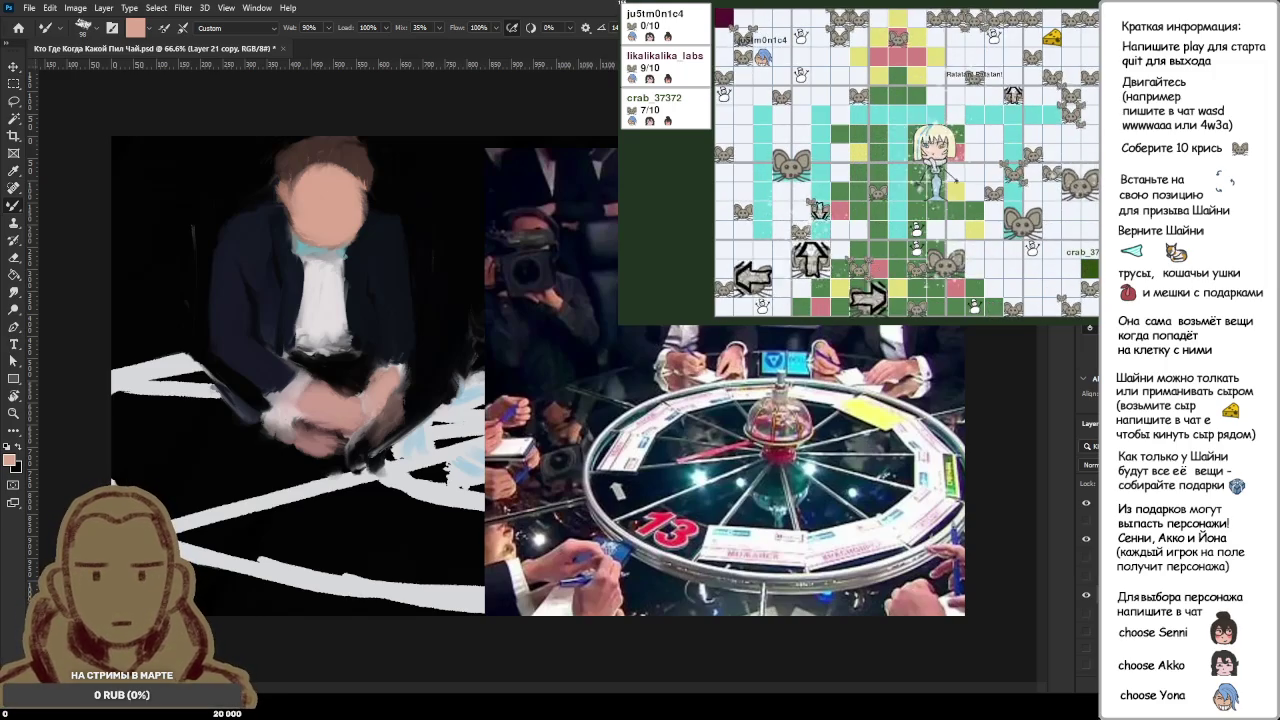
Step: Sample the jacket's near-black as paint colour and adjust the brush size with the bracket keys
left_click(386, 277, "alt")
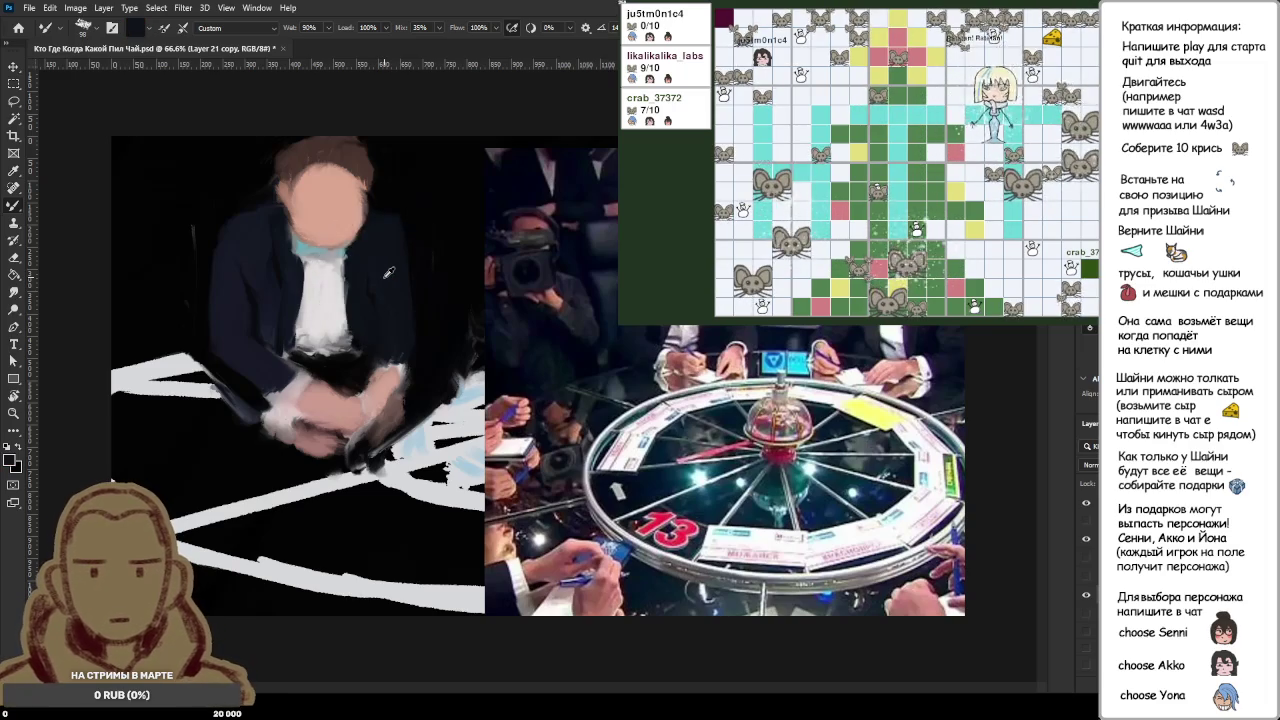
left_click(386, 275, "alt")
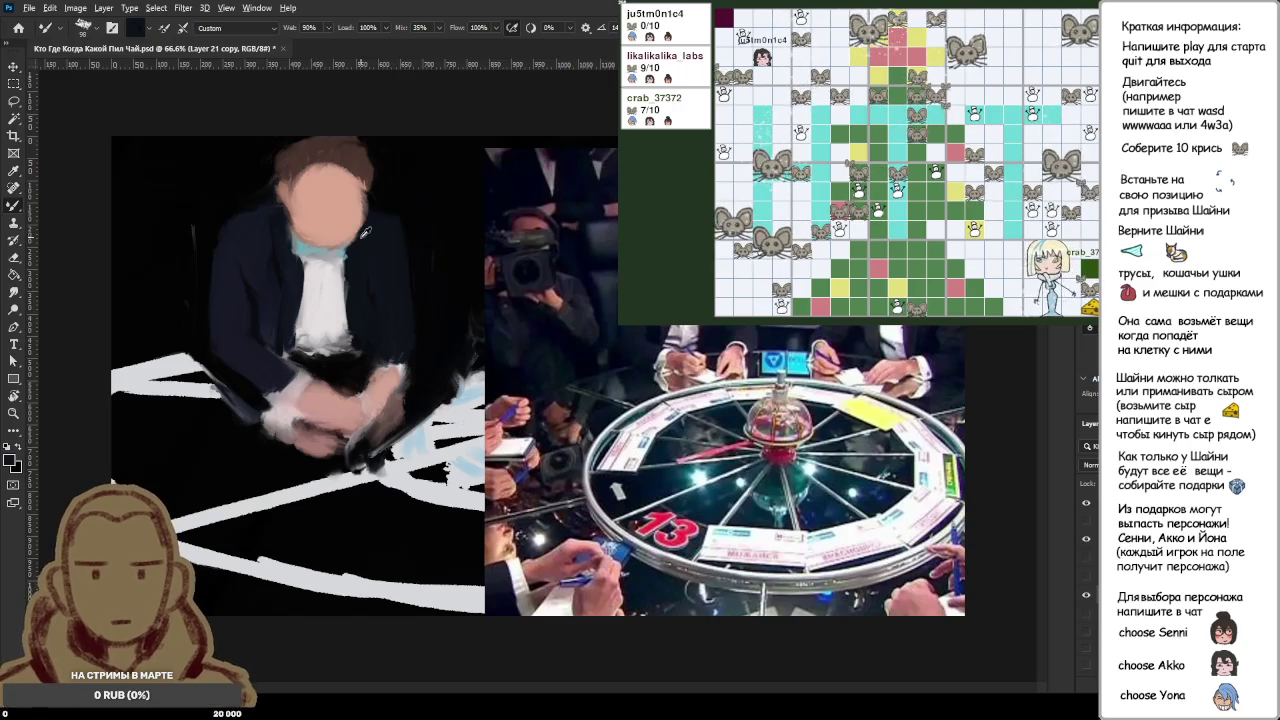
scroll(365, 232, "up", 3, "alt")
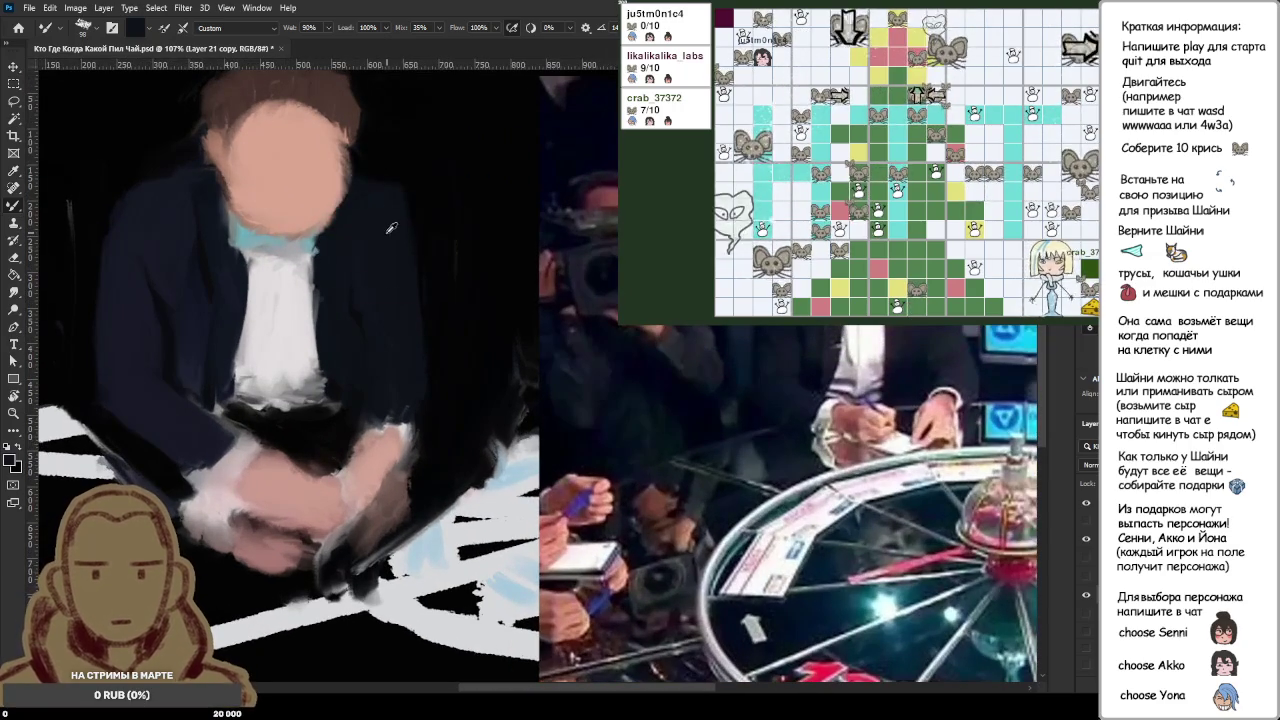
left_click_drag(405, 218, 394, 219)
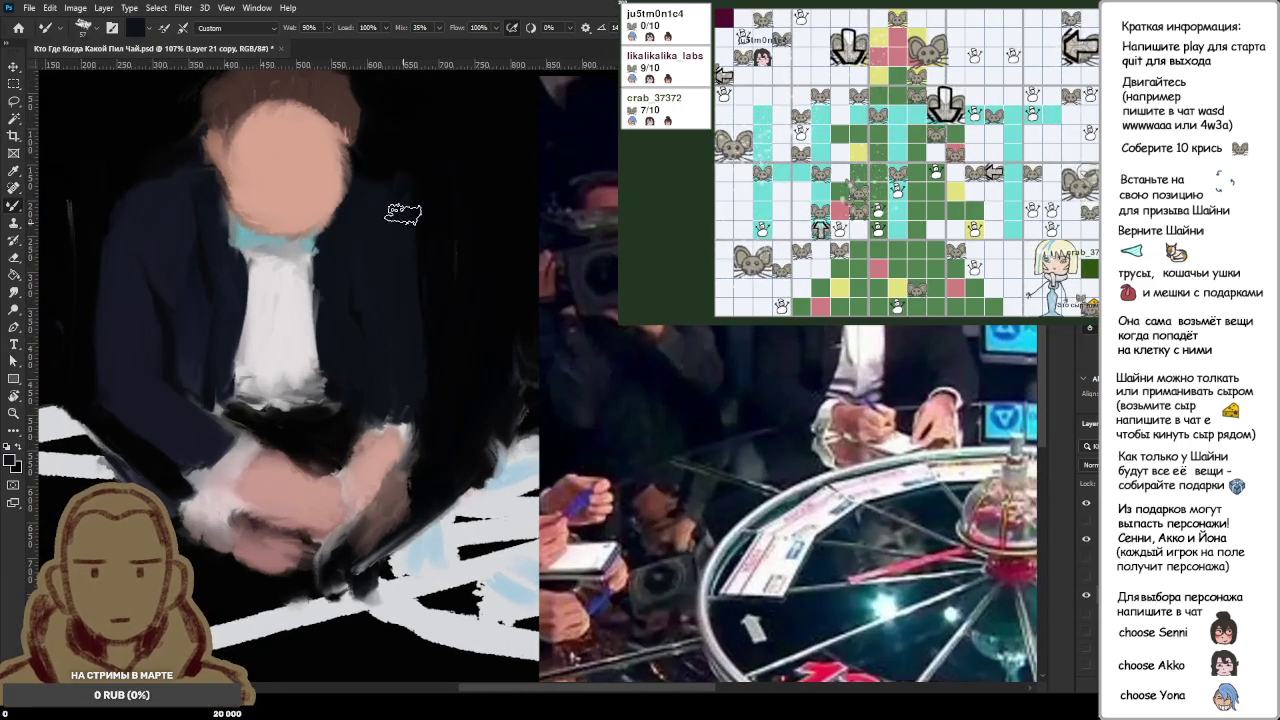
left_click(366, 196, "alt")
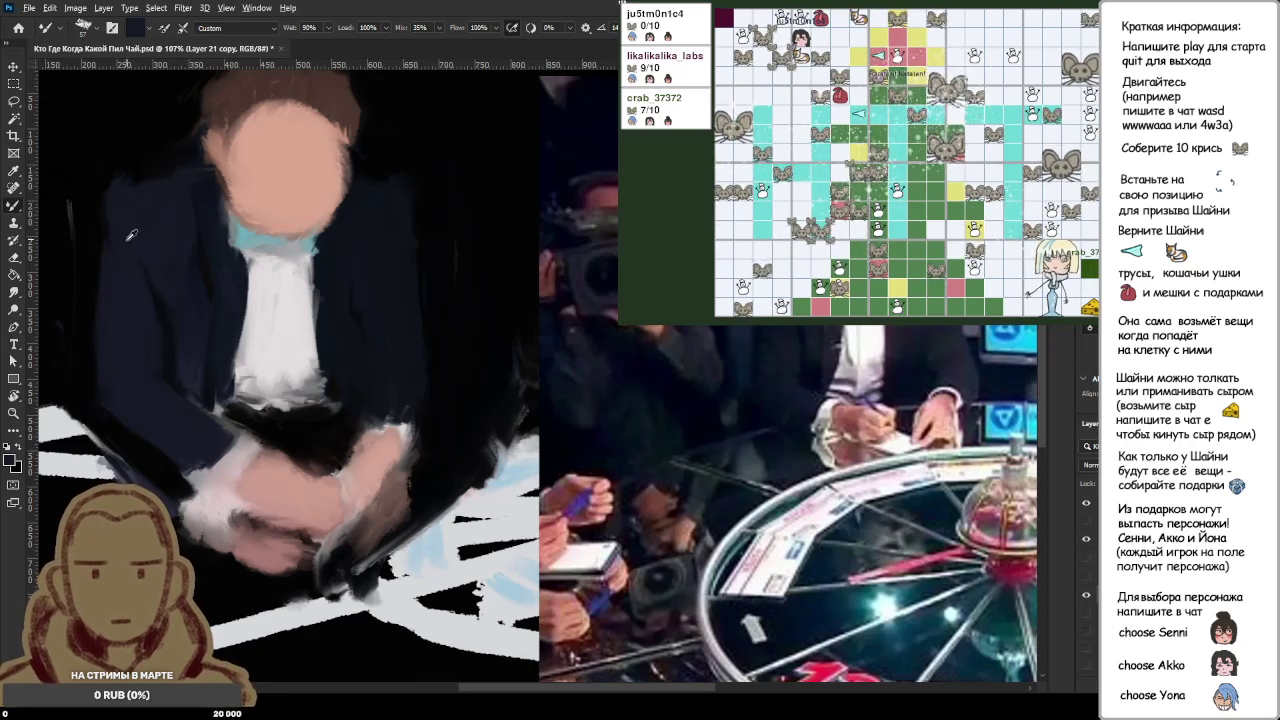
key("bracketright")
key("bracketright")
key("bracketright")
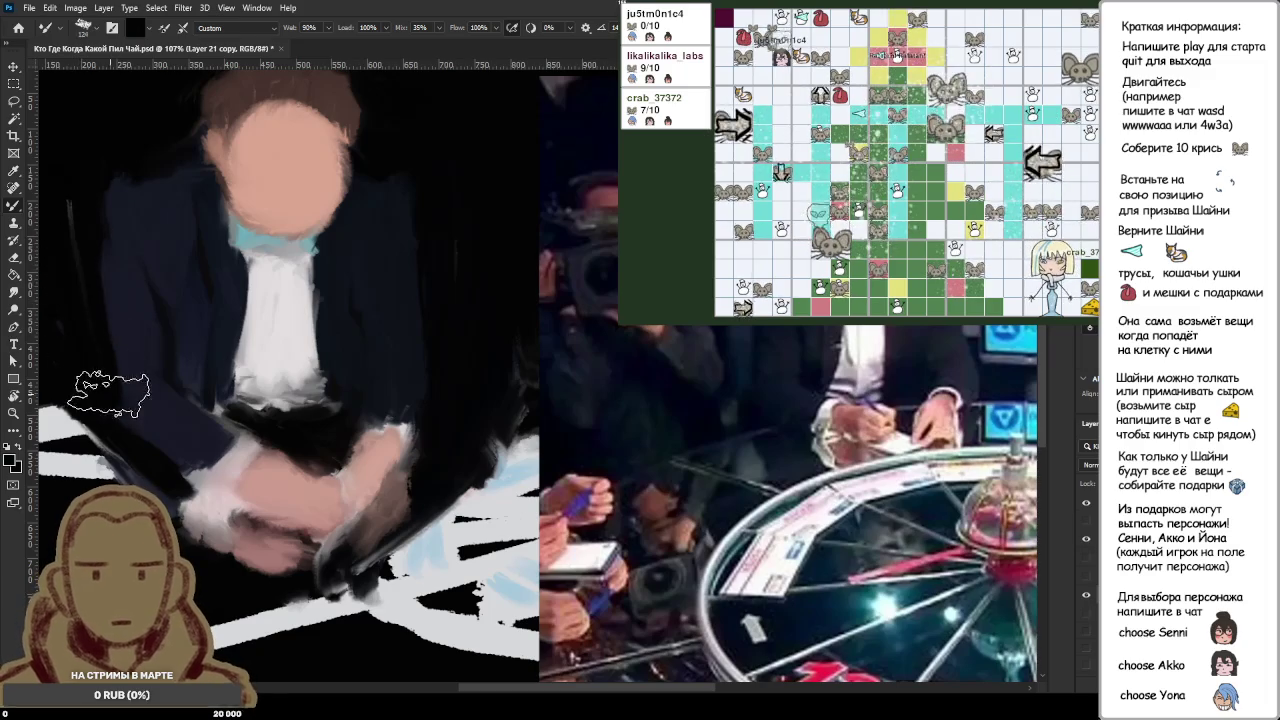
key("bracketleft")
key("bracketleft")
key("bracketleft")
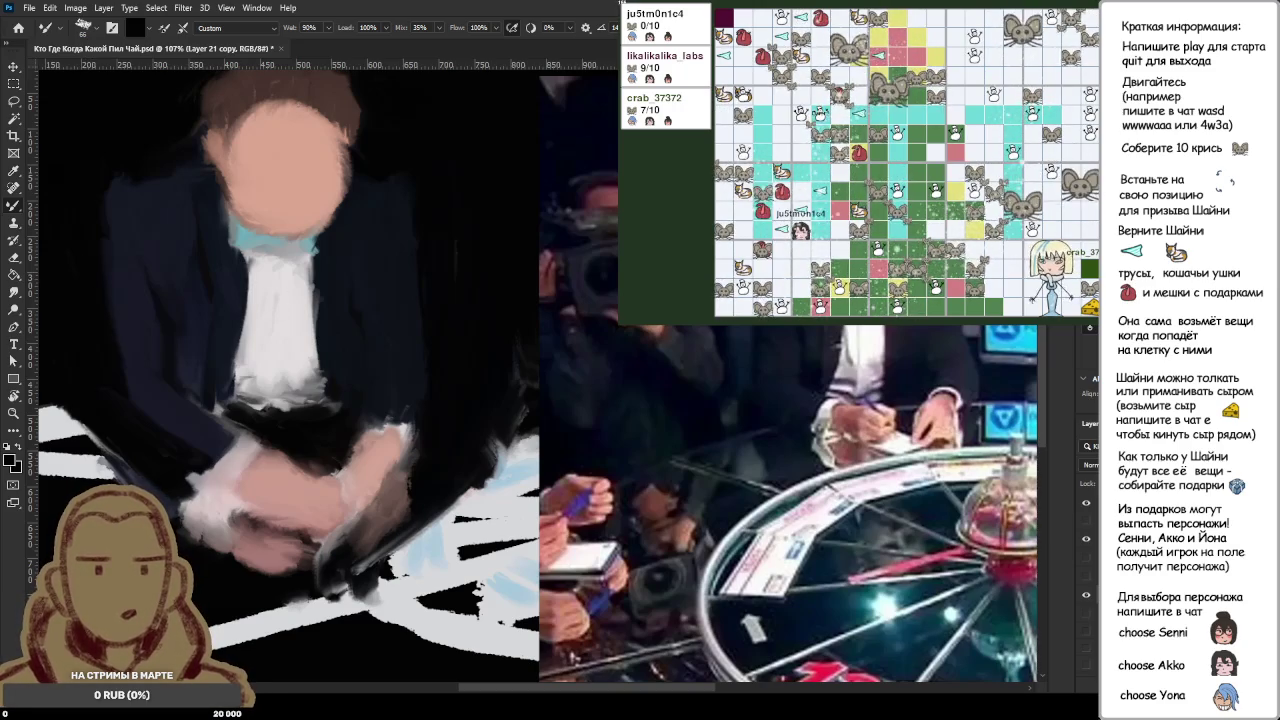
scroll(297, 151, "down", 2)
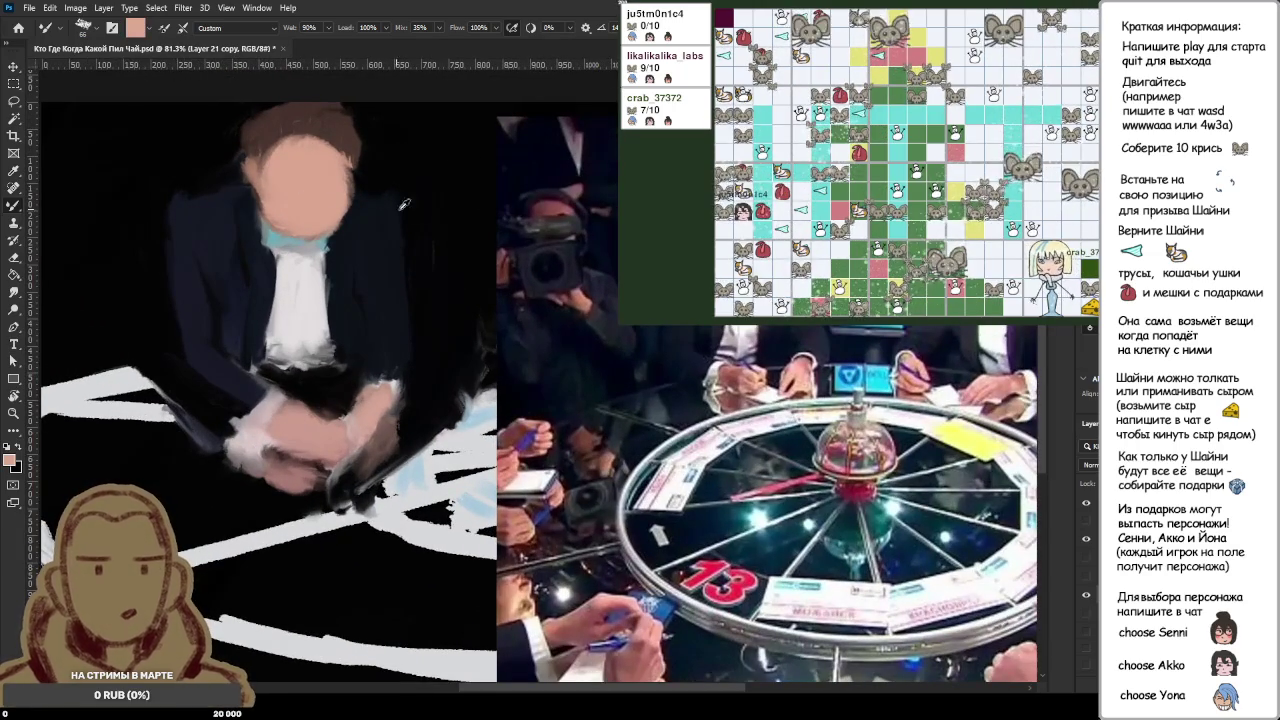
left_click(430, 198, "alt")
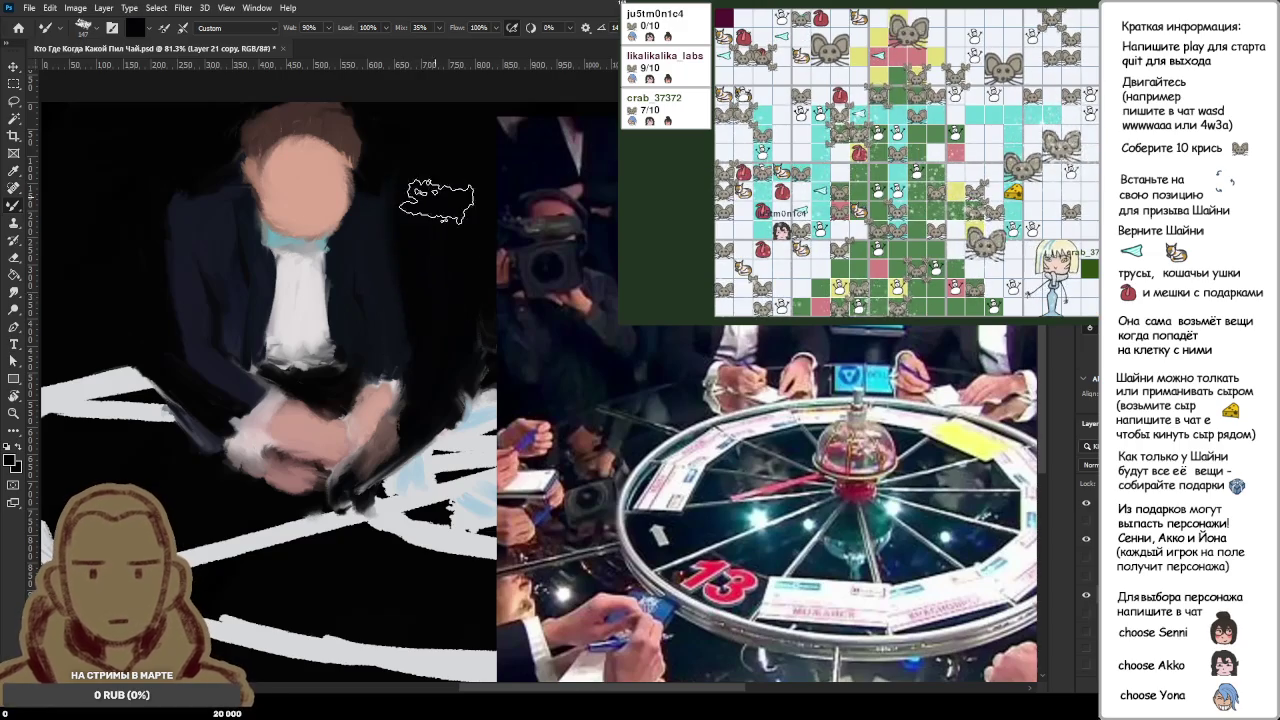
left_click(436, 272, "alt")
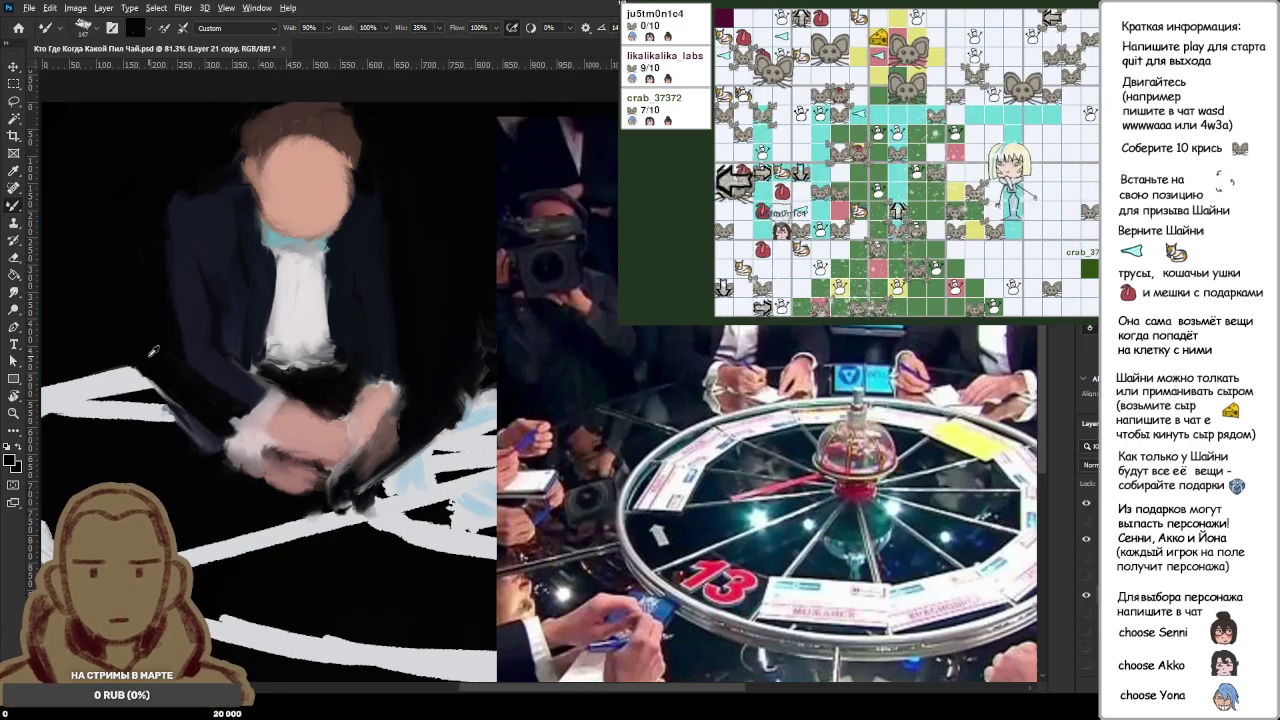
left_click(143, 204, "alt")
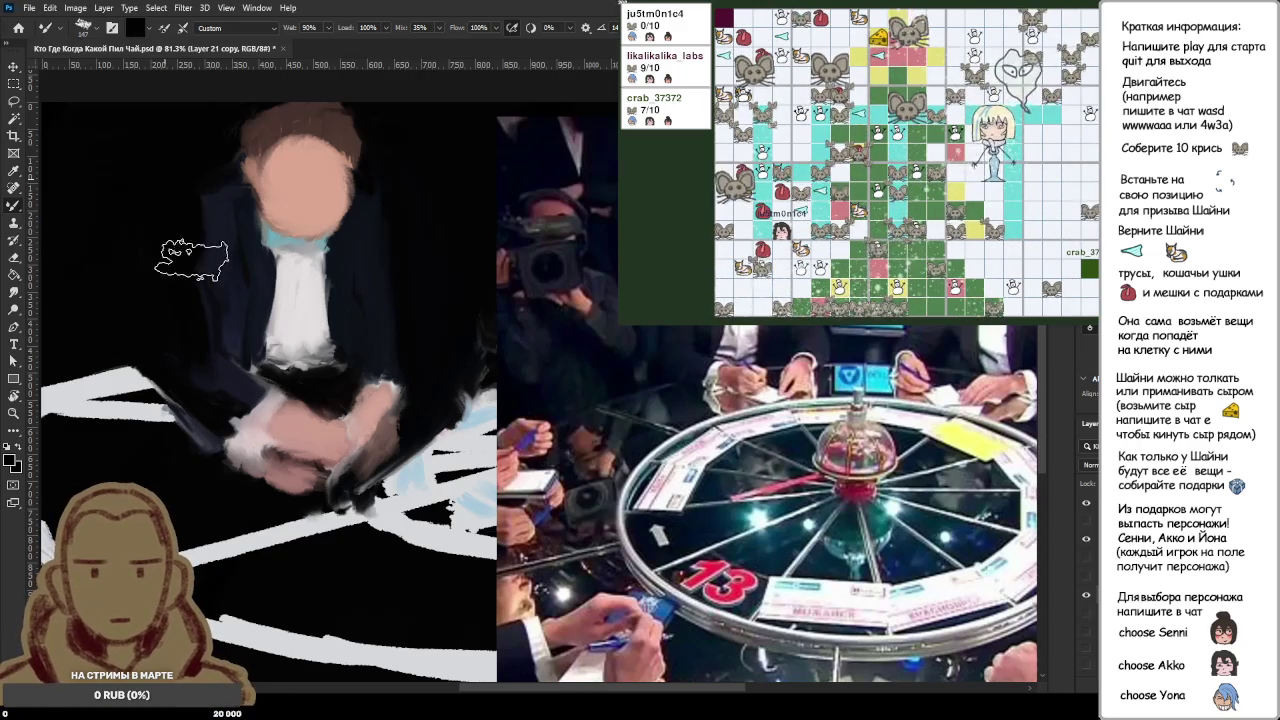
left_click(172, 287, "alt")
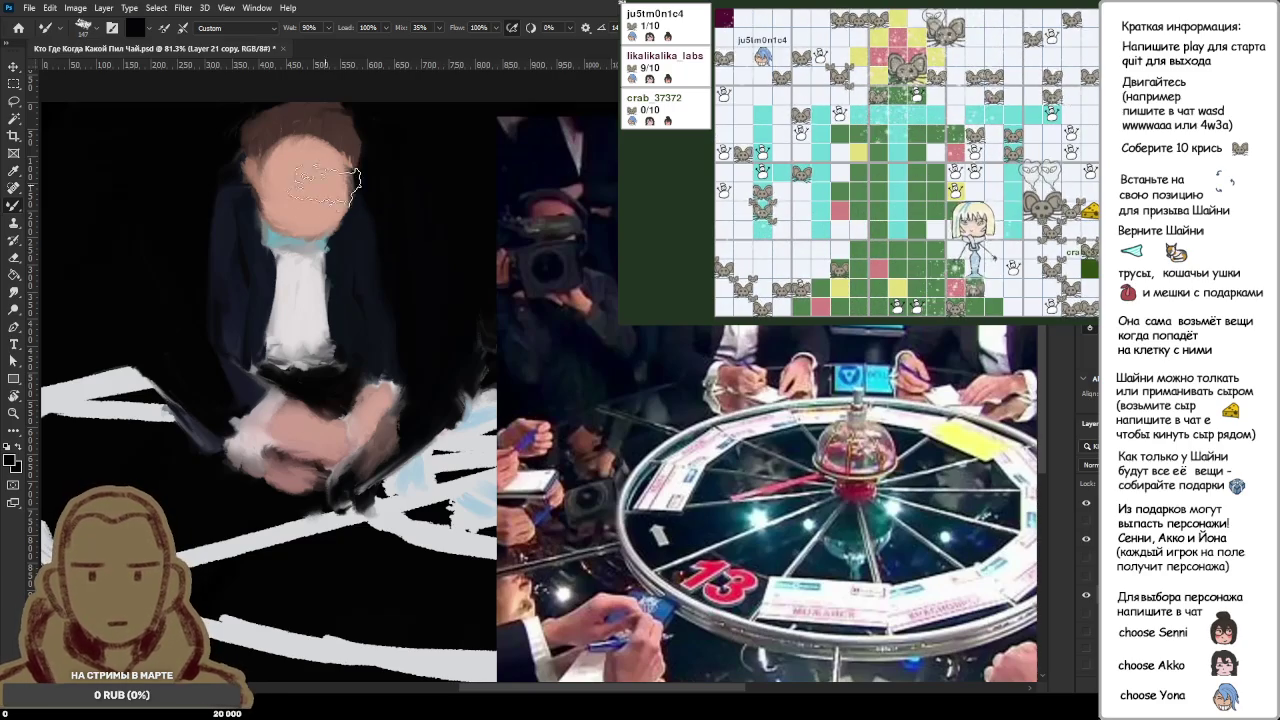
Step: Cover the sketchy face lines with flat skin tone sampled from the face
left_click(285, 180, "alt")
left_click_drag(285, 180, 295, 185)
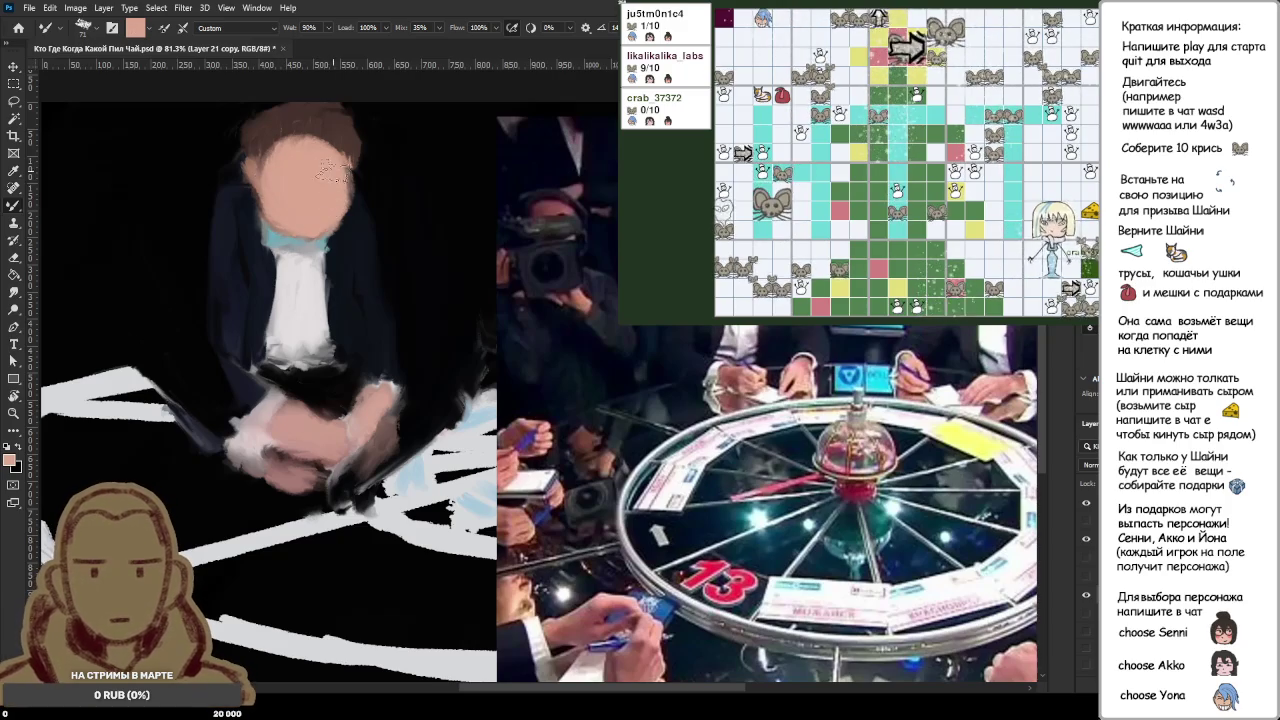
left_click(334, 188, "alt")
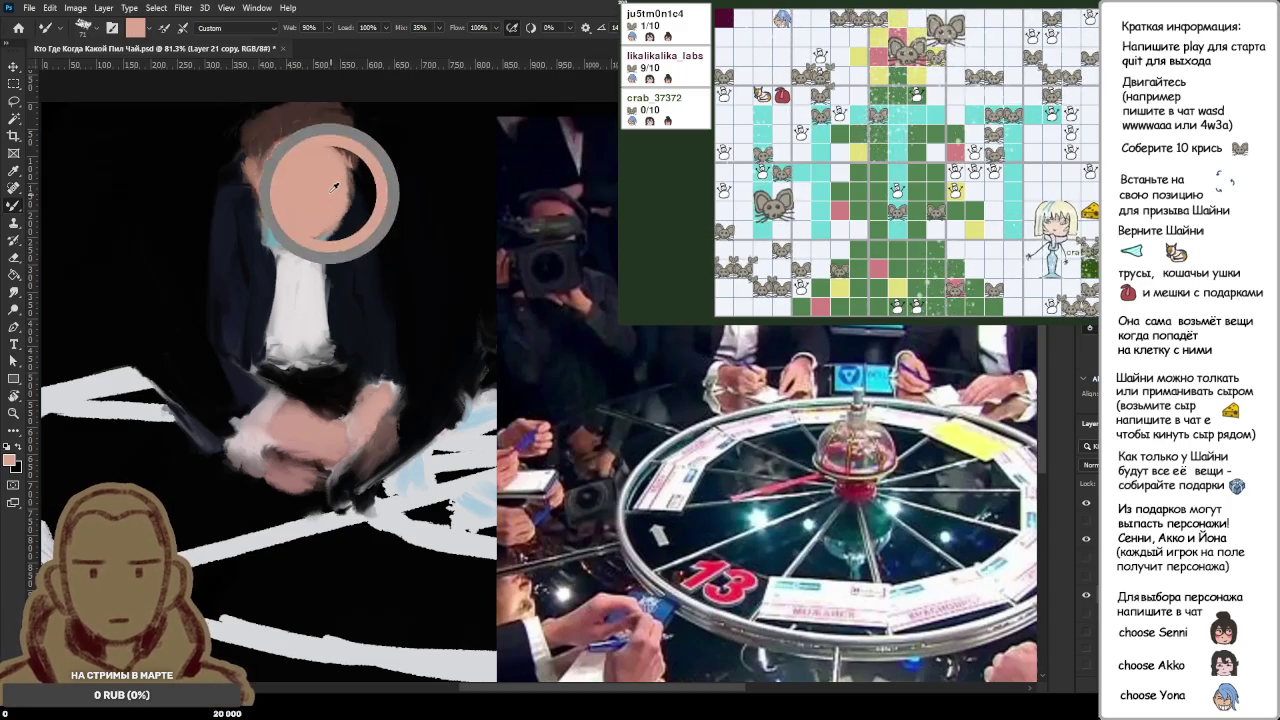
Step: Sample black, enlarge the brush, and paint over the hair, then undo that stroke
left_click(216, 145, "alt")
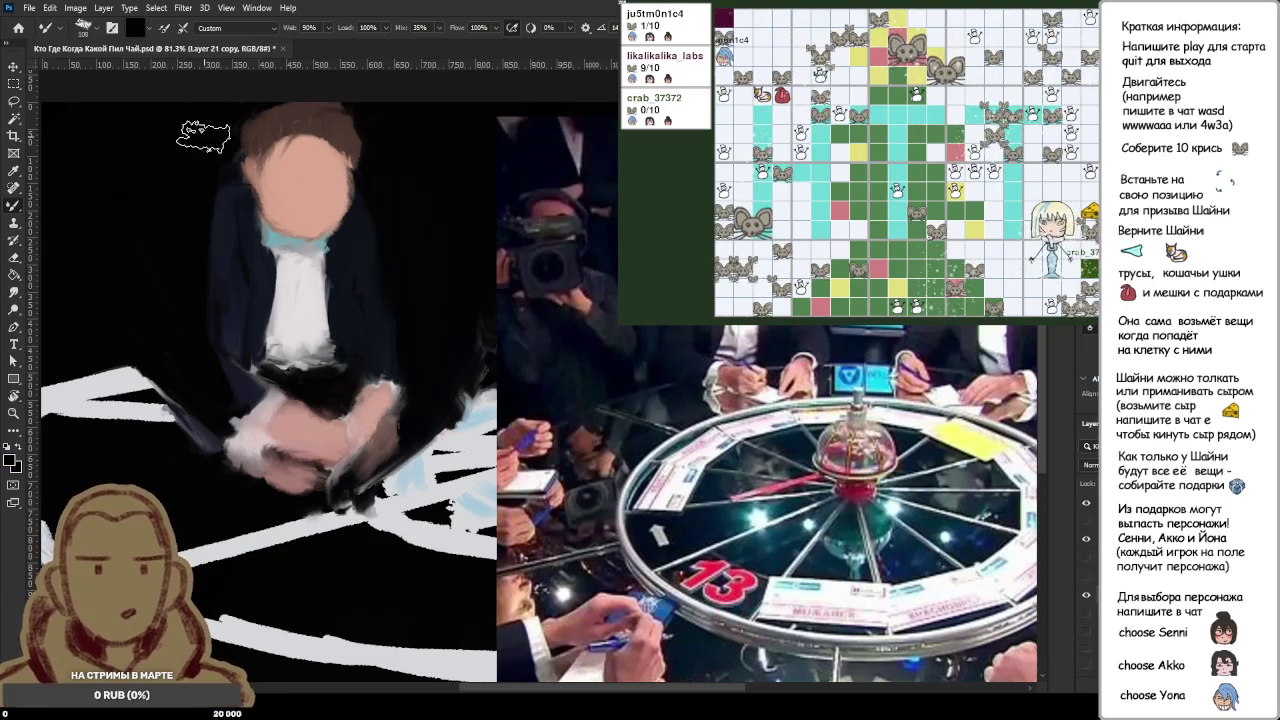
key("bracketright")
key("bracketright")
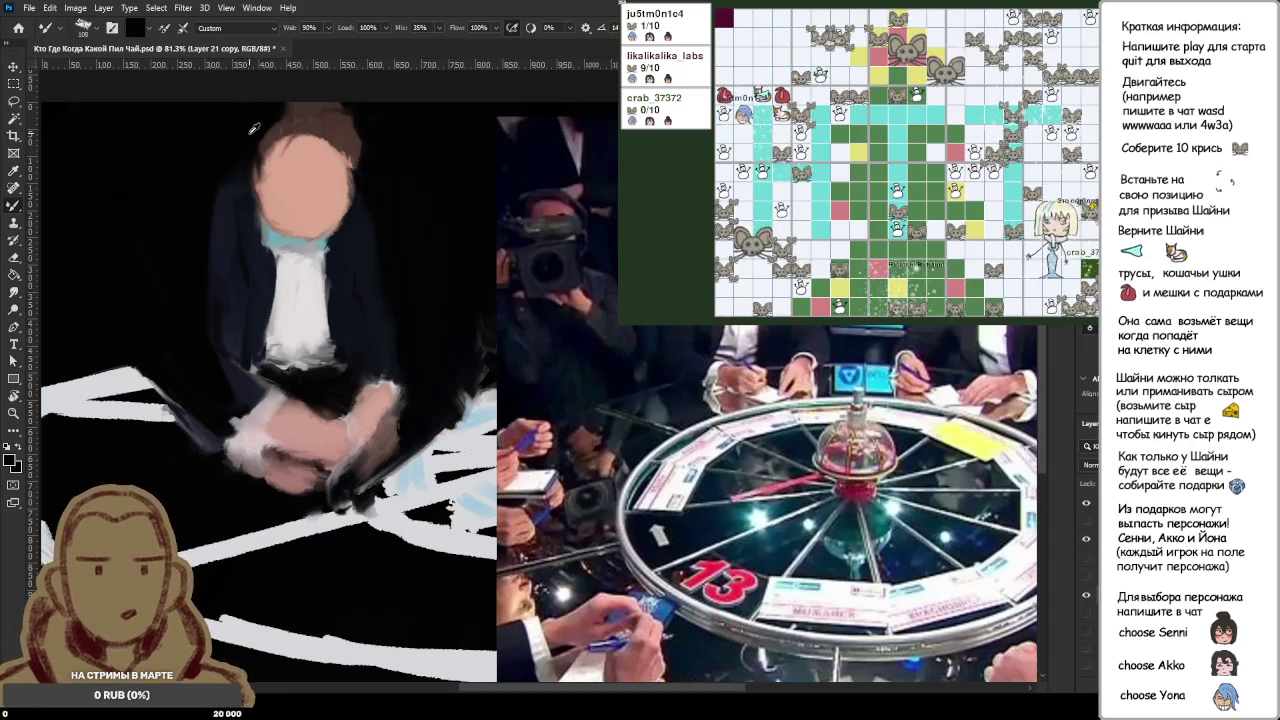
left_click_drag(393, 121, 345, 145)
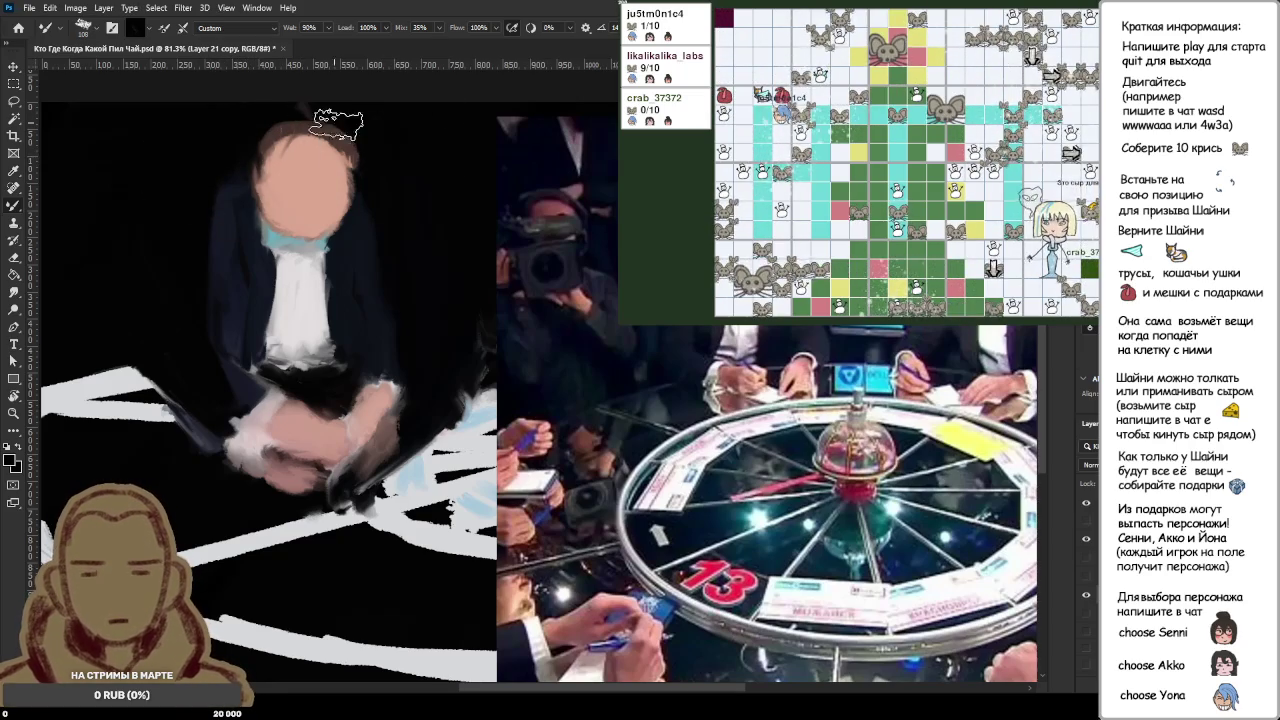
key("ctrl+z")
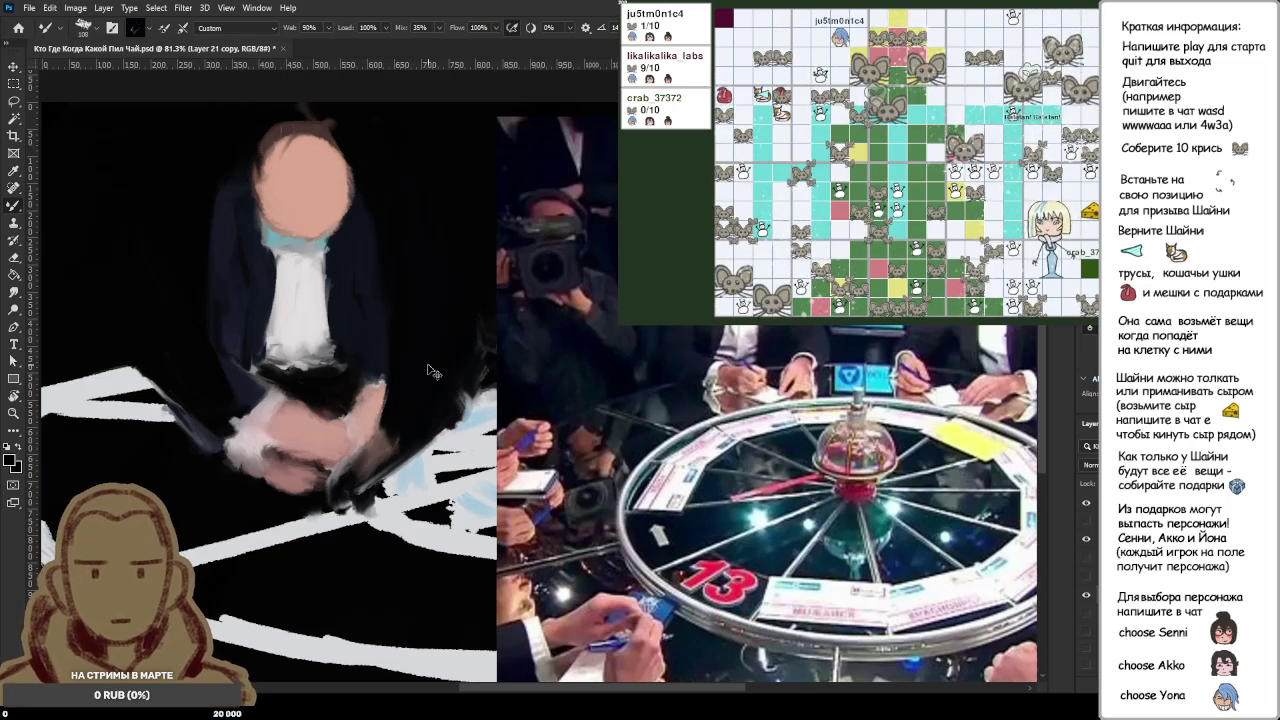
Step: Brighten the hands and paint a dark brown hair band across the top of the head
left_click_drag(432, 372, 438, 357)
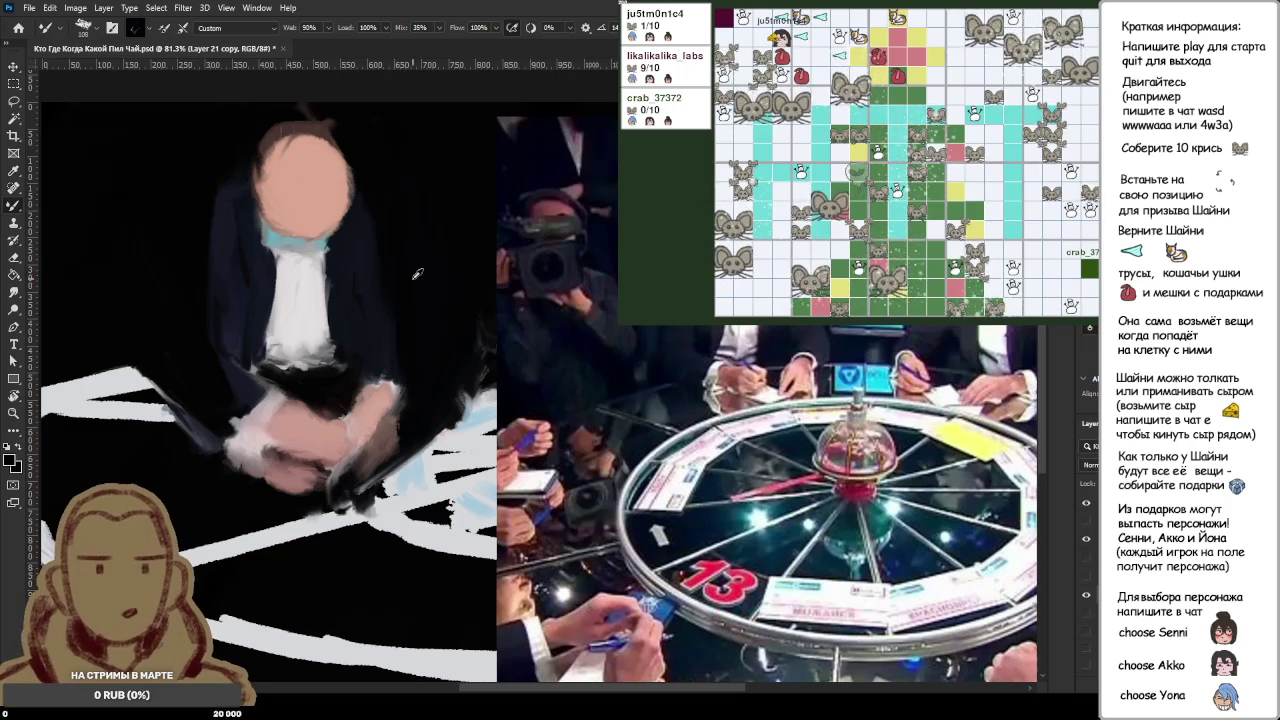
left_click(350, 222, "alt")
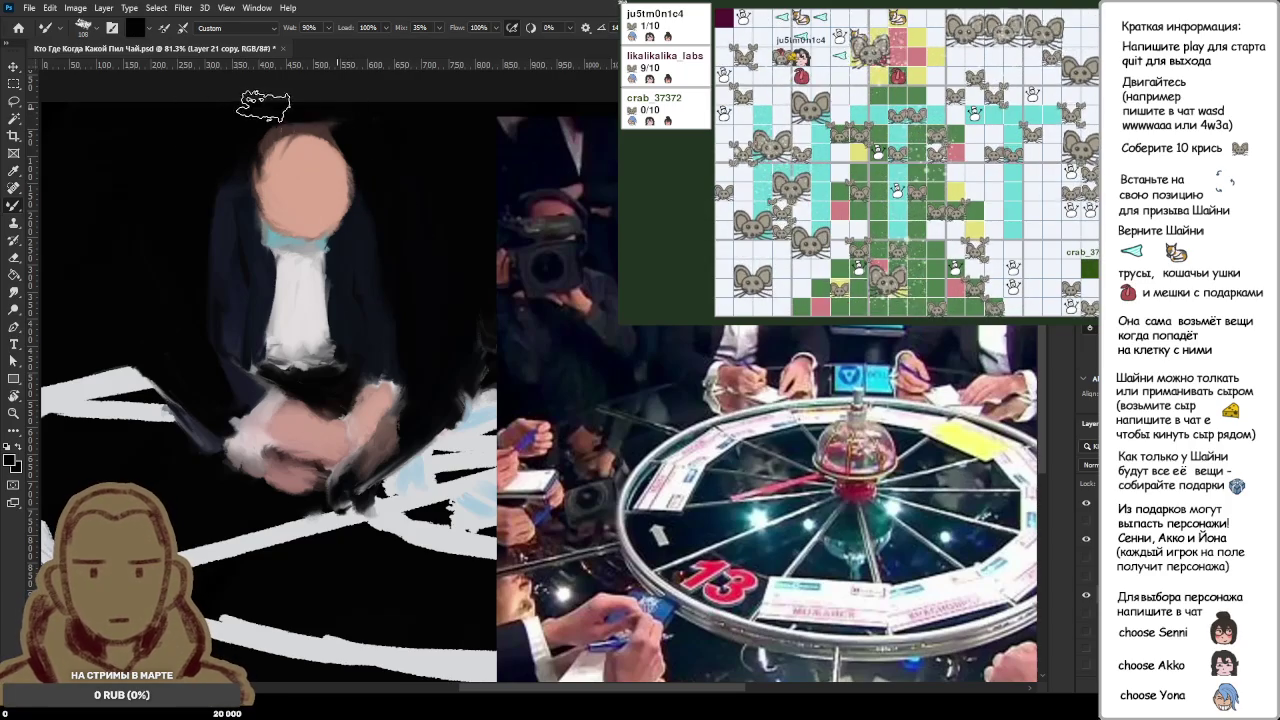
left_click_drag(350, 122, 300, 132)
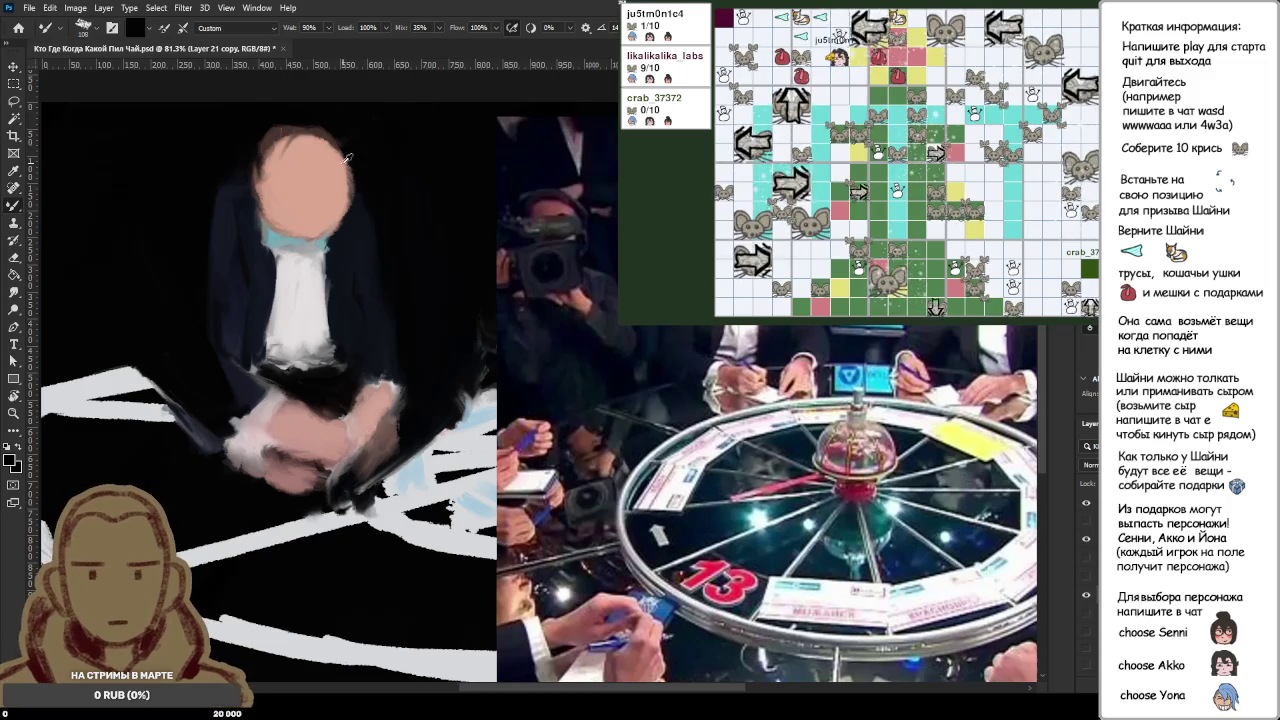
left_click(300, 192, "alt")
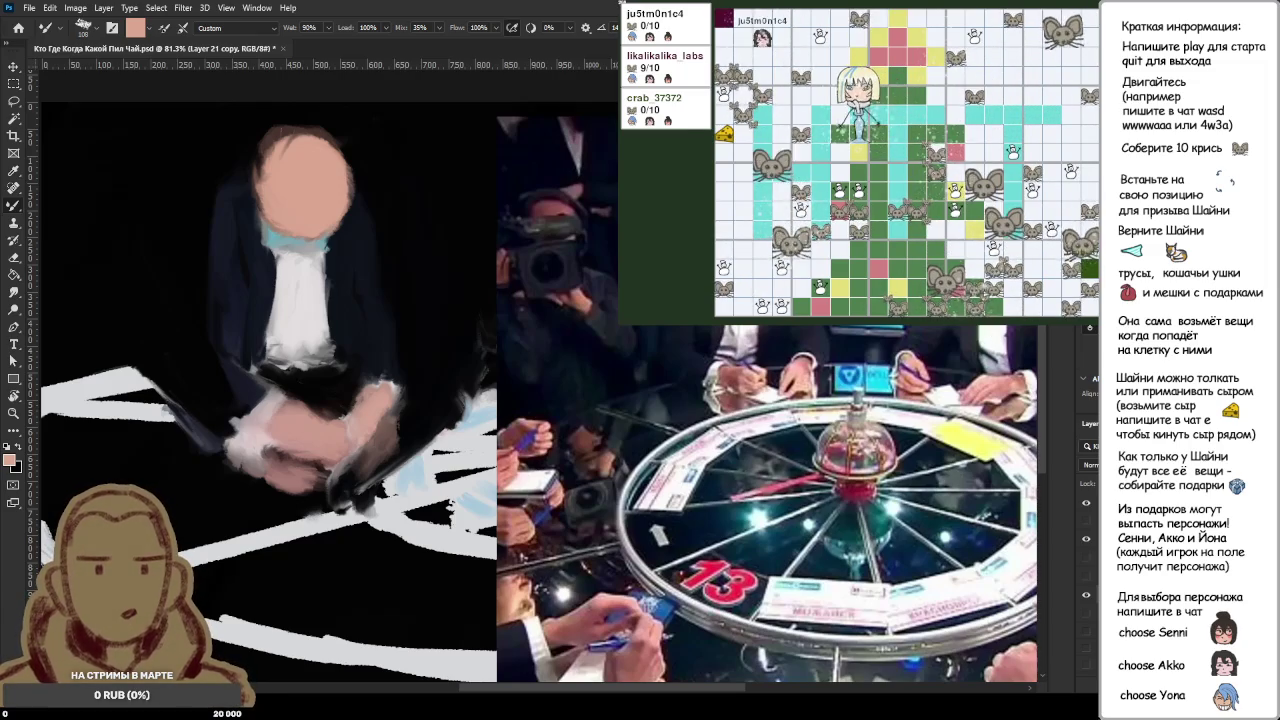
Step: Hide the 'table highcamera' photo layer, select the 'odri hepburn' layer, and zoom out
left_click(1087, 545)
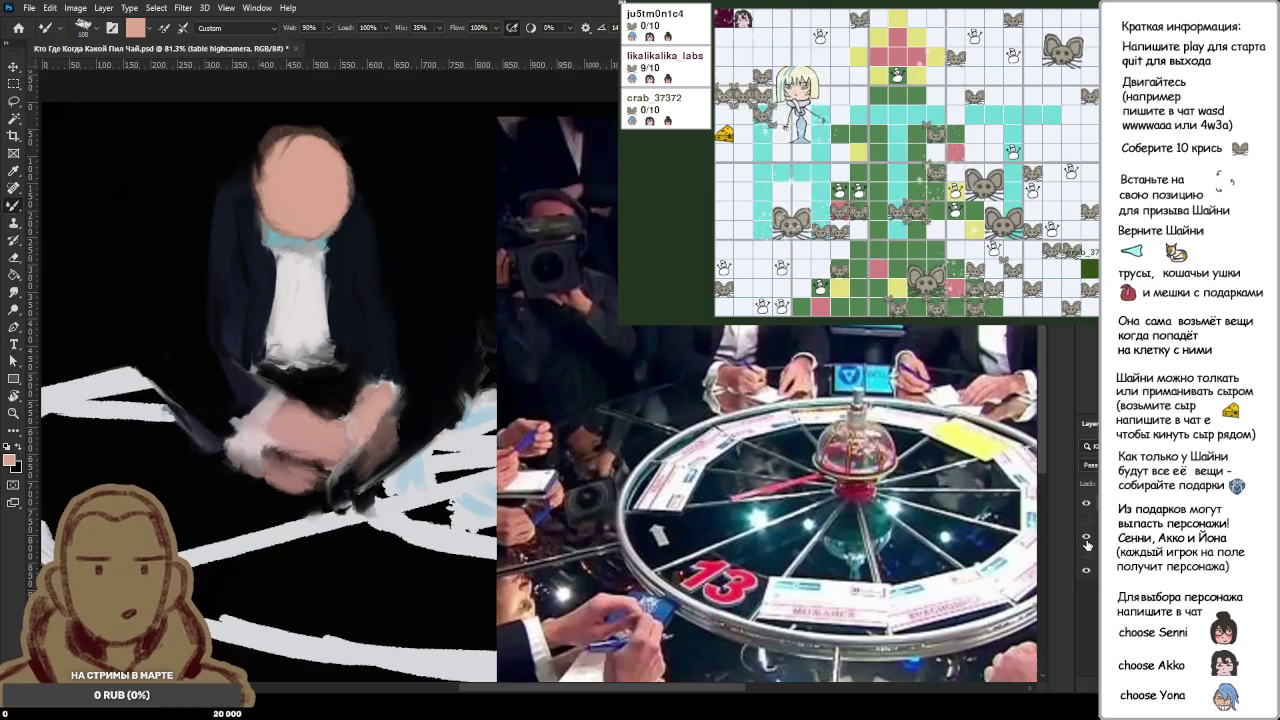
left_click(1086, 503)
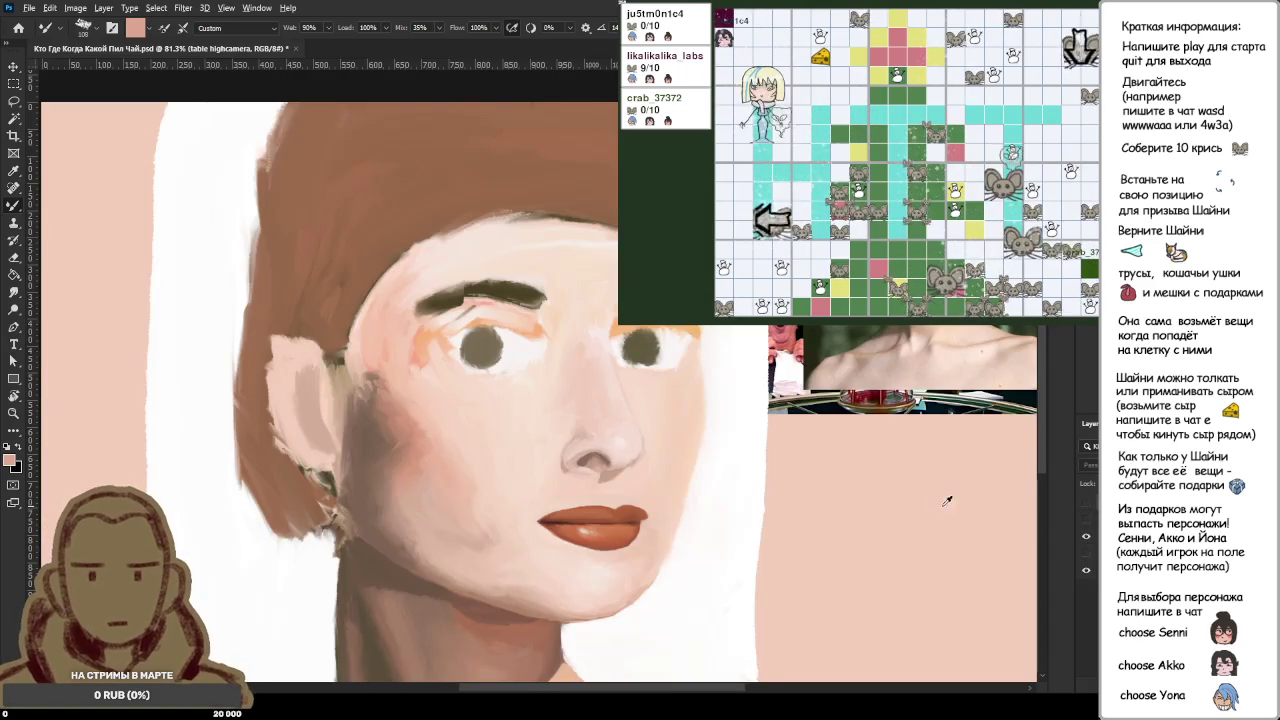
scroll(947, 500, "up", 2)
scroll(740, 500, "down", 1)
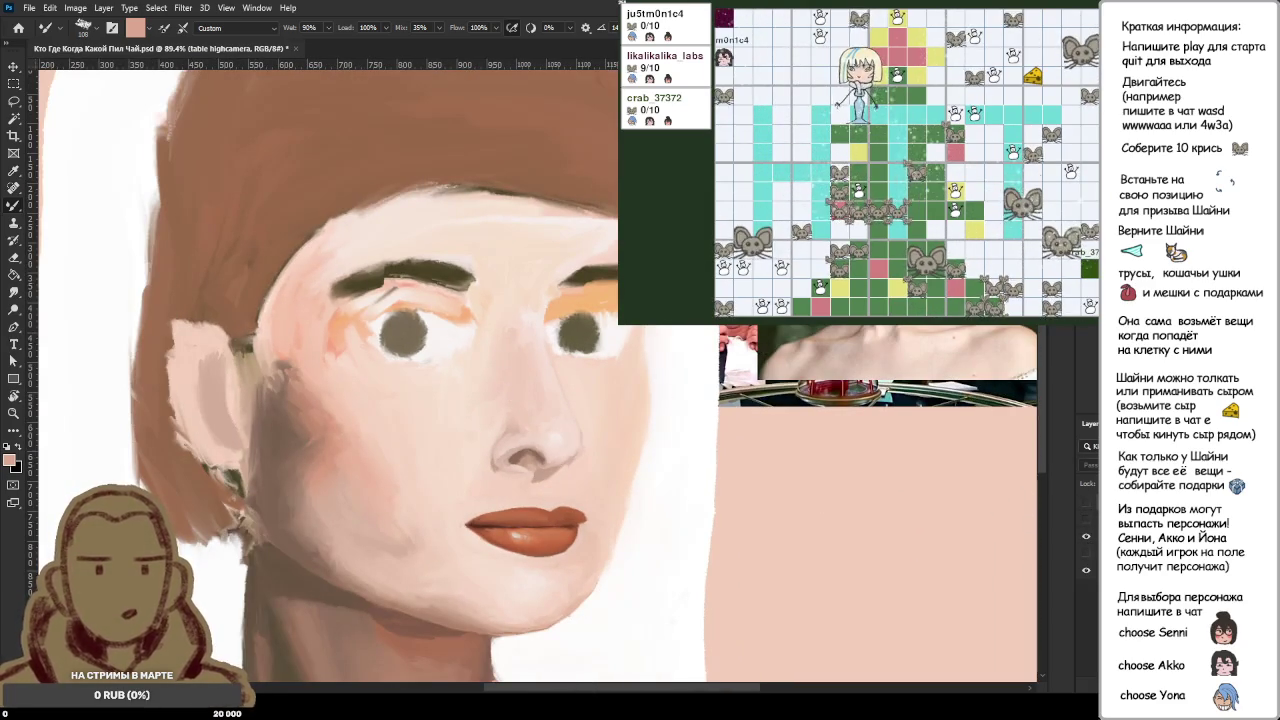
left_click(1150, 536)
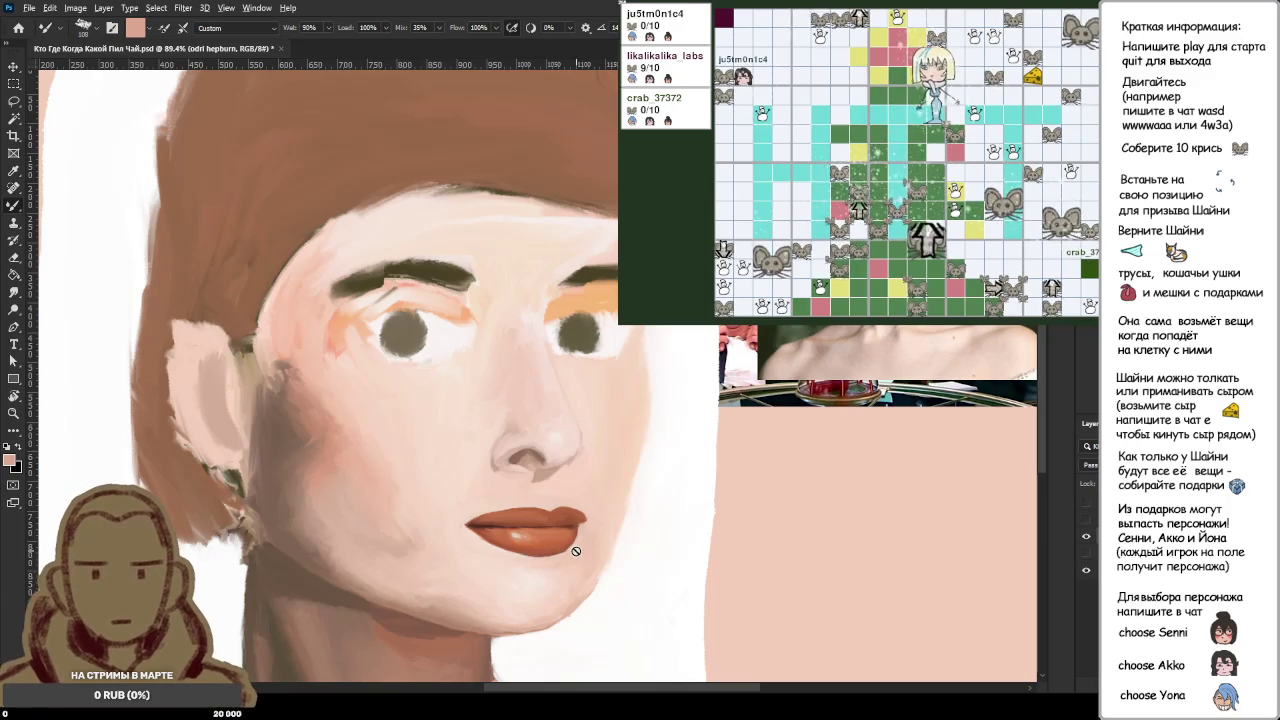
scroll(576, 551, "down", 2)
scroll(590, 600, "down", 1)
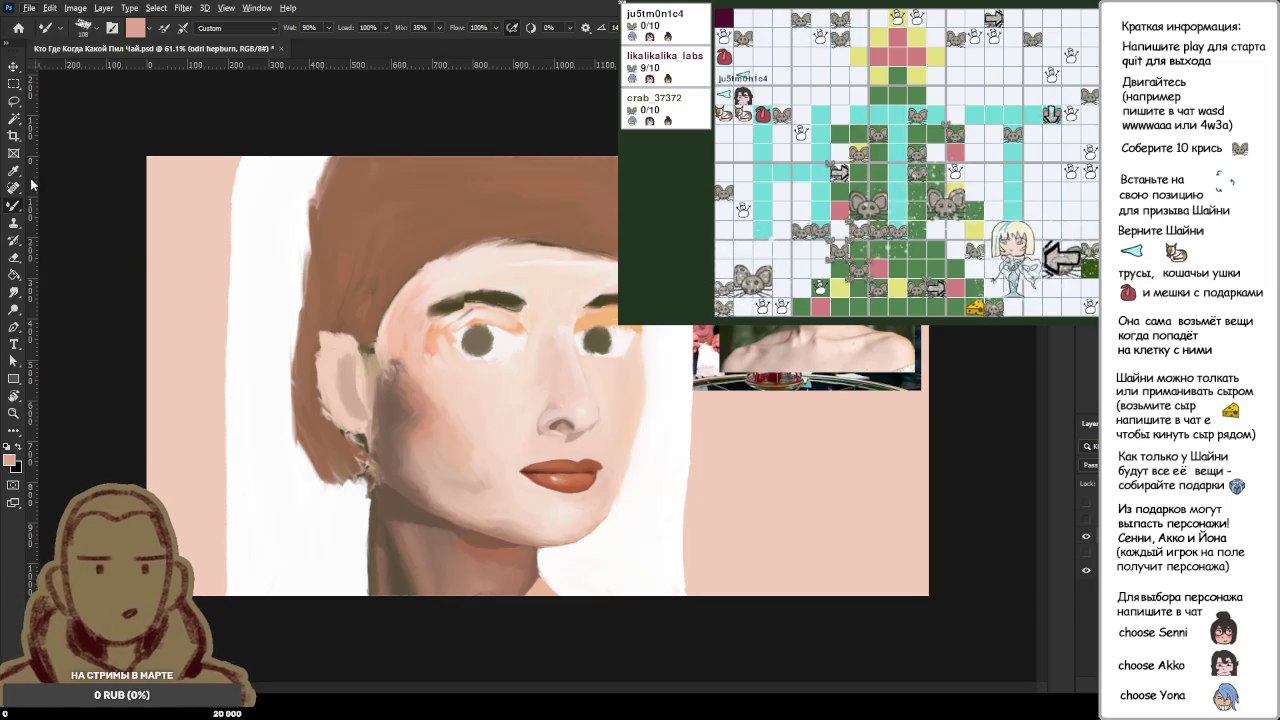
Step: Choose the Lasso tool and cycle the active layer through Layers 7, 14 and 25
left_click(13, 102)
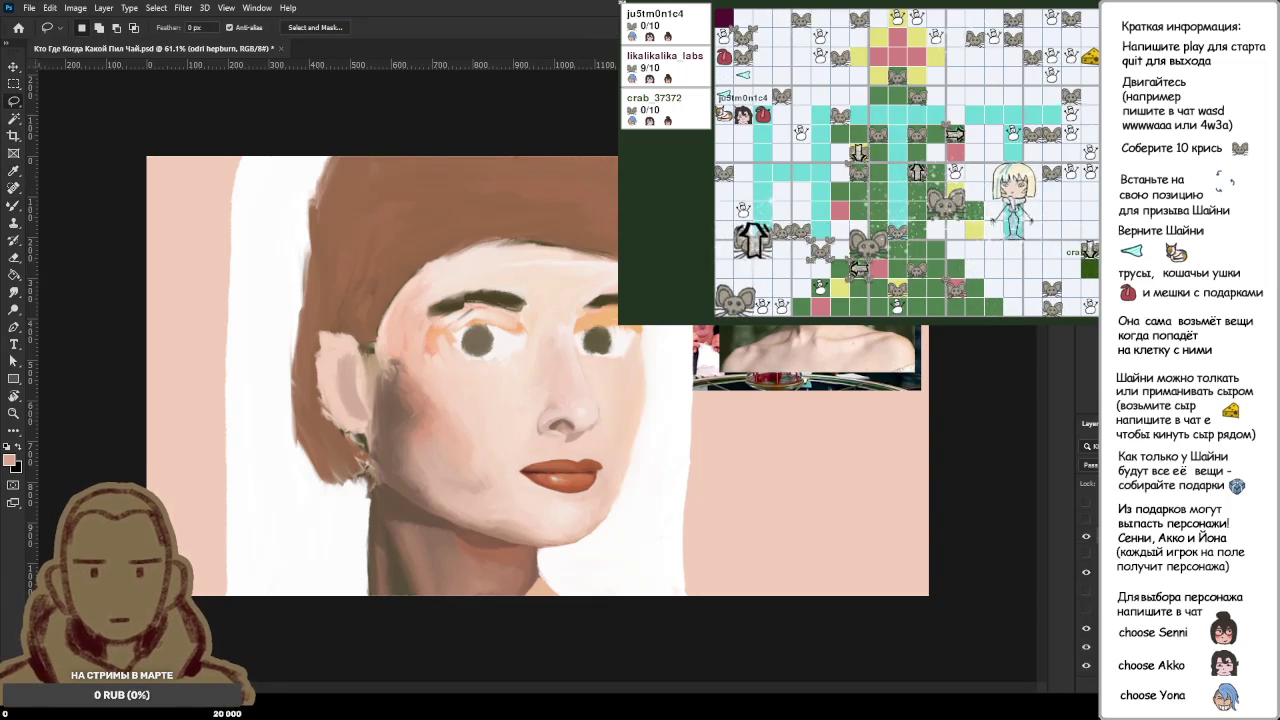
key("ctrl+shift+alt+n")
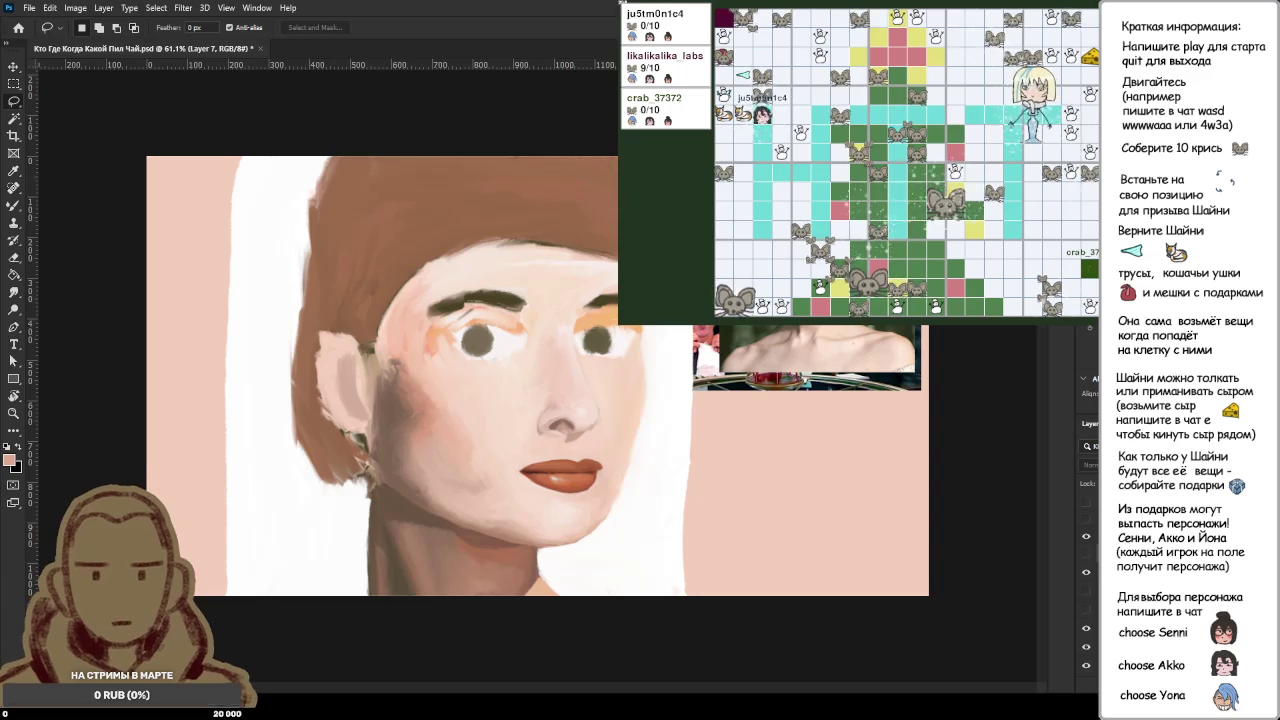
key("alt+bracketleft")
key("alt+bracketright")
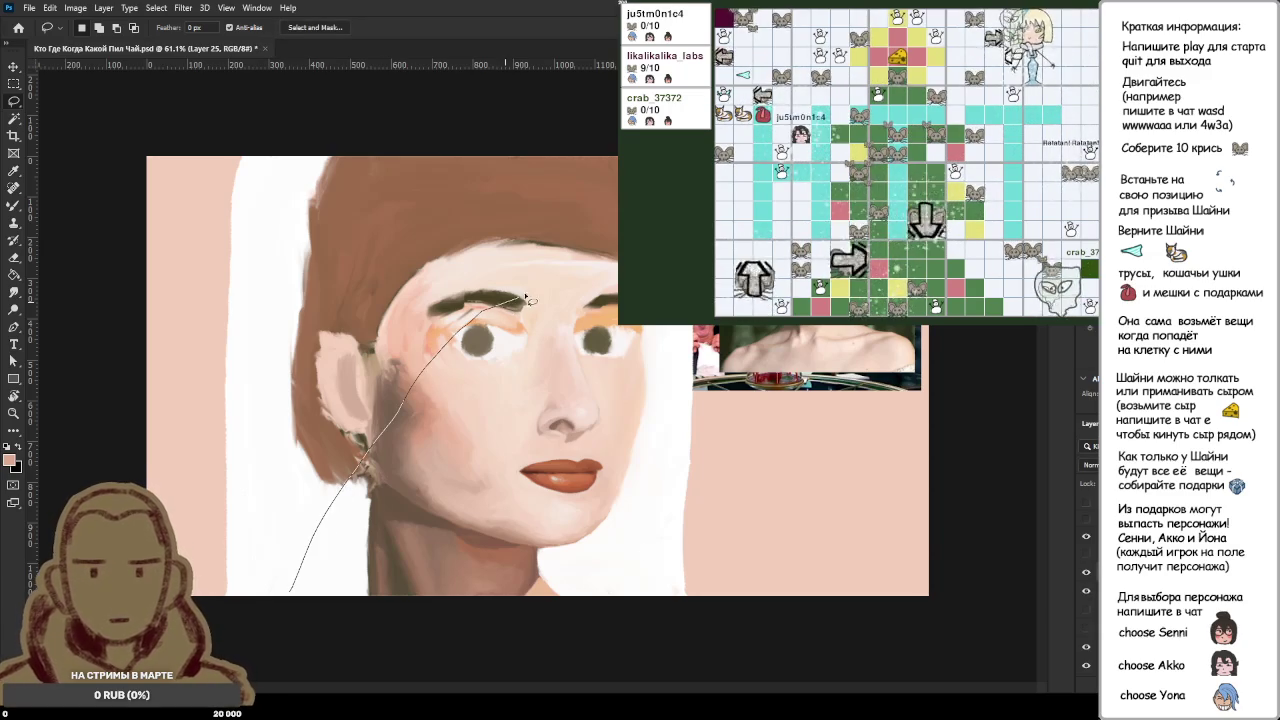
Step: Lasso the head and hair, fill it pink with the Paint Bucket, then undo the fill
left_click_drag(347, 588, 617, 274)
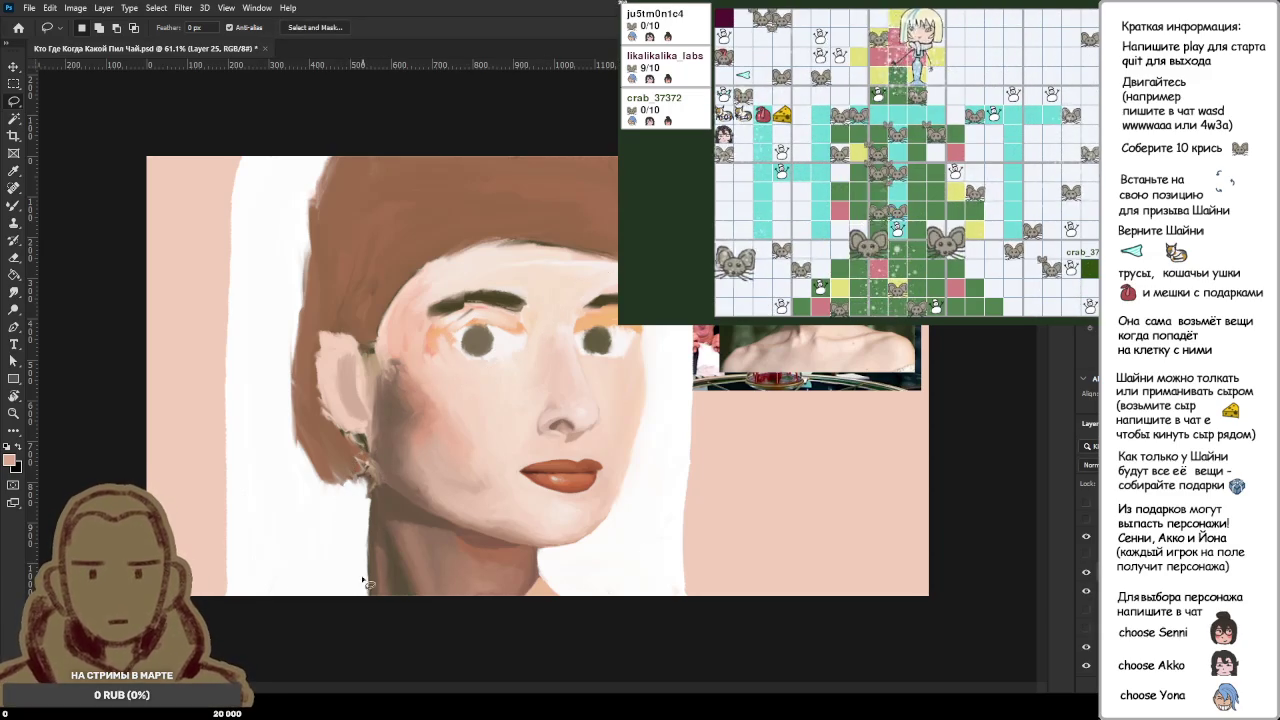
mouse_move(333, 595)
left_mouse_down()
mouse_move(512, 381)
mouse_move(494, 161)
left_mouse_up()
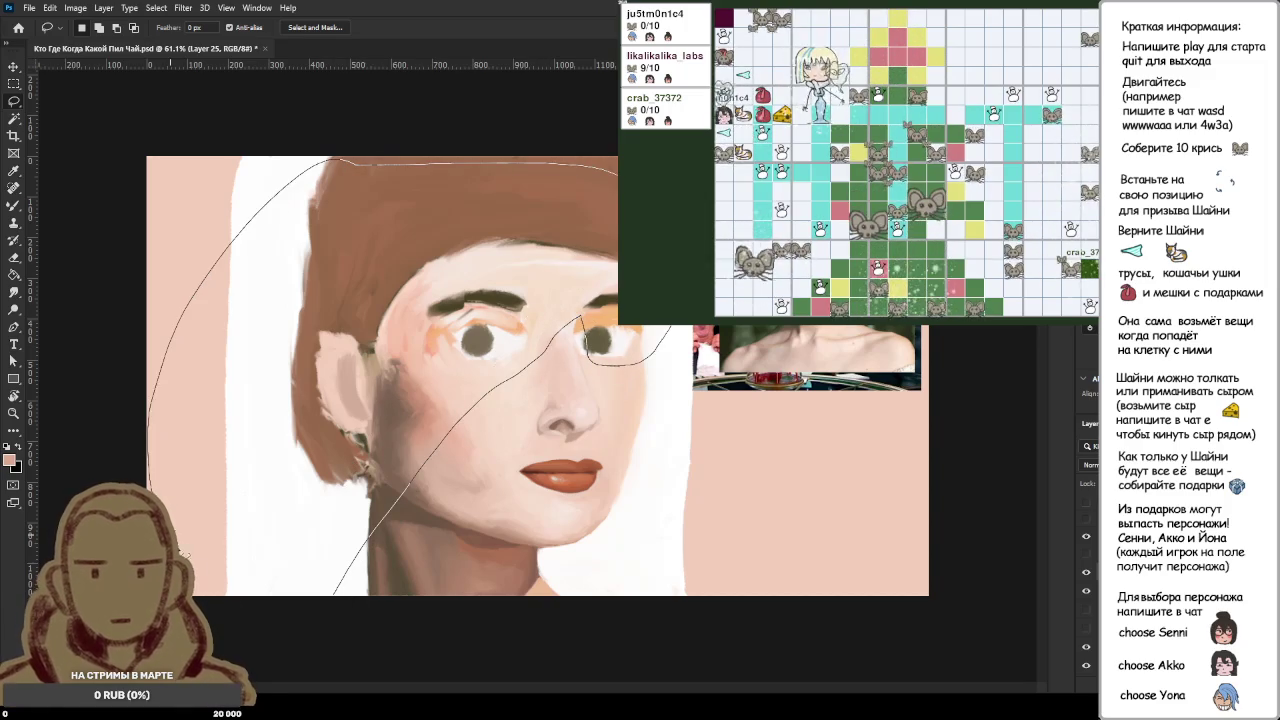
left_click_drag(494, 161, 349, 537)
key("g")
left_click(304, 404)
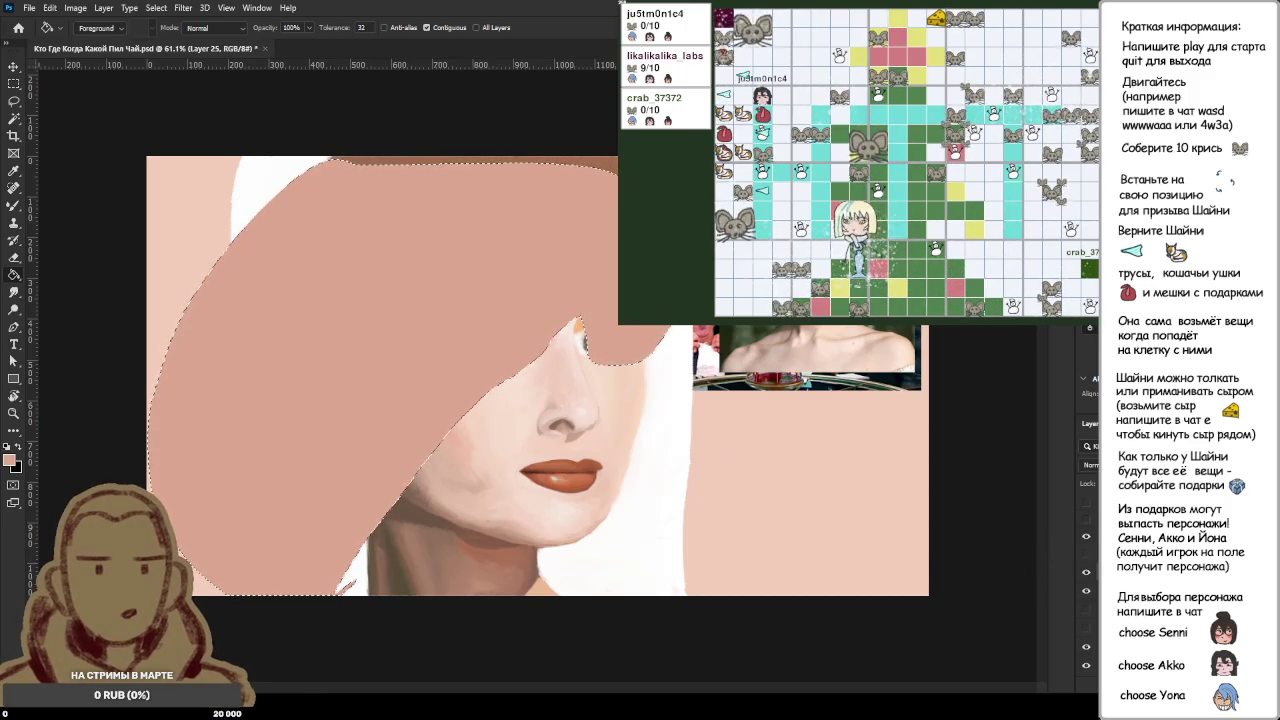
key("ctrl+z")
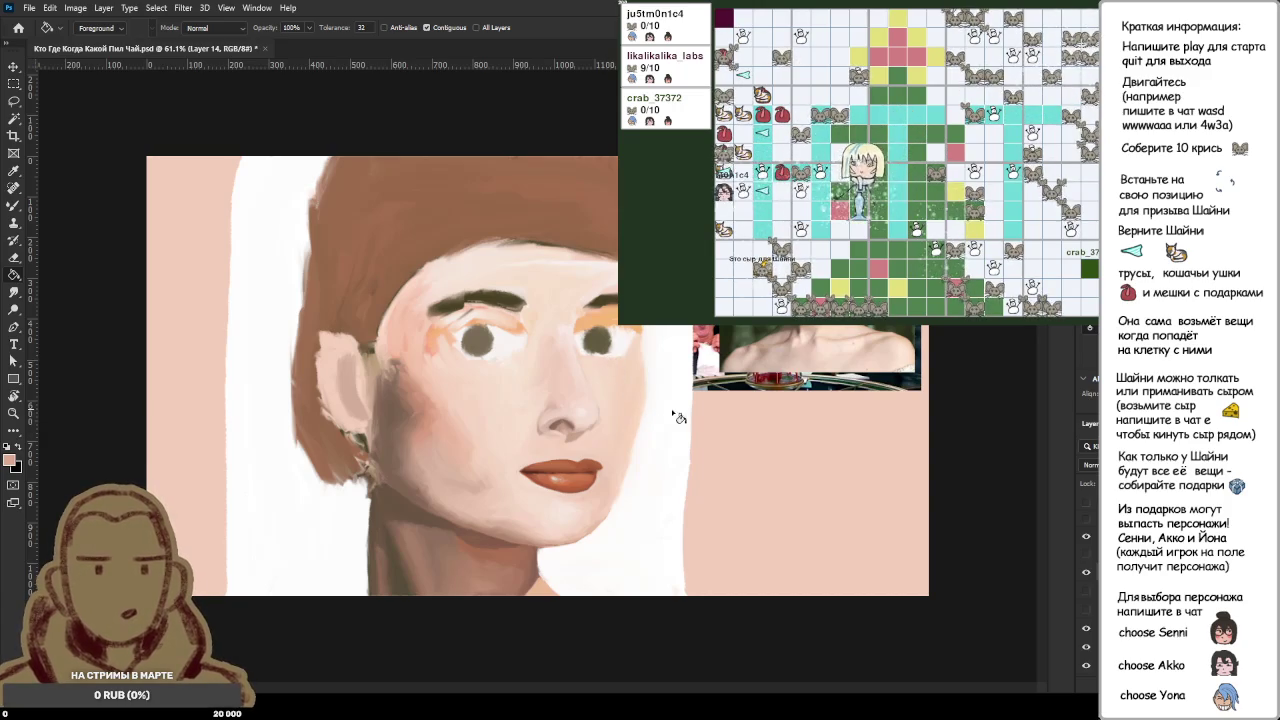
Step: Toggle visibility of the portrait and 'table highcamera' layers in the Layers panel
left_click(1086, 571, "alt")
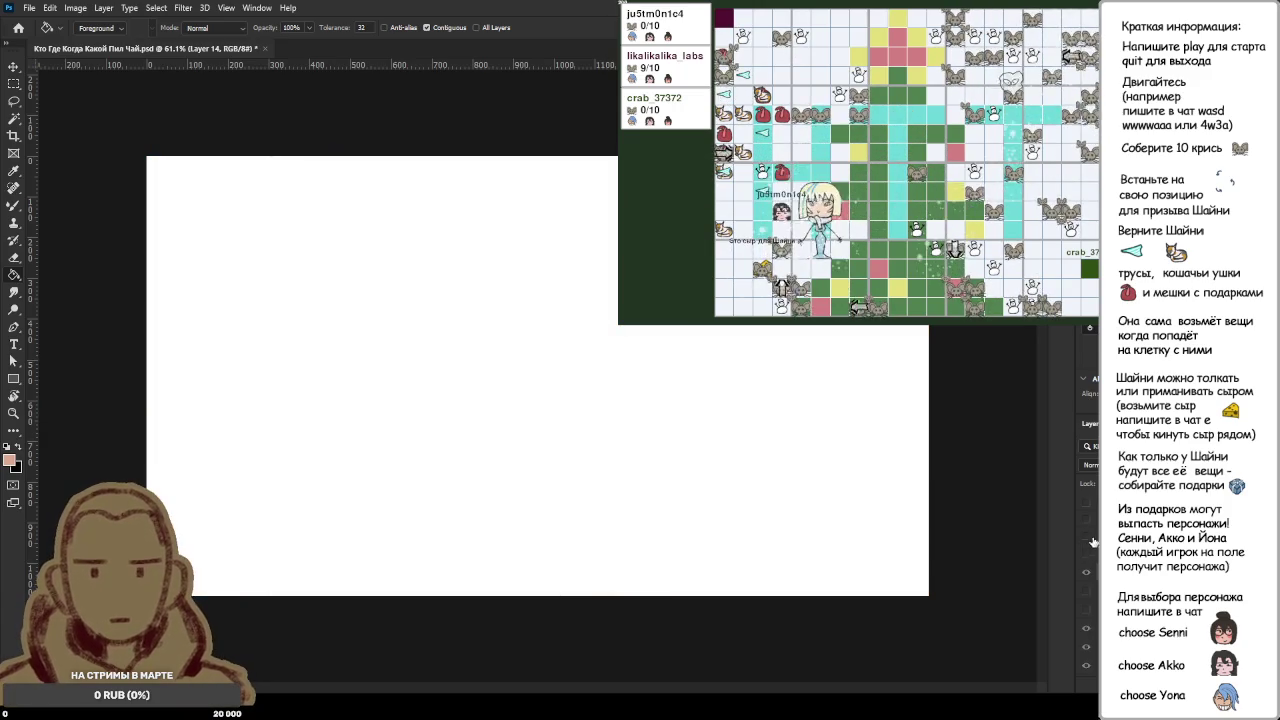
left_click(1086, 538)
left_click(1086, 595)
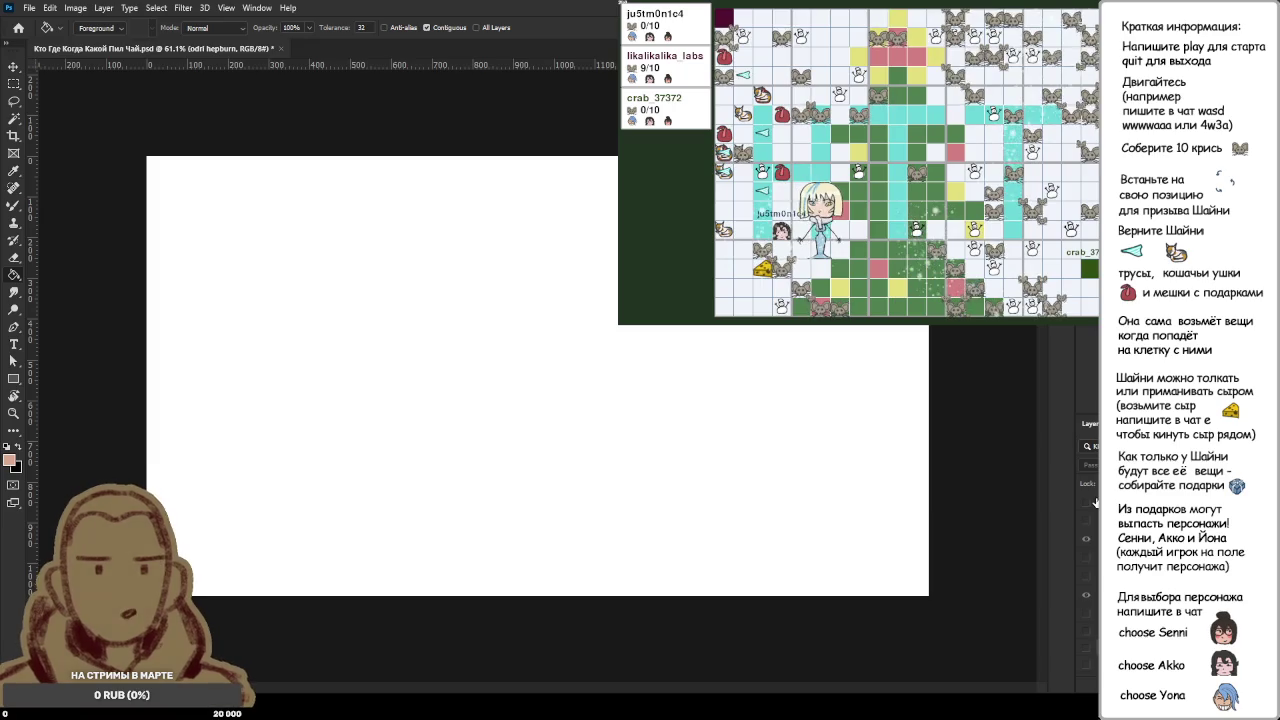
left_click(1086, 542)
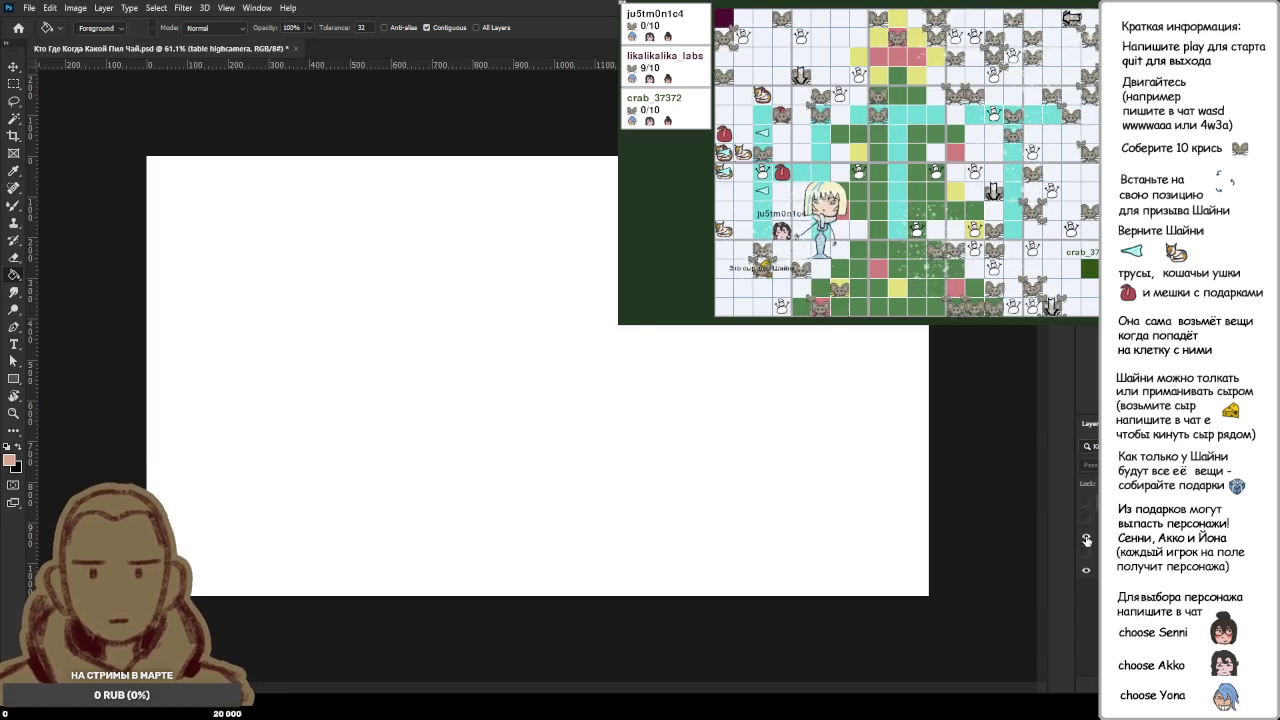
left_click(1086, 540, "alt")
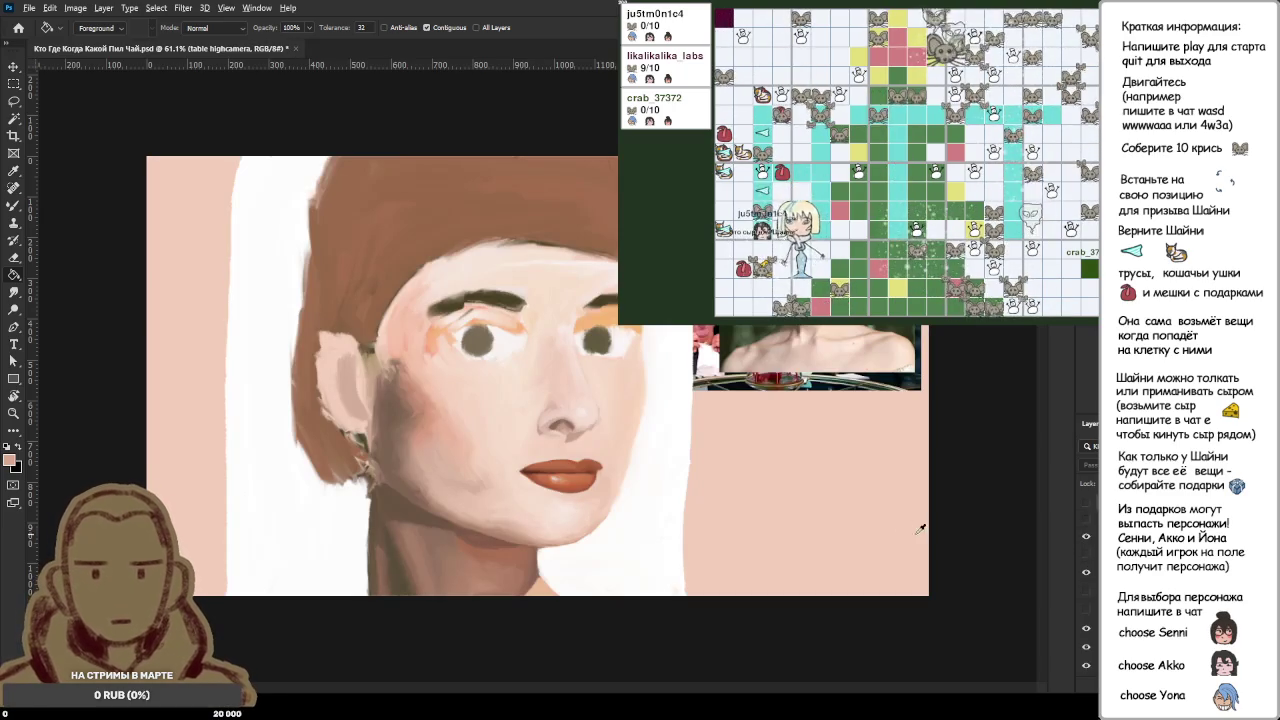
Step: Zoom into the reference face, hide the portrait layer, fit the canvas, and show the suited figure
scroll(857, 525, "up", 2)
scroll(857, 525, "up", 3)
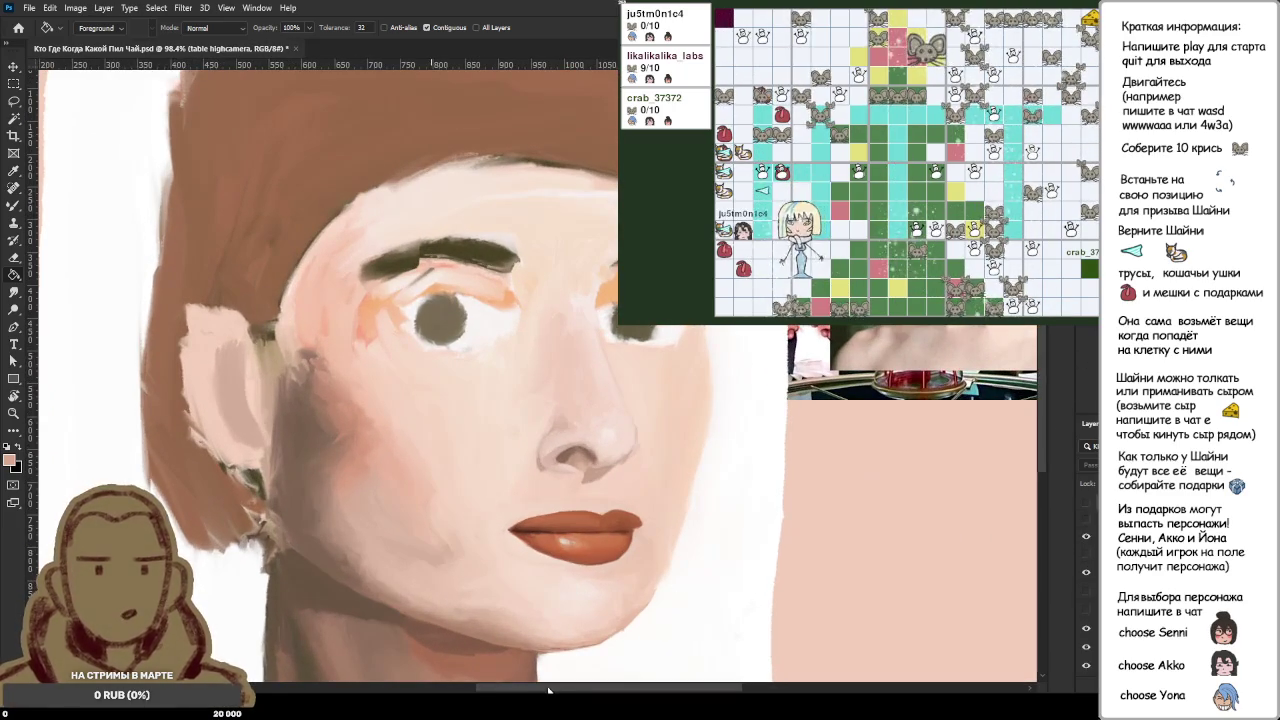
left_click_drag(605, 688, 687, 688)
scroll(527, 240, "up", 2)
scroll(527, 240, "up", 2)
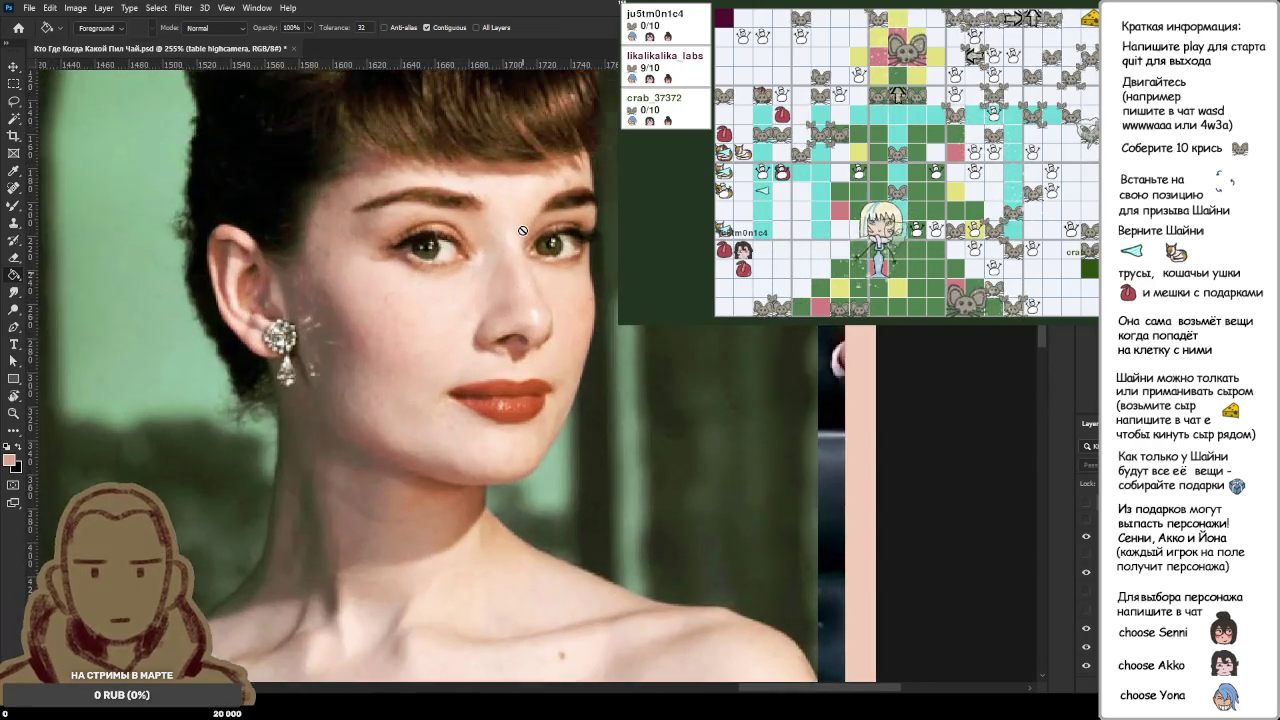
scroll(527, 240, "up", 1)
scroll(527, 240, "up", 2)
scroll(527, 245, "down", 1)
scroll(525, 250, "down", 1)
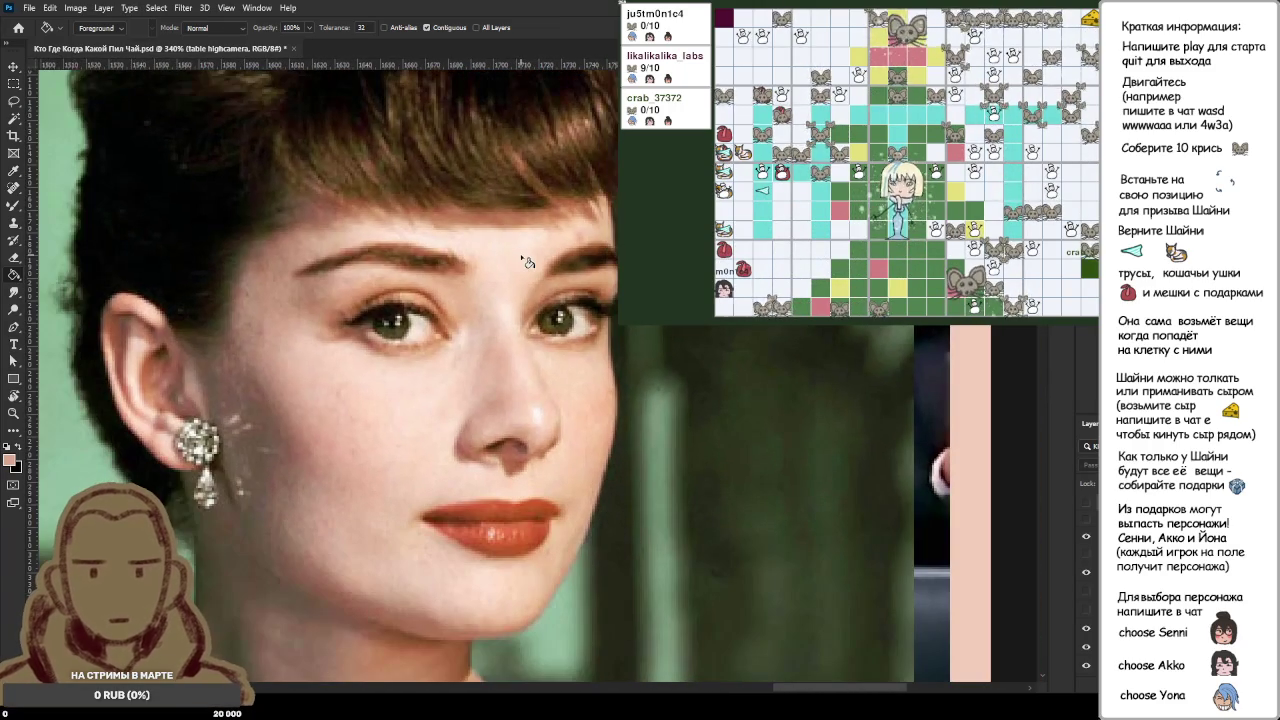
scroll(524, 255, "down", 1)
scroll(522, 260, "down", 1)
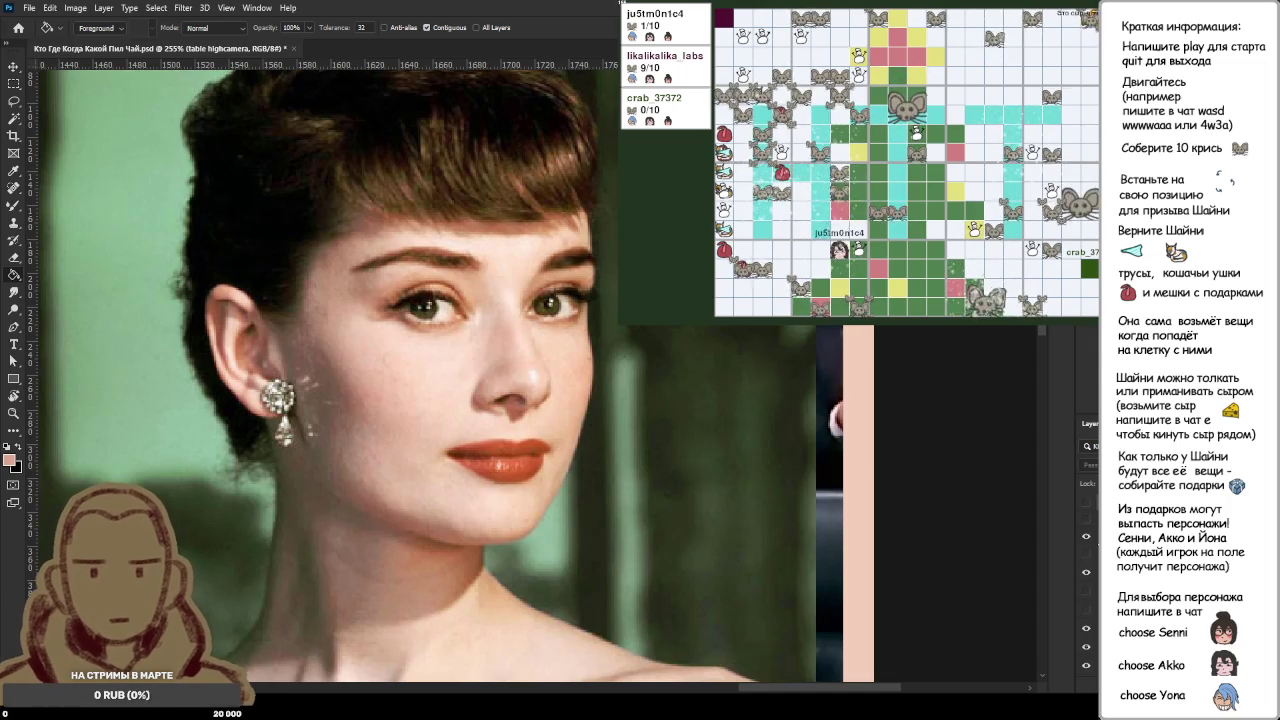
left_click(1087, 539)
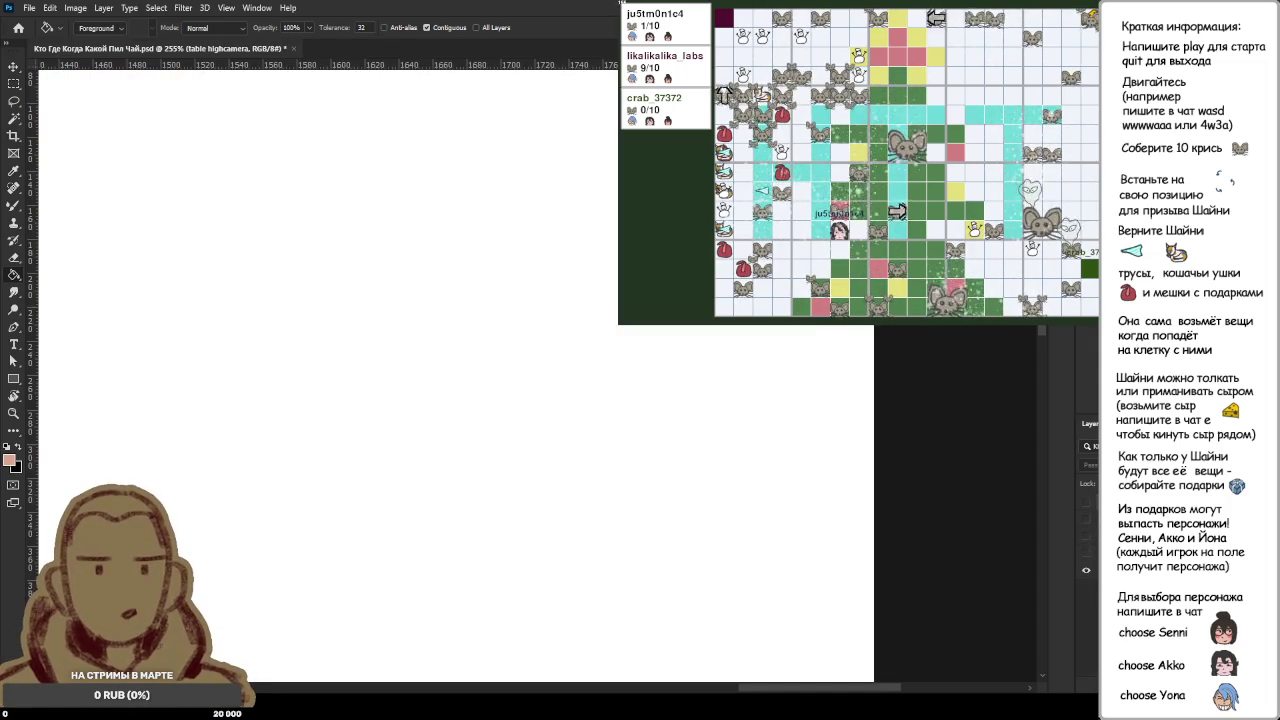
key("ctrl+1")
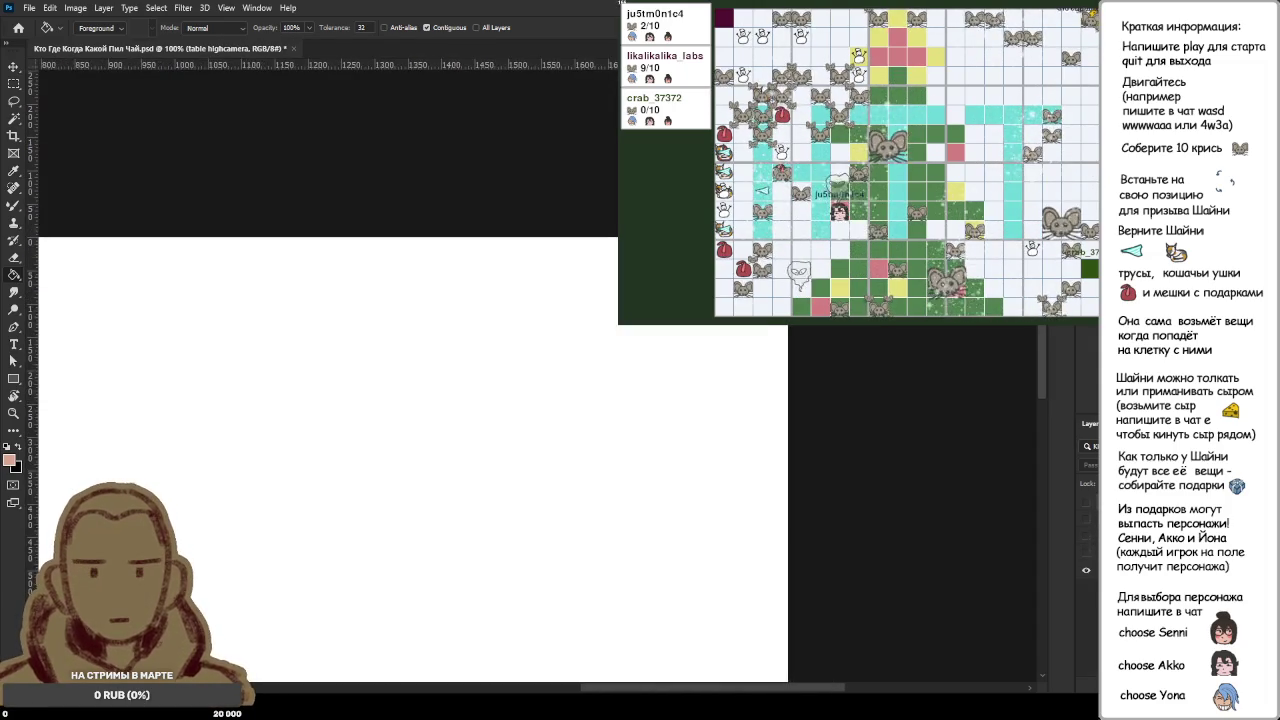
key("ctrl+0")
left_click(1087, 503)
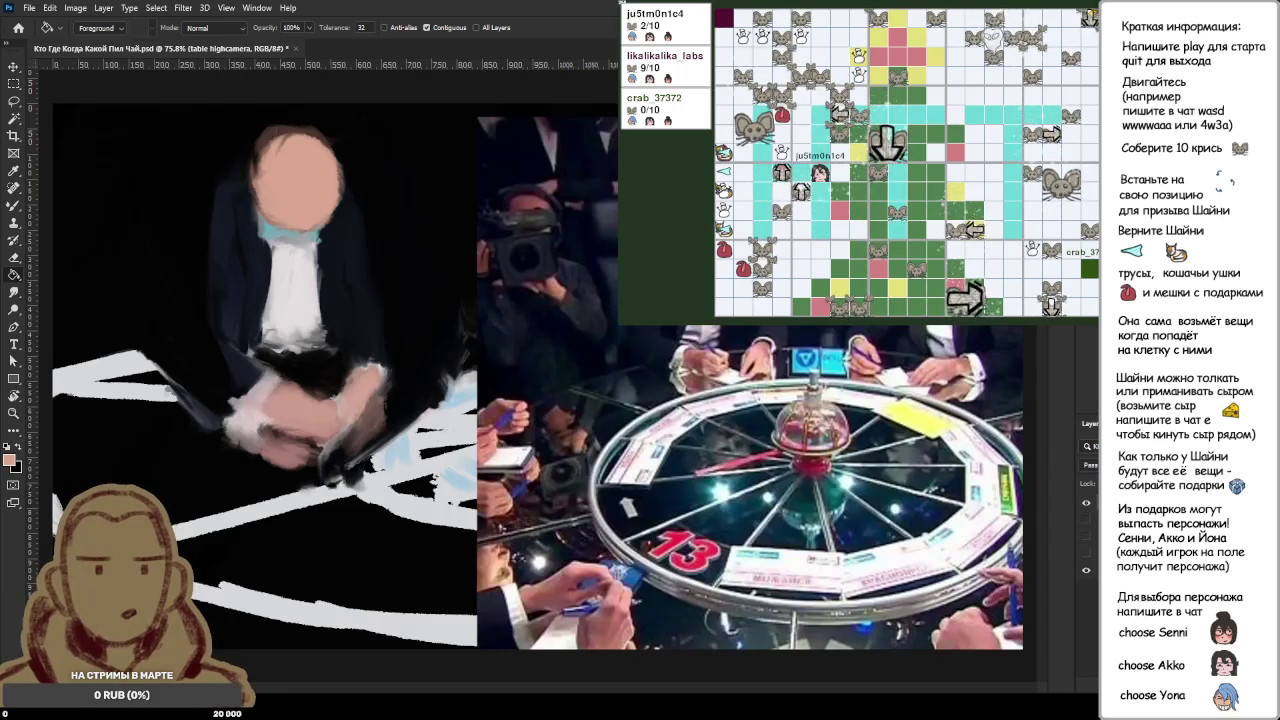
Step: On Layer 21 copy, switch to the Mixer Brush at size 40 and paint black over the hair
scroll(244, 151, "up", 3)
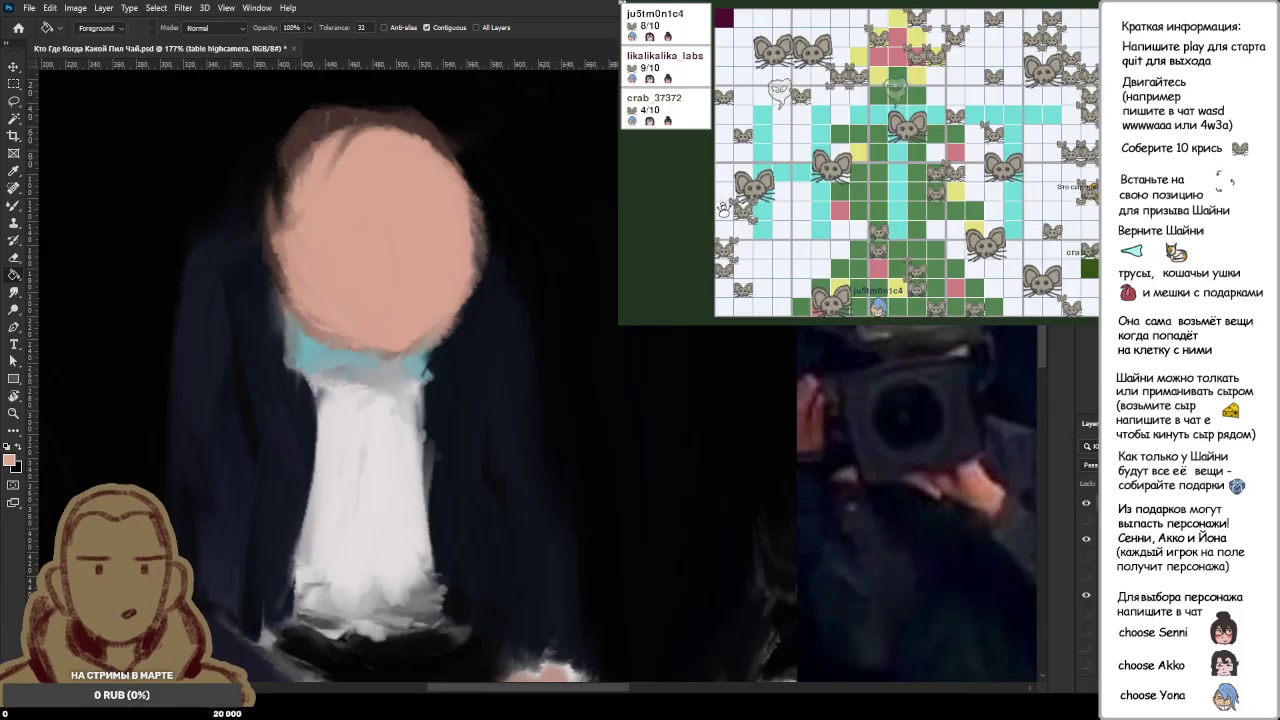
key("alt+bracketleft")
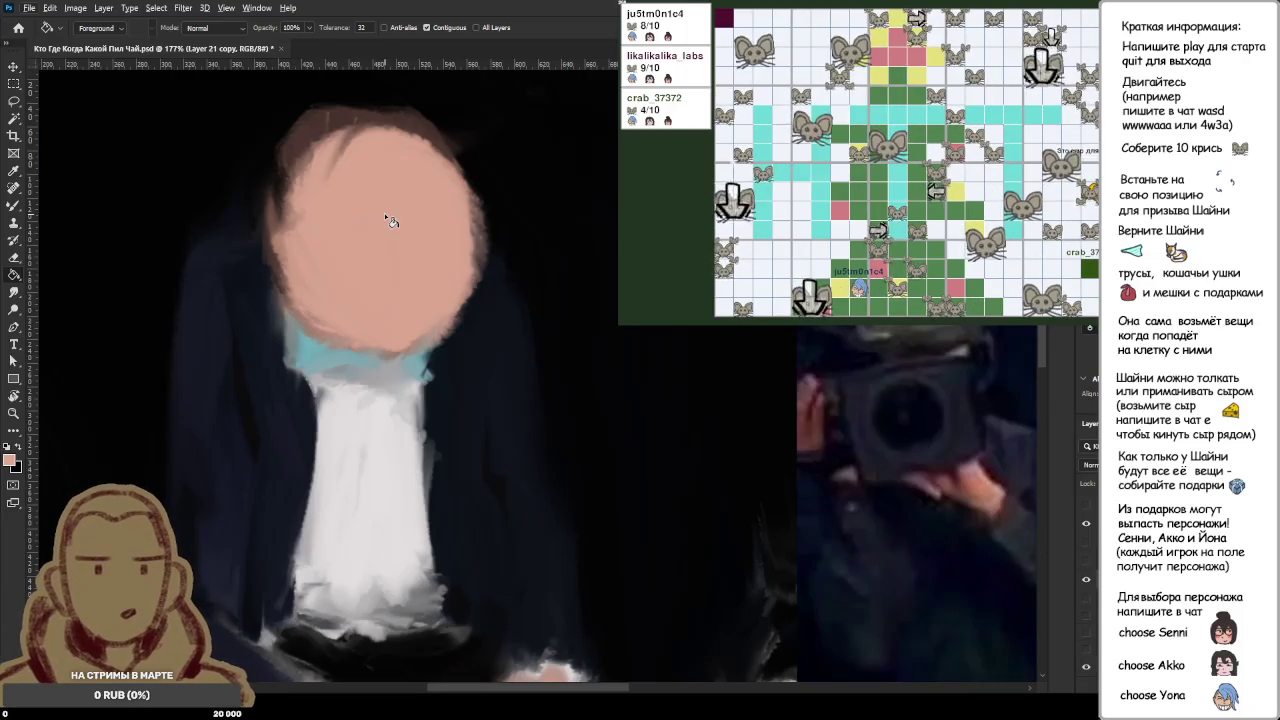
key("b")
key("[")
key("[")
key("[")
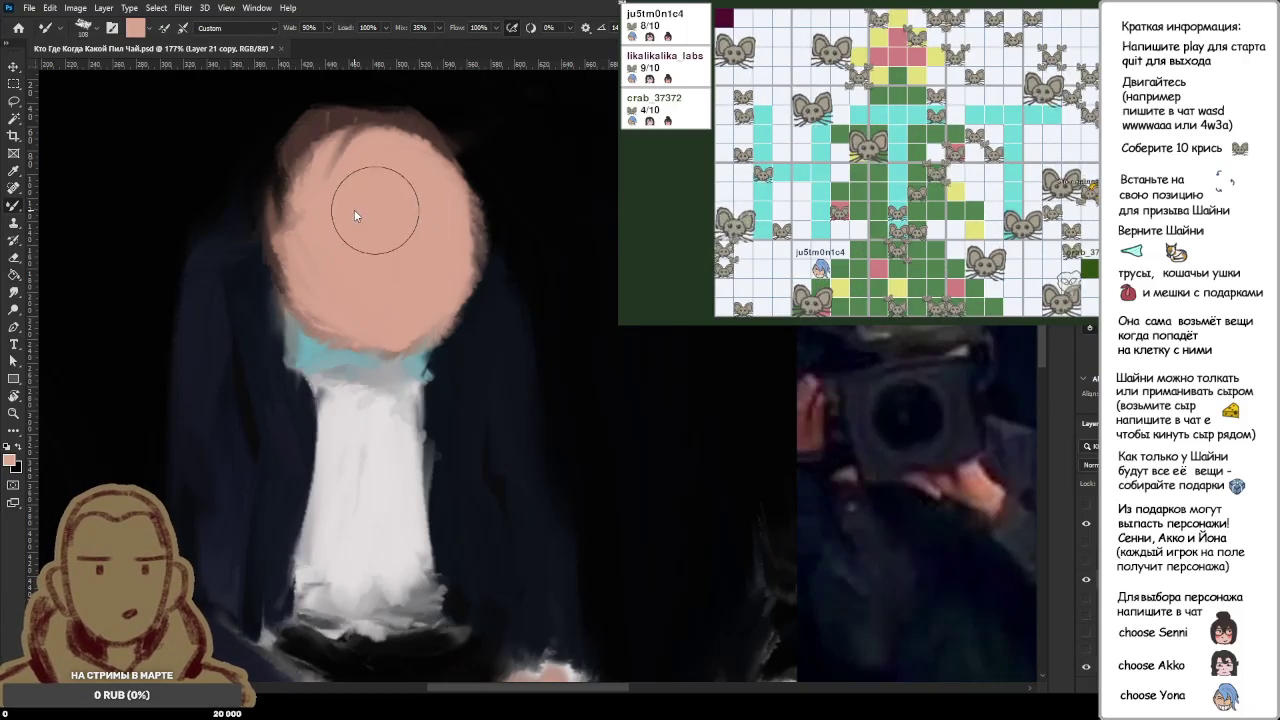
left_click(250, 155, "alt")
left_click_drag(325, 110, 262, 200)
left_click_drag(290, 140, 265, 194)
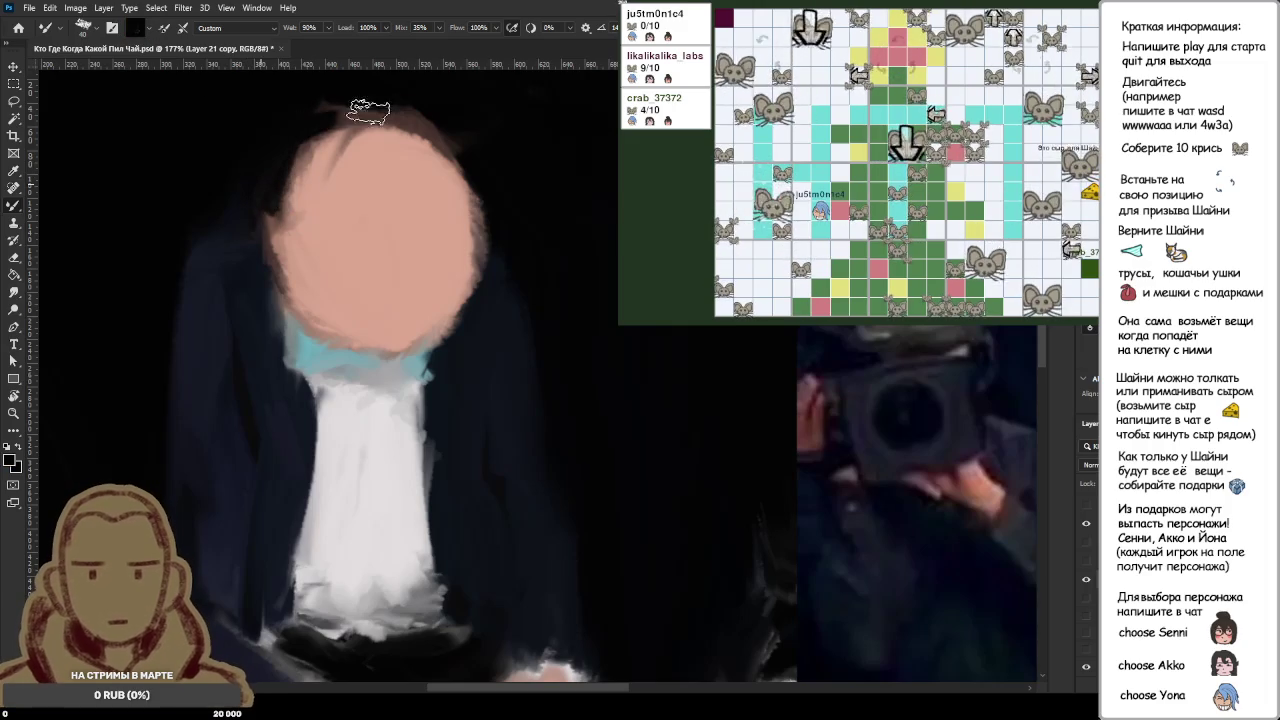
Step: Paint sampled dark strokes along the face's right edge, up to its upper corner
left_click(493, 306, "alt")
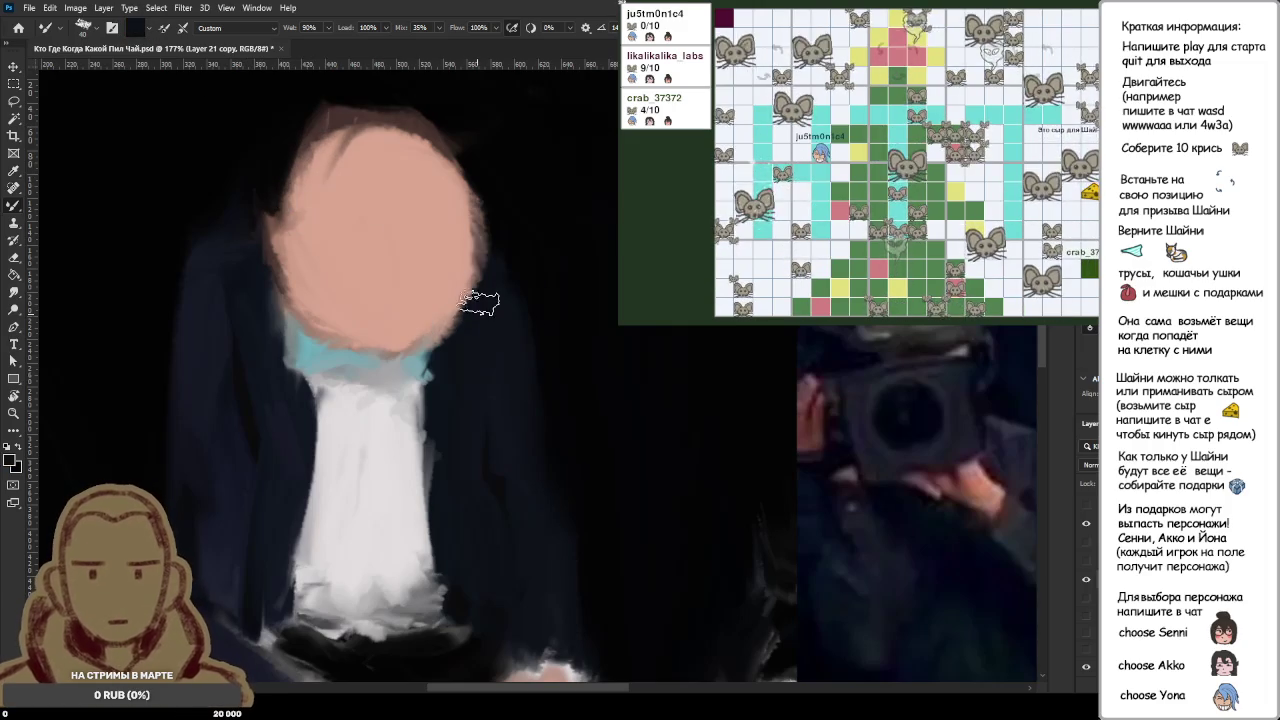
left_click_drag(480, 289, 437, 340)
left_click(474, 314, "alt")
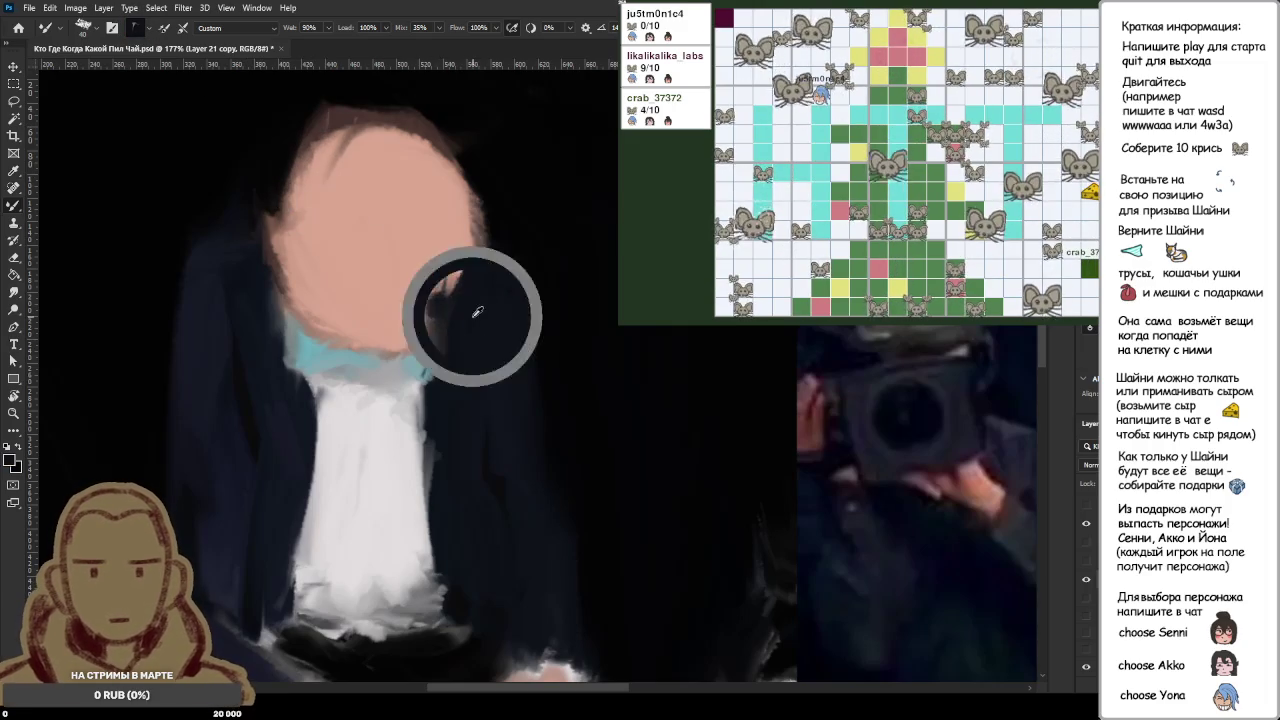
left_click_drag(485, 222, 437, 262)
left_click(483, 275, "alt")
mouse_move(480, 192)
left_mouse_down()
mouse_move(442, 250)
mouse_move(445, 228)
left_mouse_up()
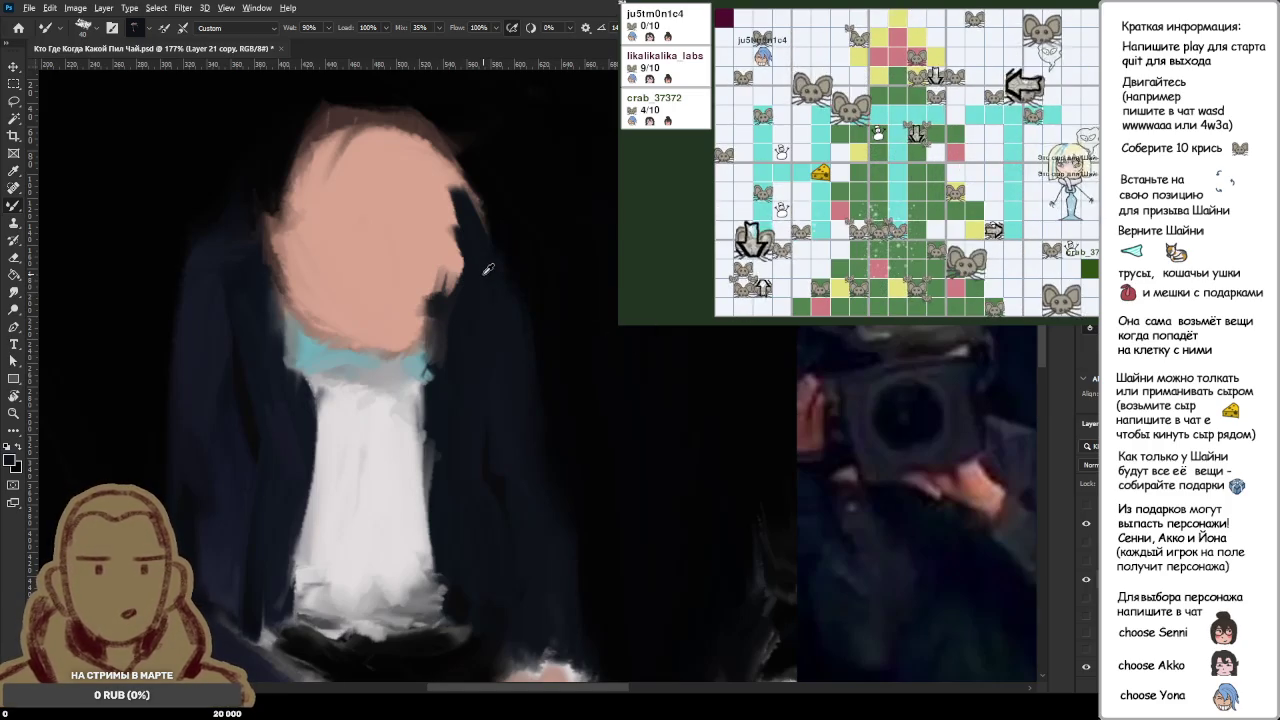
Step: Sample dark colours around the face edge, chin, neck, jacket collar and head's left side
left_click(509, 217, "alt")
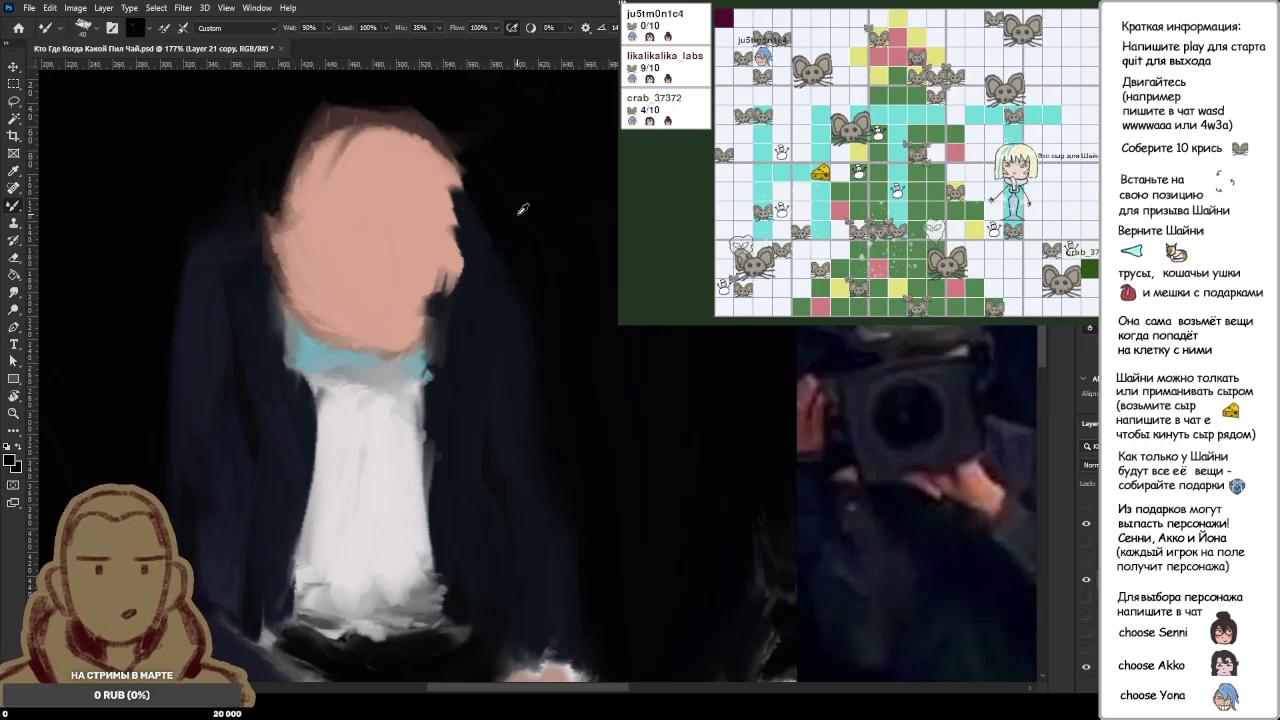
left_click(494, 234, "alt")
left_click(459, 316, "alt")
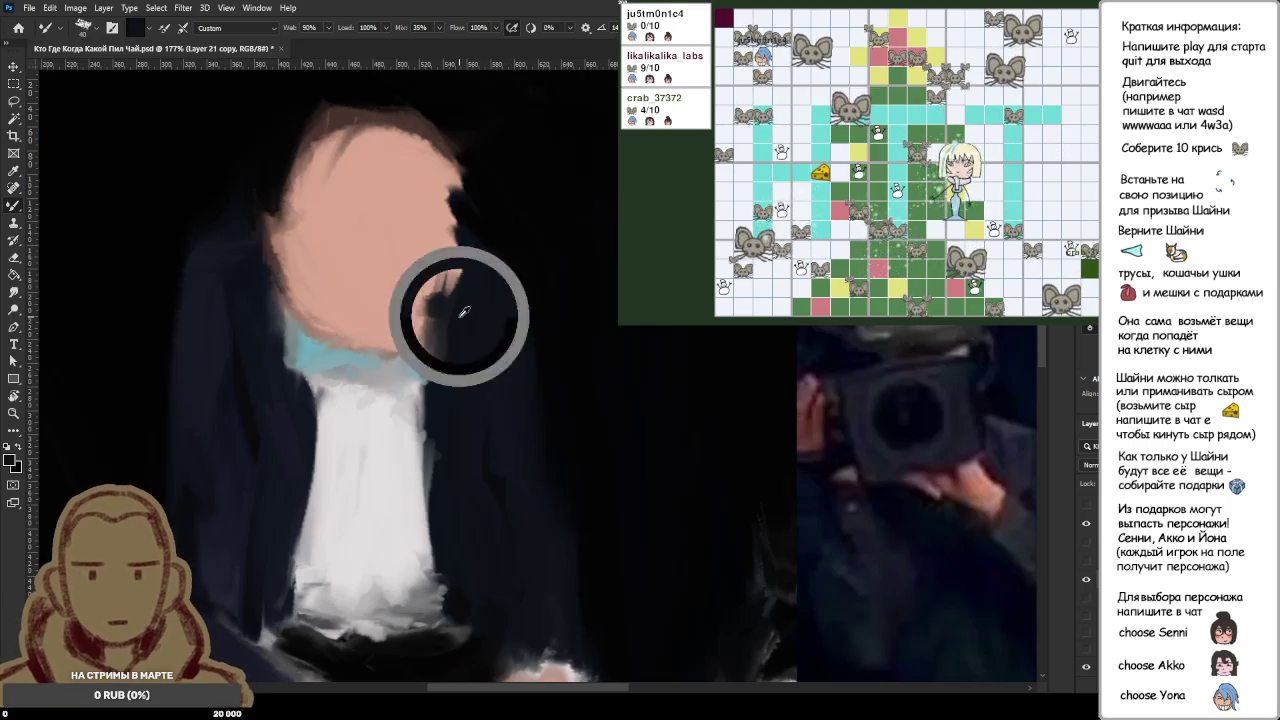
left_click(451, 346, "alt")
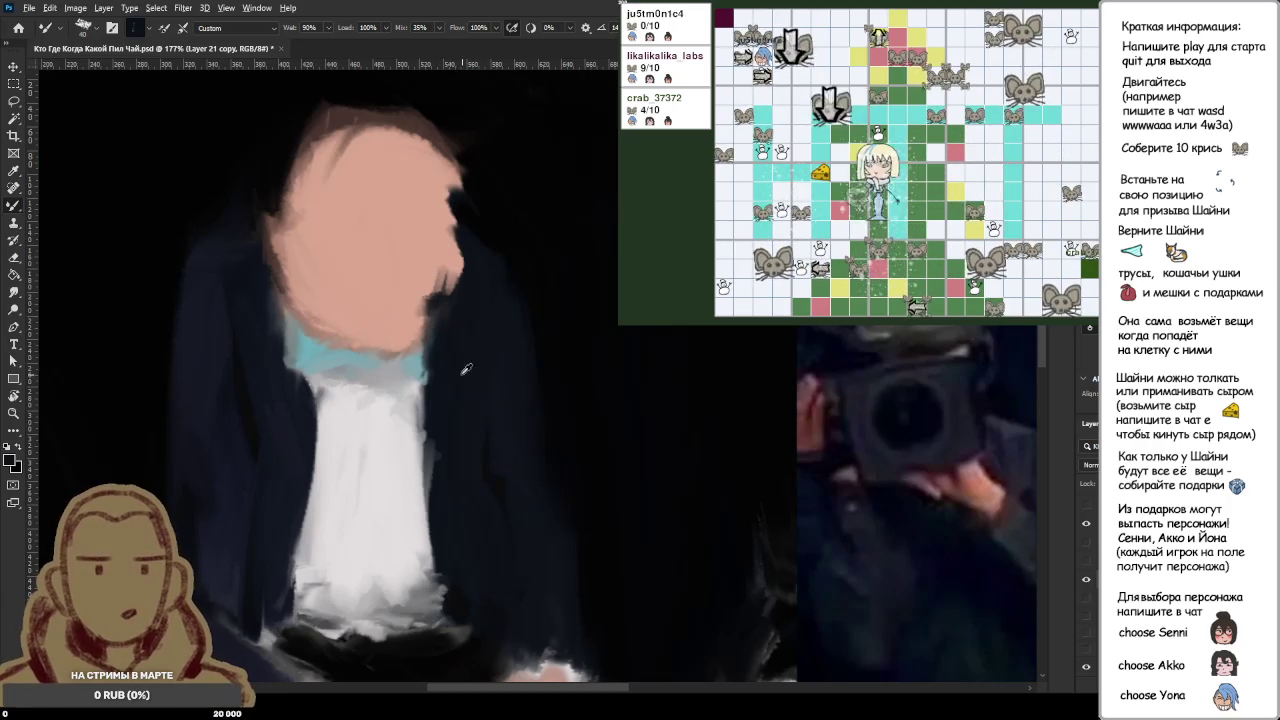
left_click(466, 370, "alt")
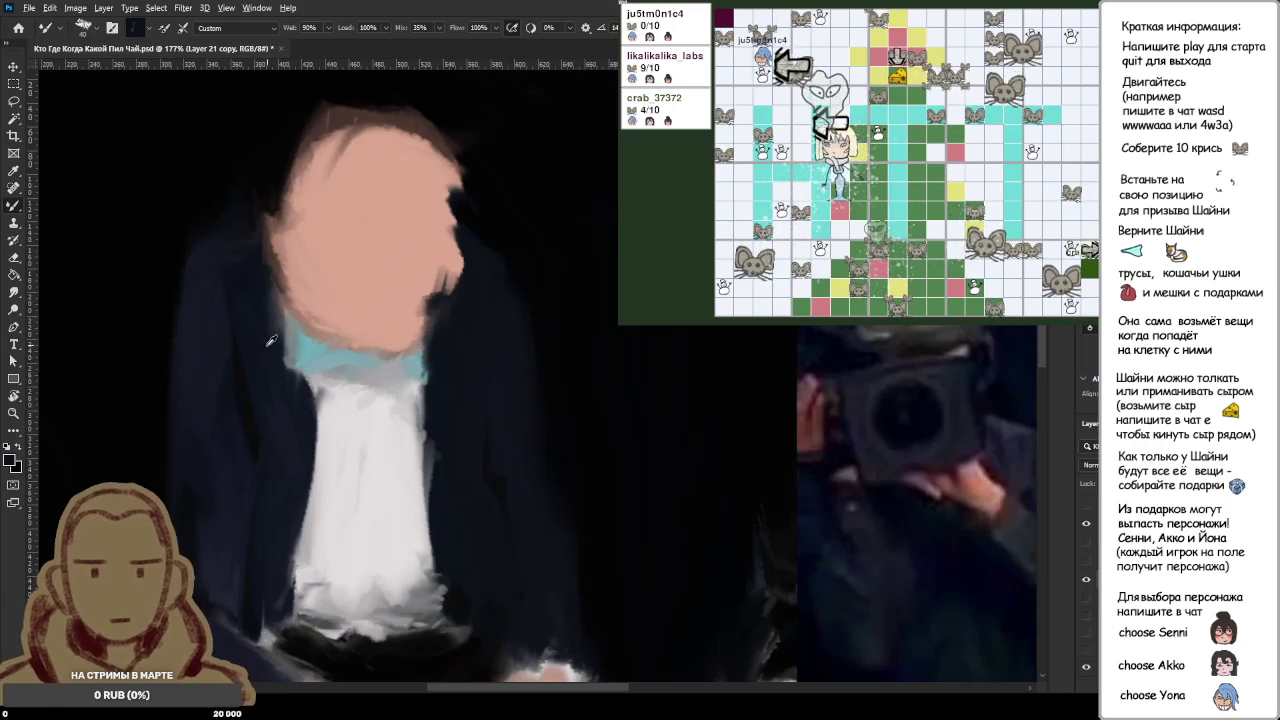
left_click(285, 396, "alt")
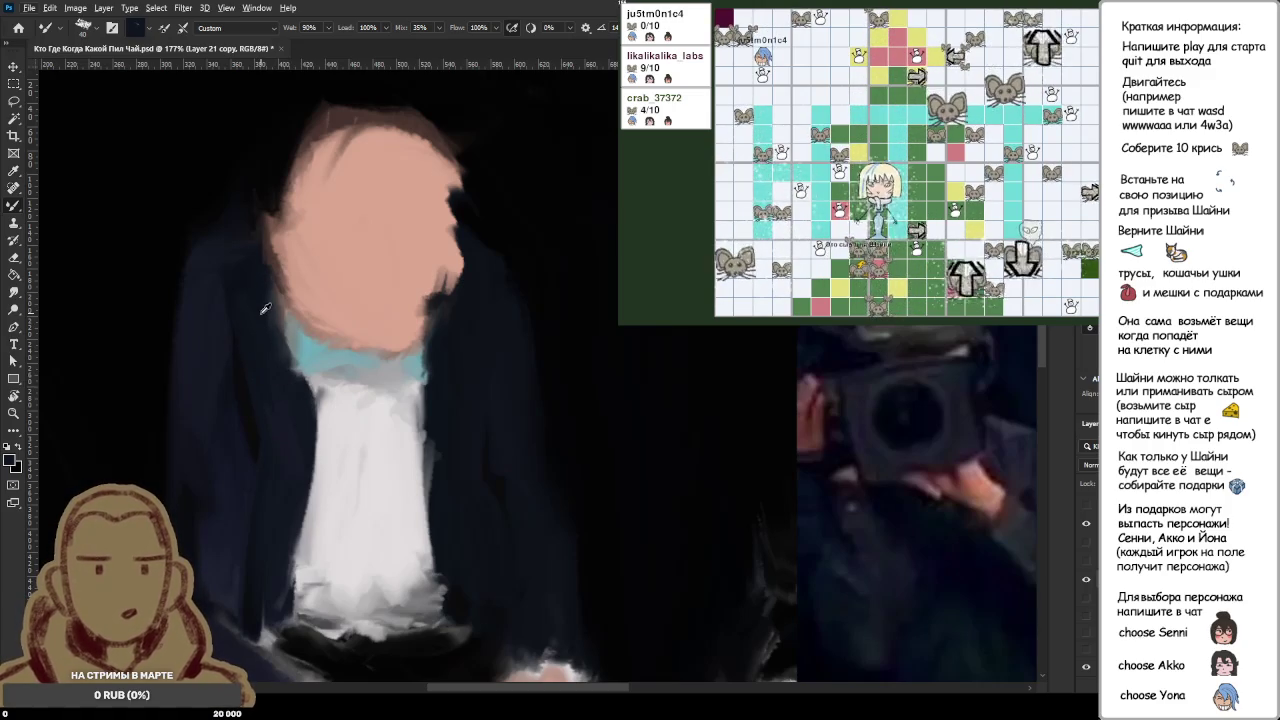
left_click(262, 311, "alt")
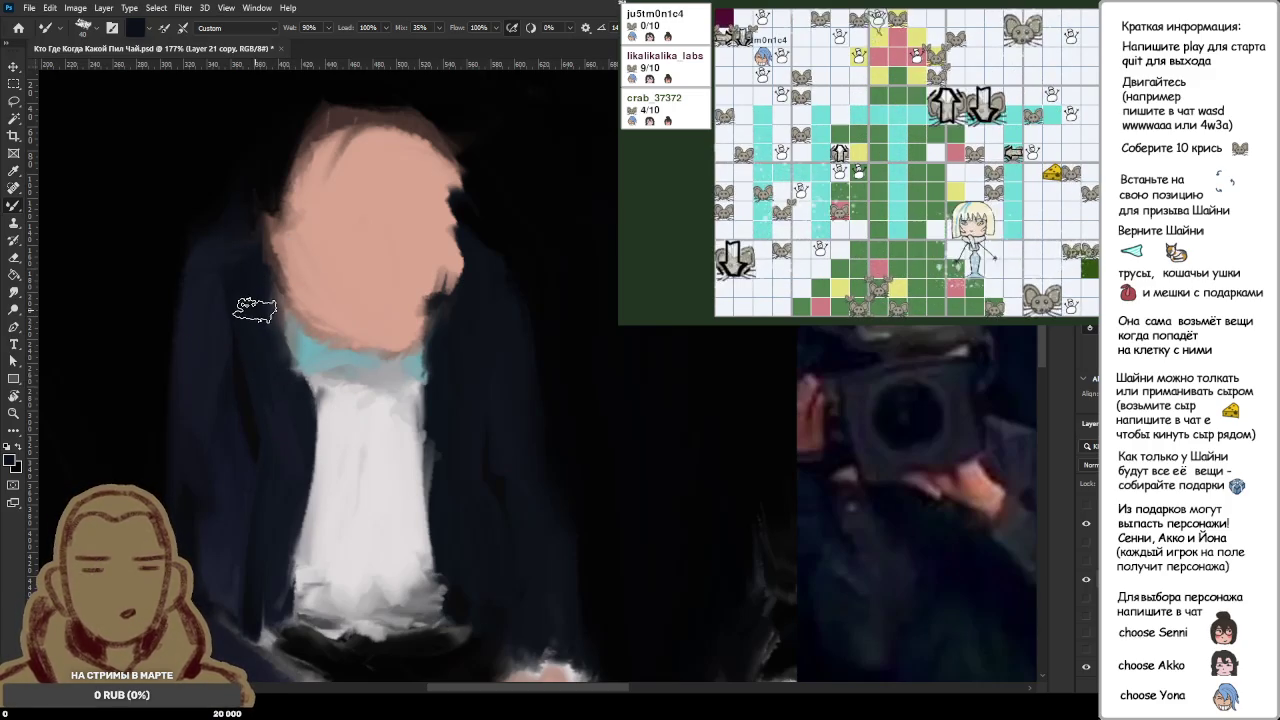
left_click(258, 278, "alt")
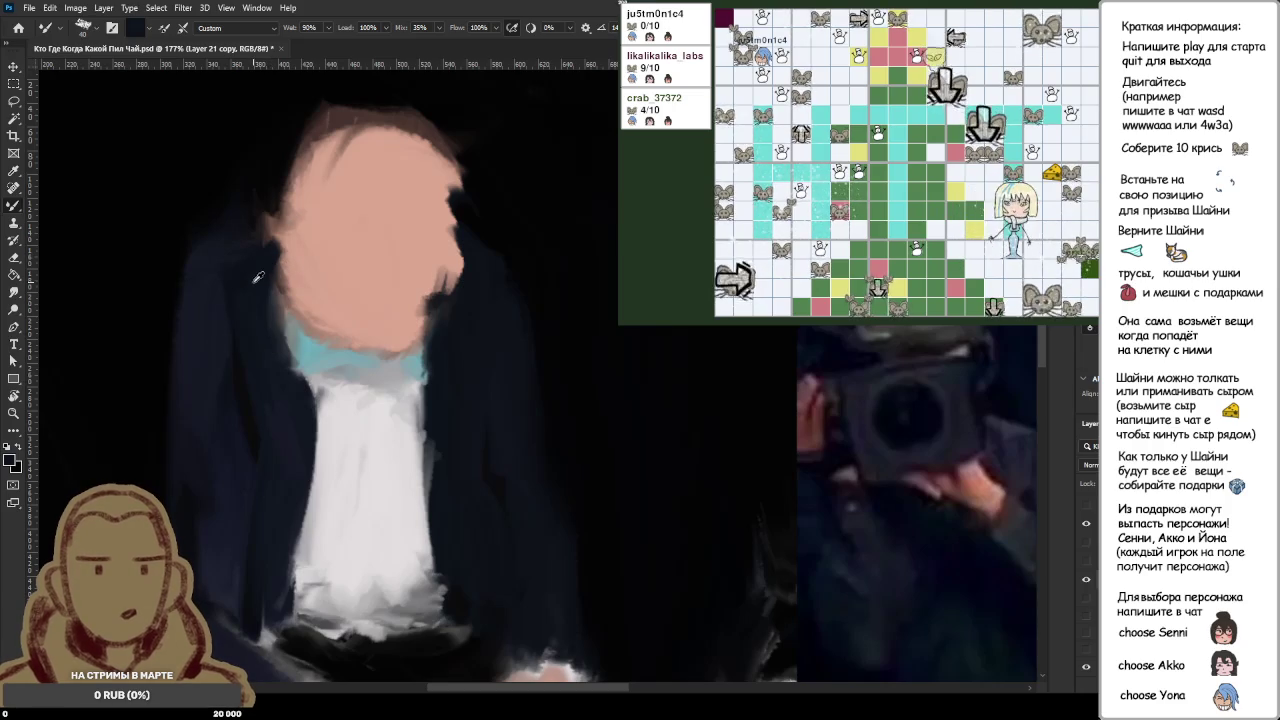
Step: Paint dark hair down the head's left edge, extending it to the collar
mouse_move(296, 228)
left_mouse_down()
mouse_move(260, 236)
mouse_move(270, 272)
left_mouse_up()
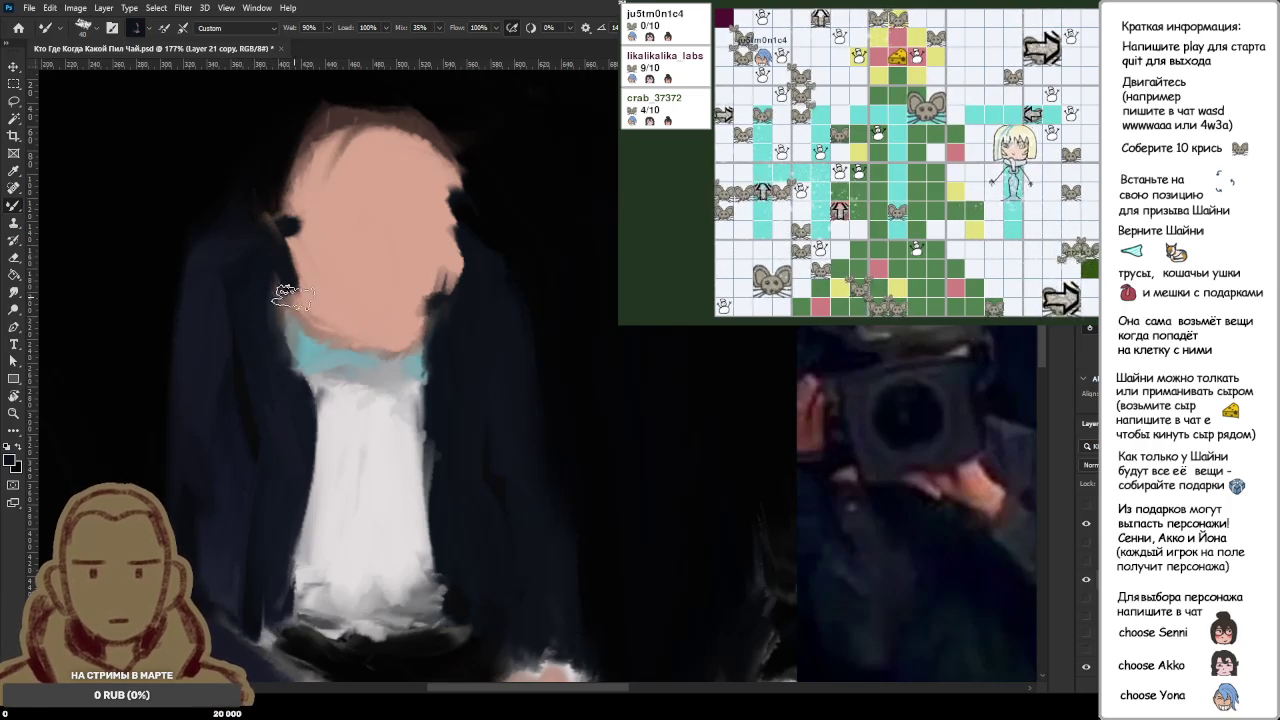
left_click(337, 399, "alt")
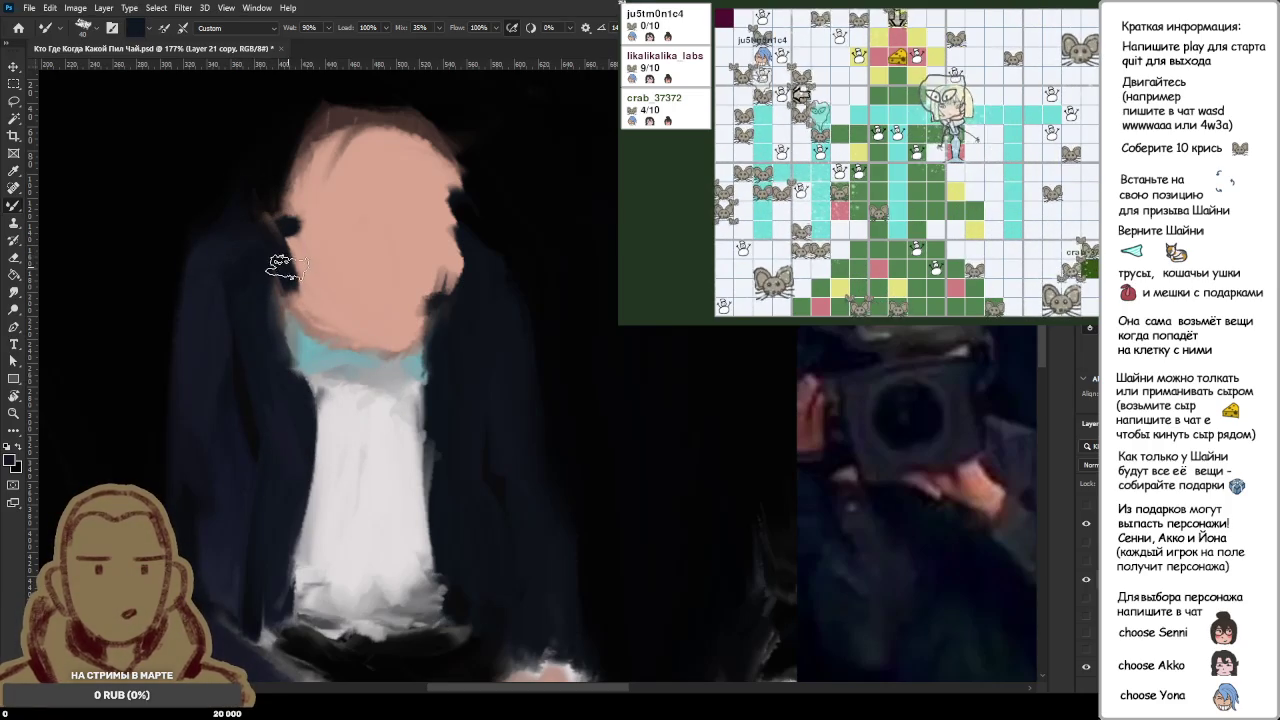
left_click_drag(285, 267, 297, 320)
left_click(257, 263, "alt")
mouse_move(257, 263)
left_mouse_down()
mouse_move(297, 345)
mouse_move(292, 302)
mouse_move(313, 344)
mouse_move(304, 405)
left_mouse_up()
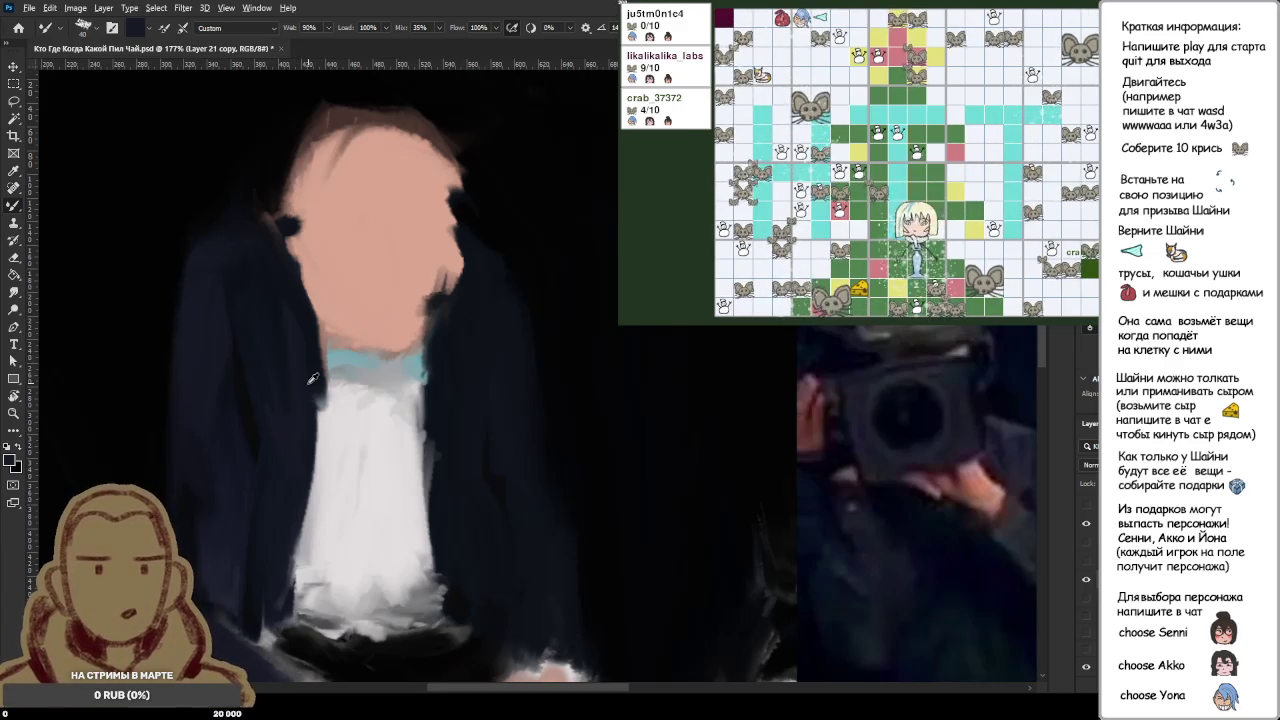
Step: Paint dark strokes over the belt and the pink hands at the figure's lap
scroll(311, 380, "down", 2)
scroll(311, 380, "down", 1)
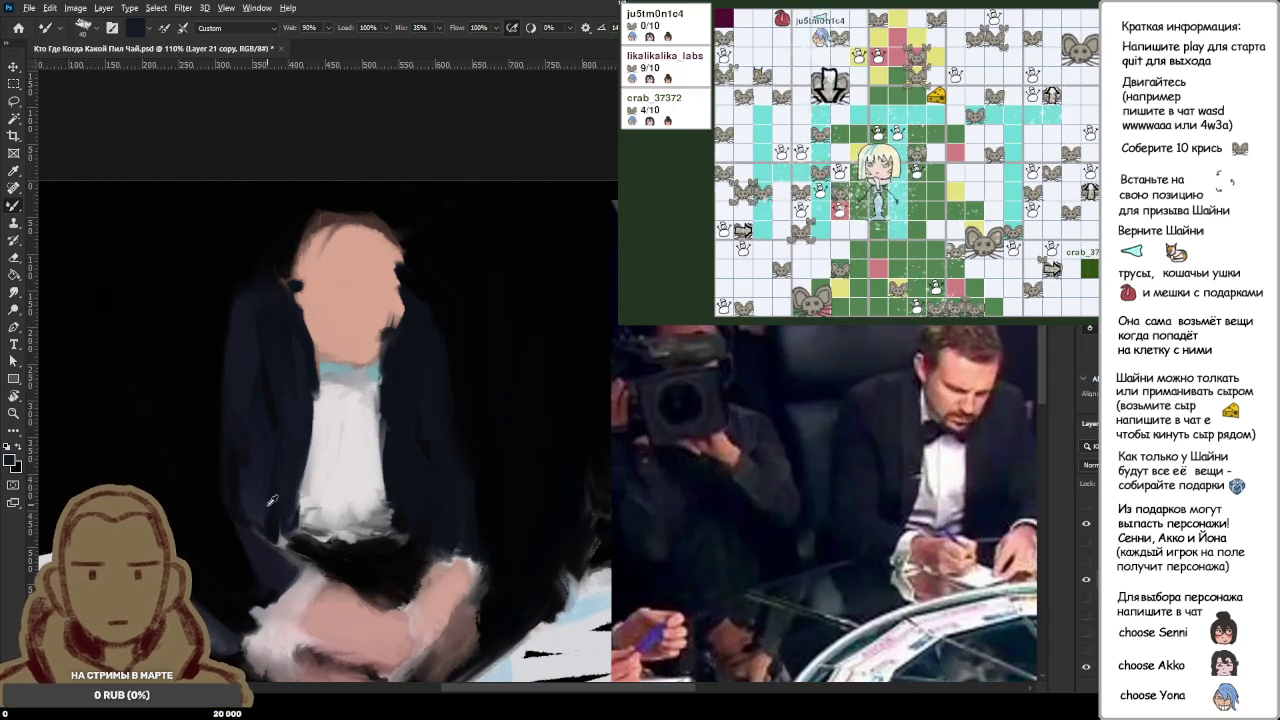
left_click_drag(254, 596, 234, 506)
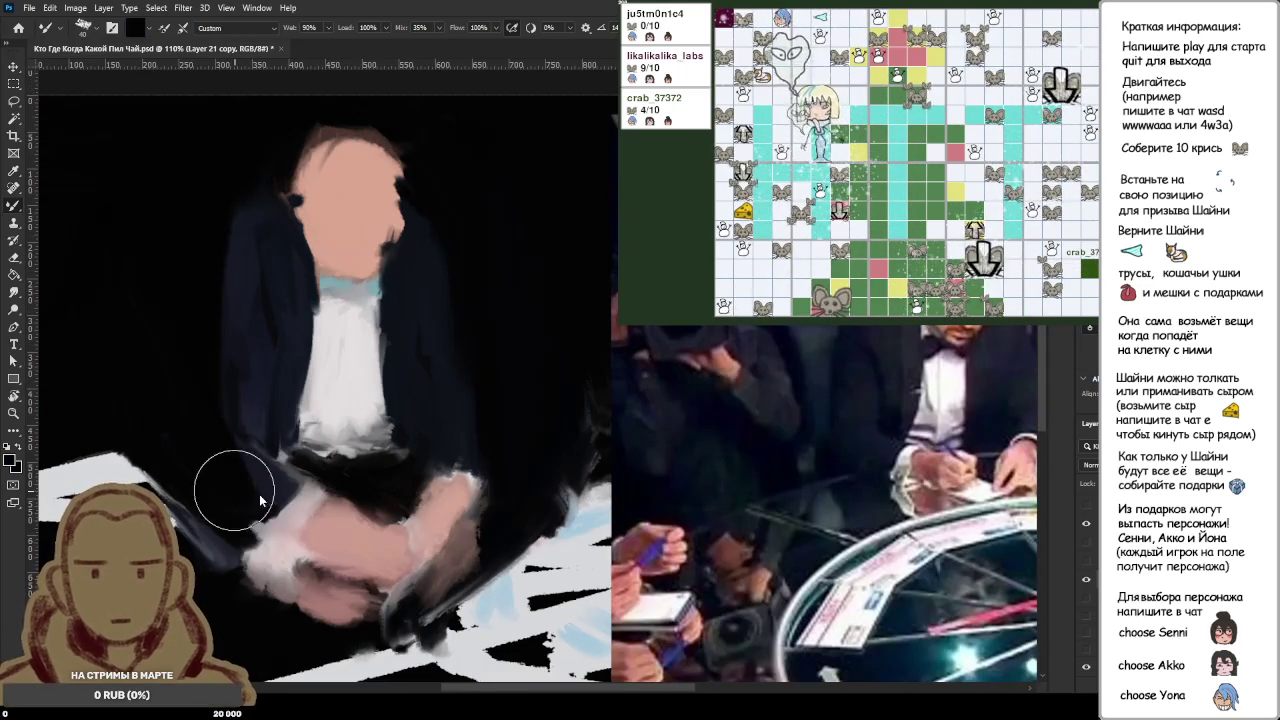
left_click_drag(260, 500, 275, 498)
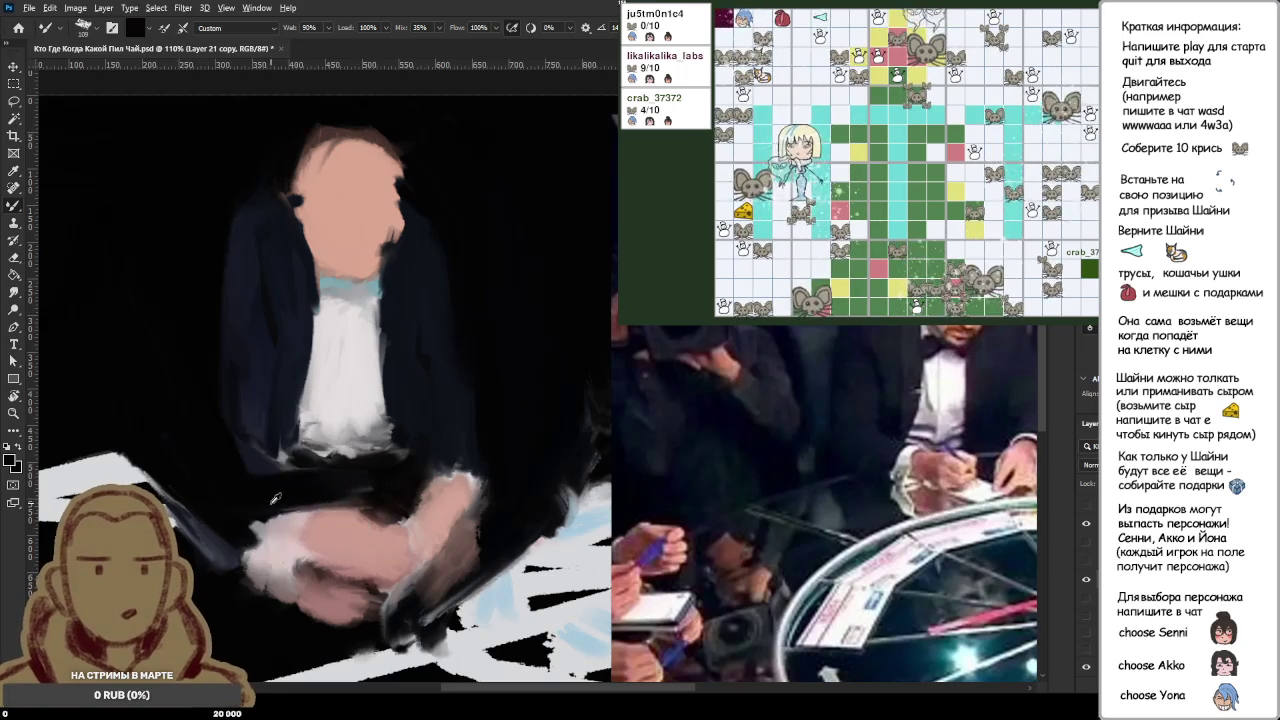
mouse_move(275, 498)
left_mouse_down()
mouse_move(256, 521)
mouse_move(255, 505)
mouse_move(296, 636)
left_mouse_up()
left_click_drag(283, 547, 340, 603)
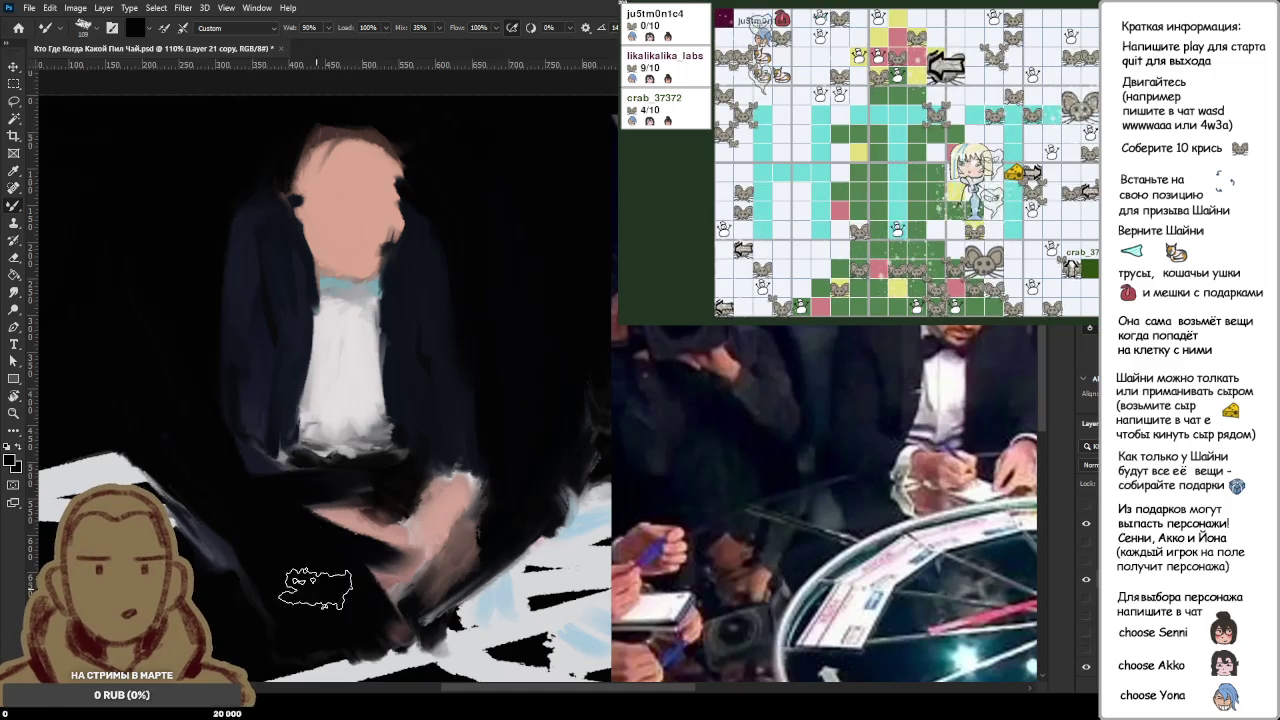
mouse_move(358, 608)
left_mouse_down()
mouse_move(405, 525)
mouse_move(513, 510)
left_mouse_up()
left_click(405, 525, "alt")
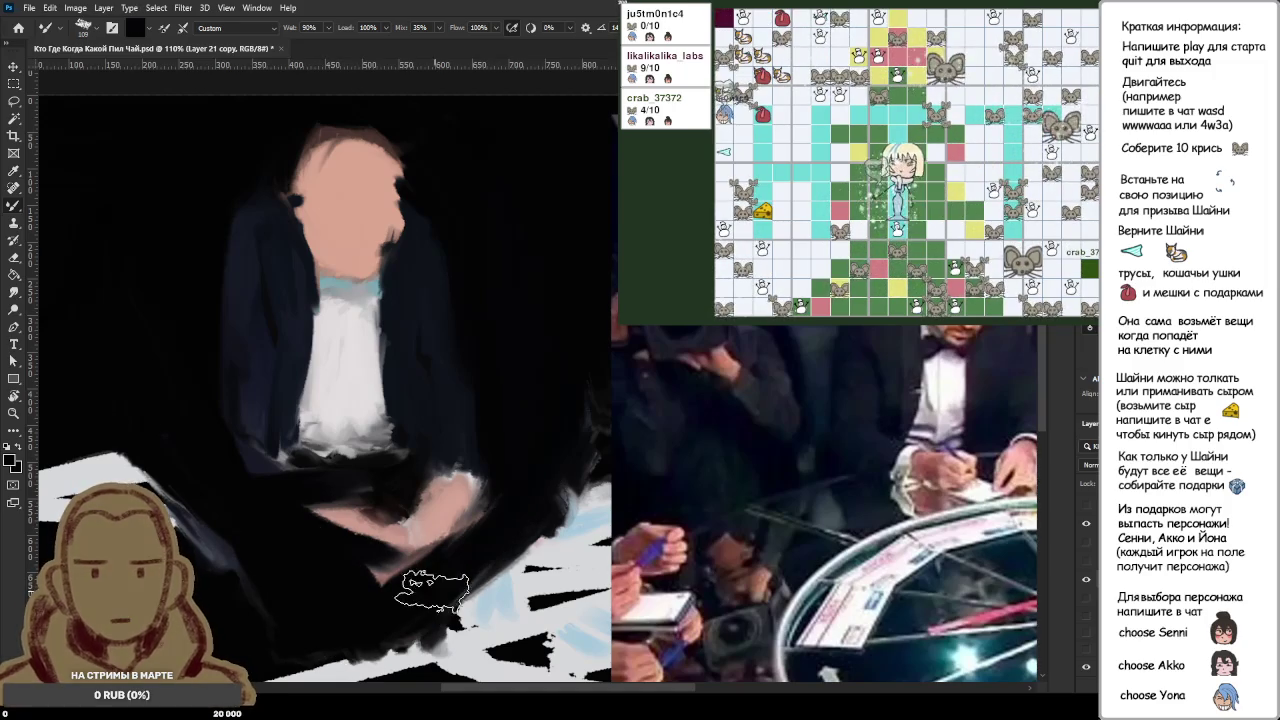
Step: Sample dark greys near the hands and cover their remaining pale parts
left_click(512, 495, "alt")
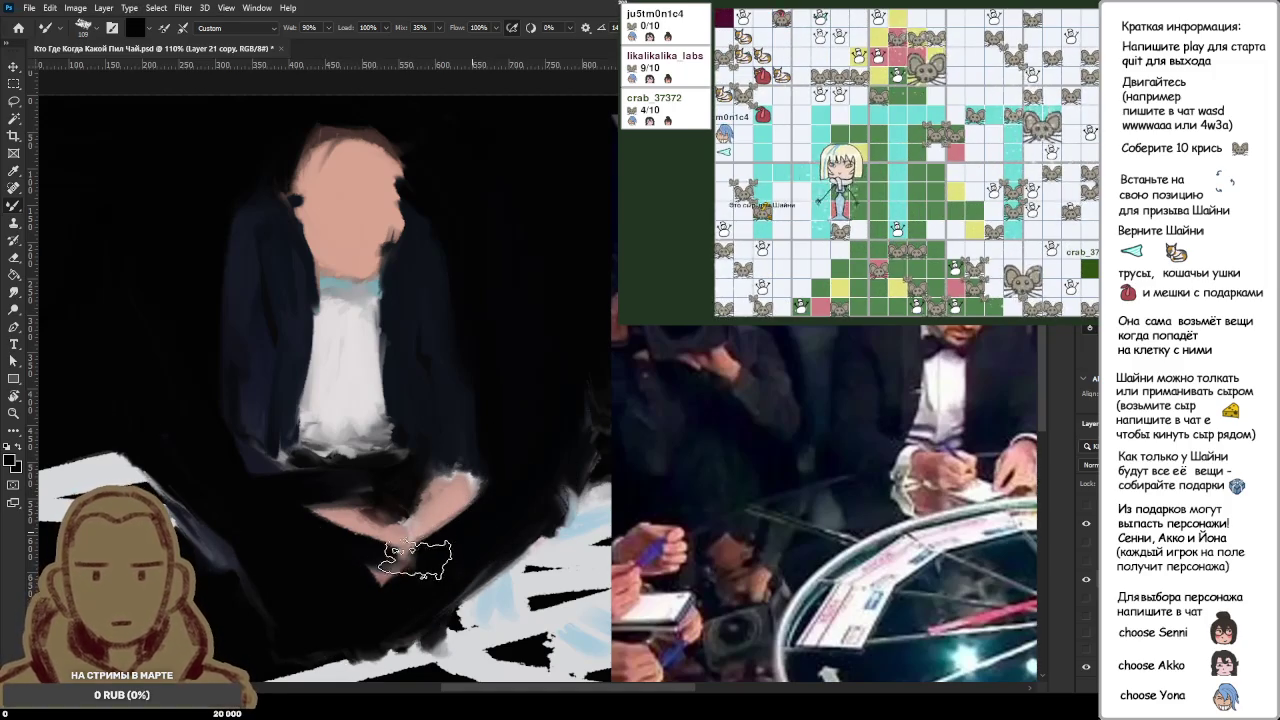
left_click_drag(300, 515, 400, 520)
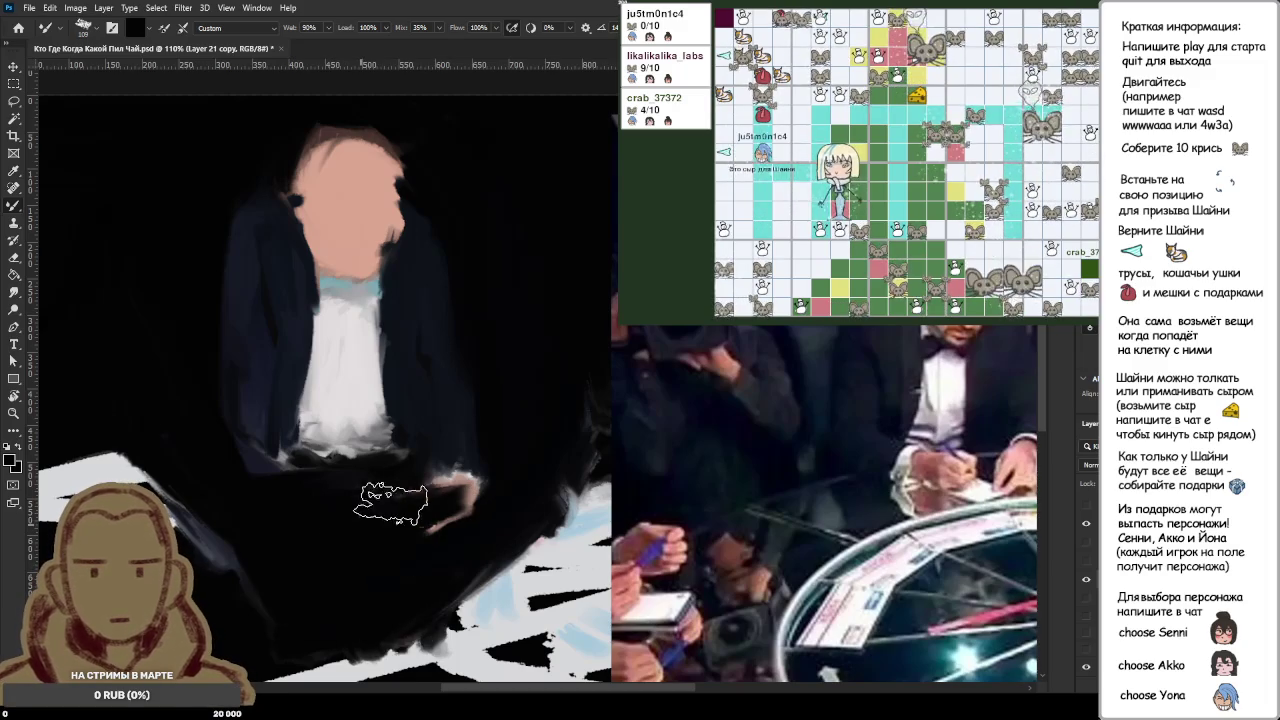
left_click(386, 540, "alt")
left_click_drag(435, 510, 481, 492)
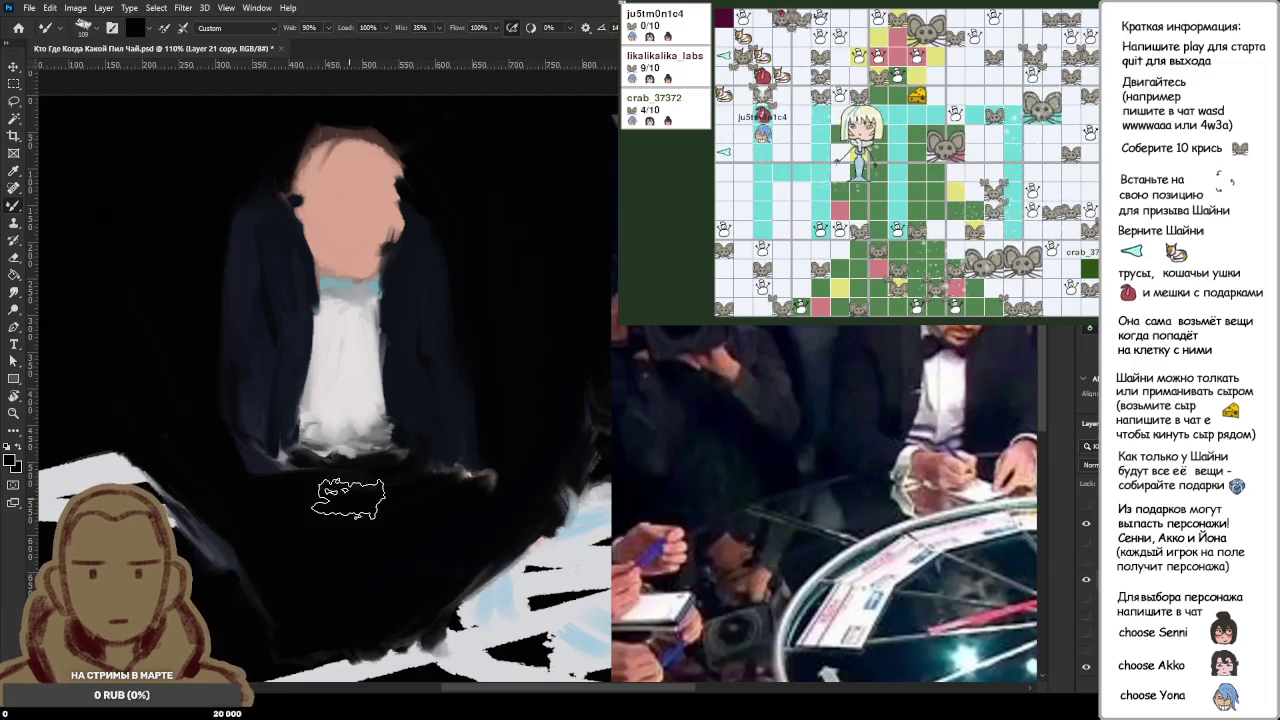
left_click(406, 531, "alt")
left_click(421, 498, "alt")
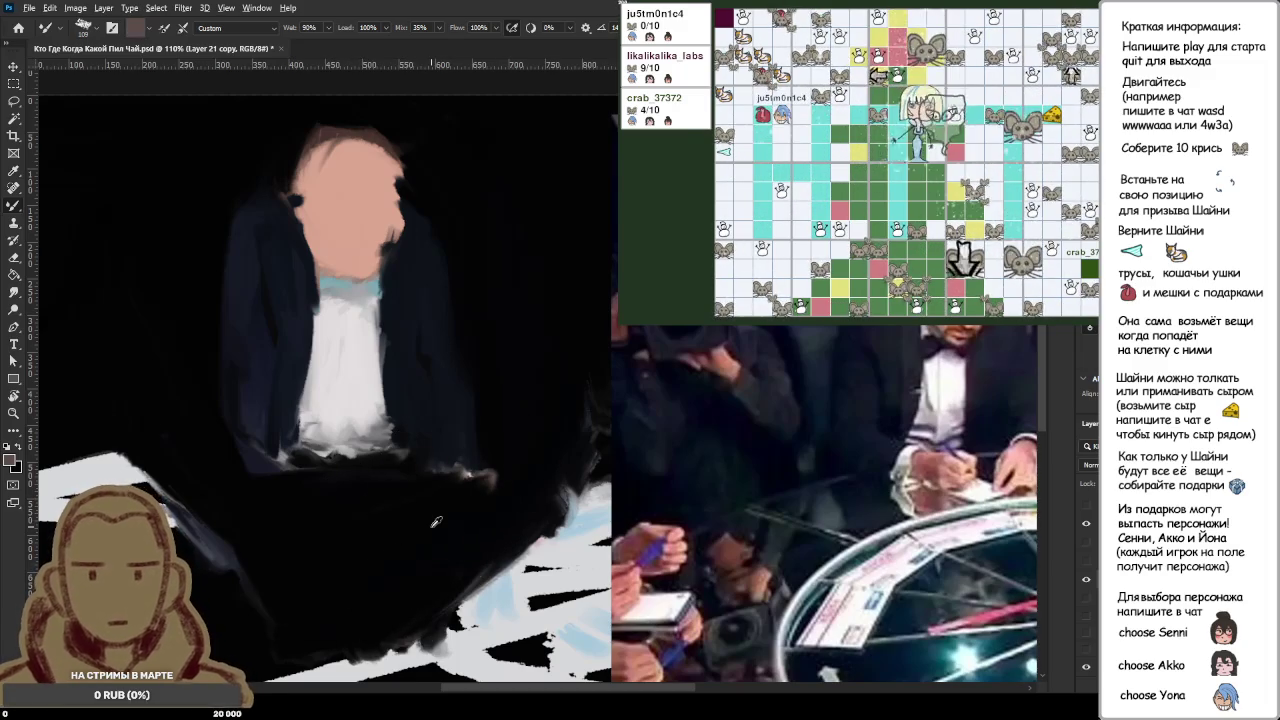
left_click(436, 505, "alt")
left_click_drag(425, 480, 503, 495)
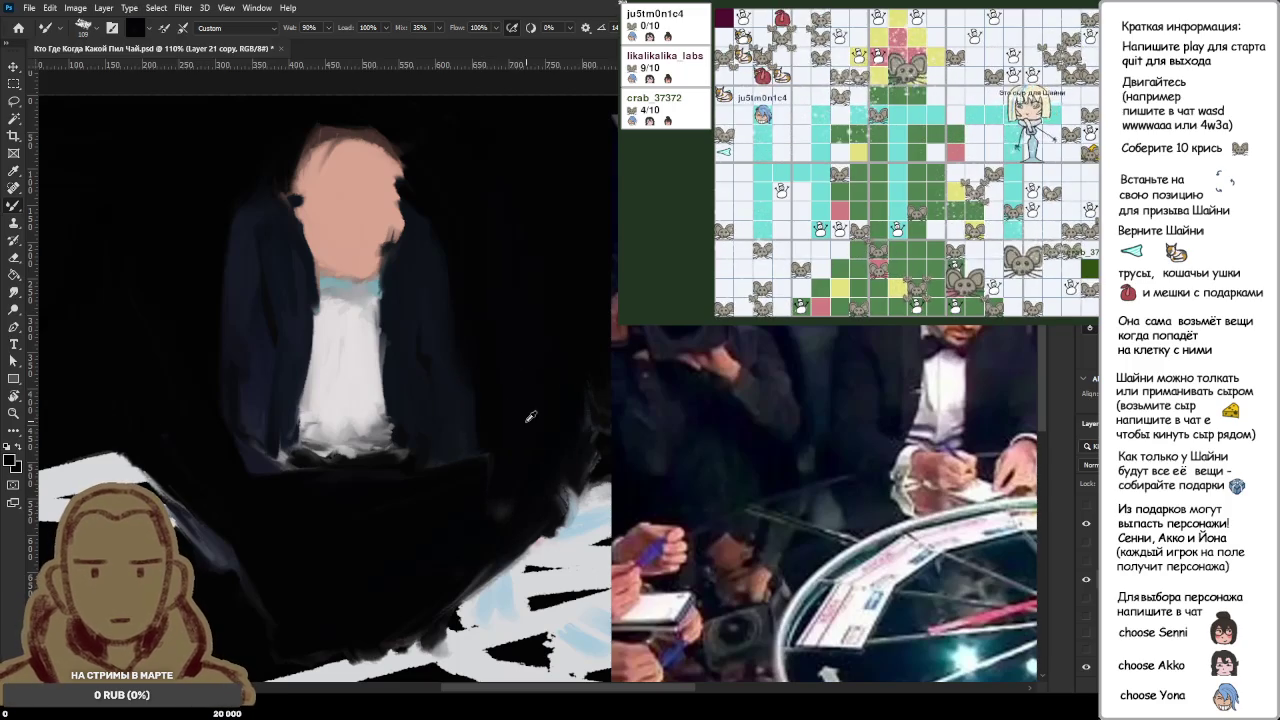
Step: Darken the lower left of the navy jacket with a long dark stroke
scroll(424, 512, "down", 3)
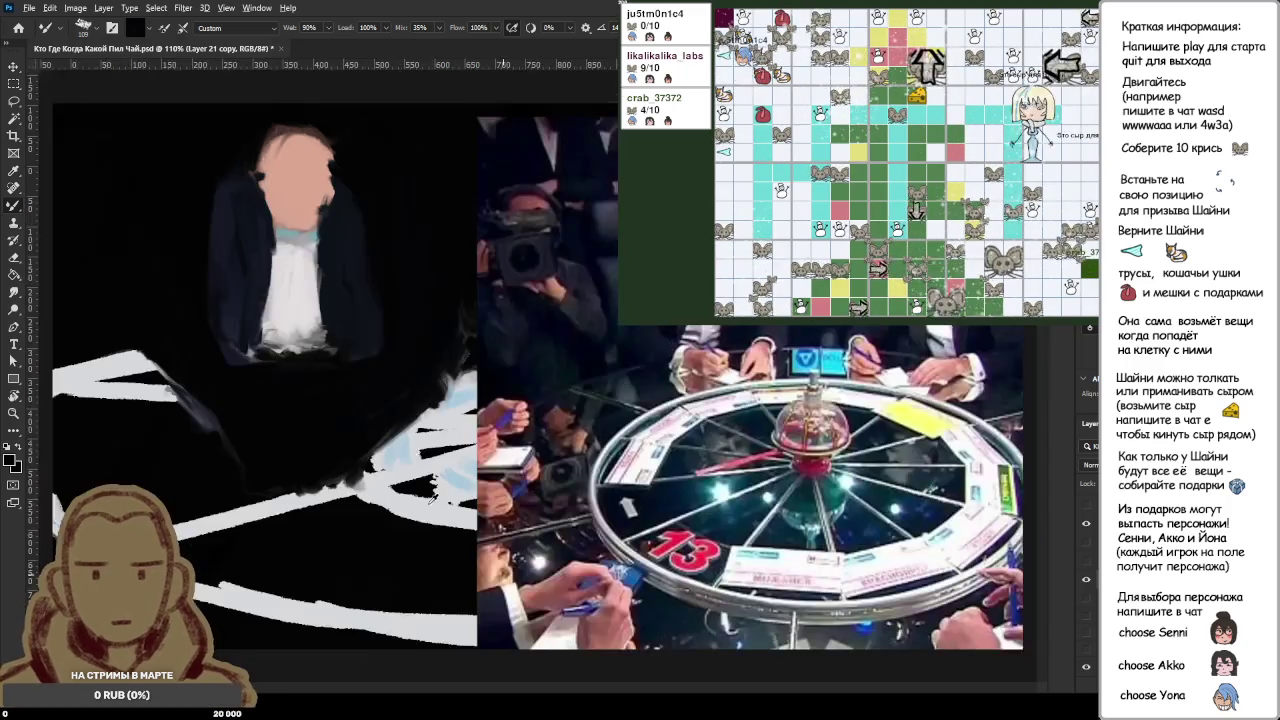
scroll(318, 224, "up", 4)
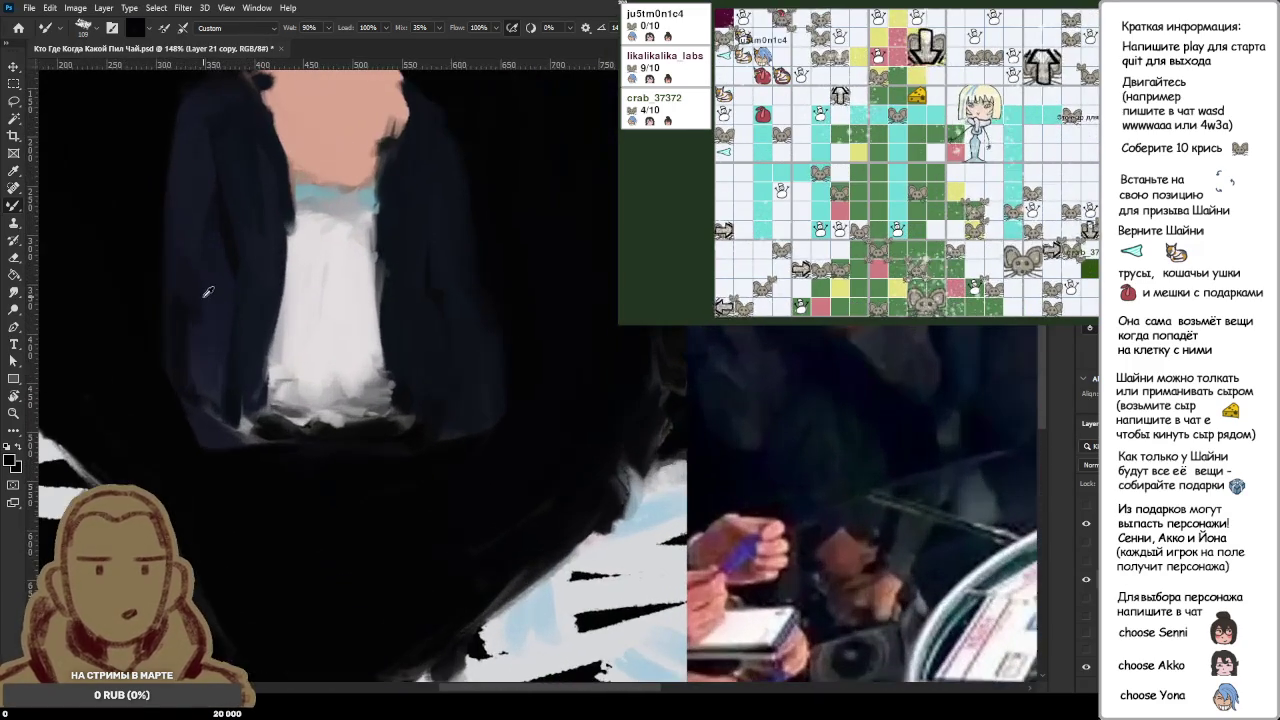
scroll(226, 256, "down", 1)
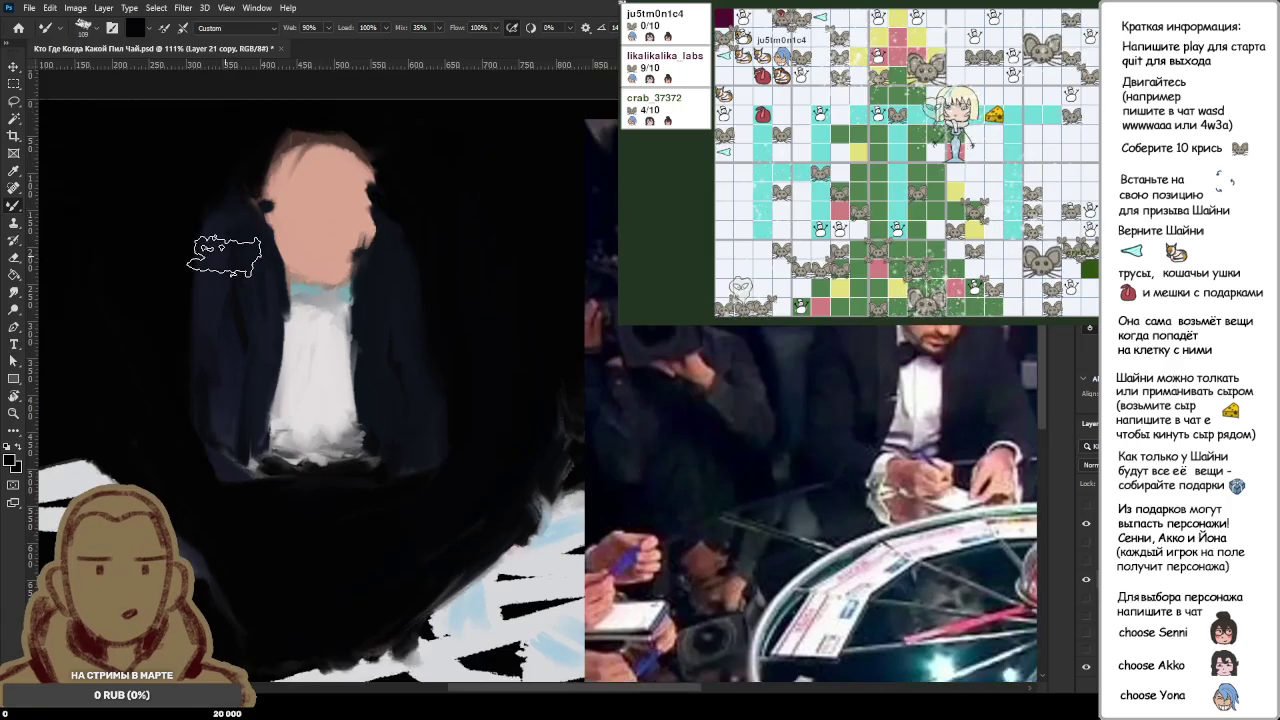
scroll(330, 290, "up", 3)
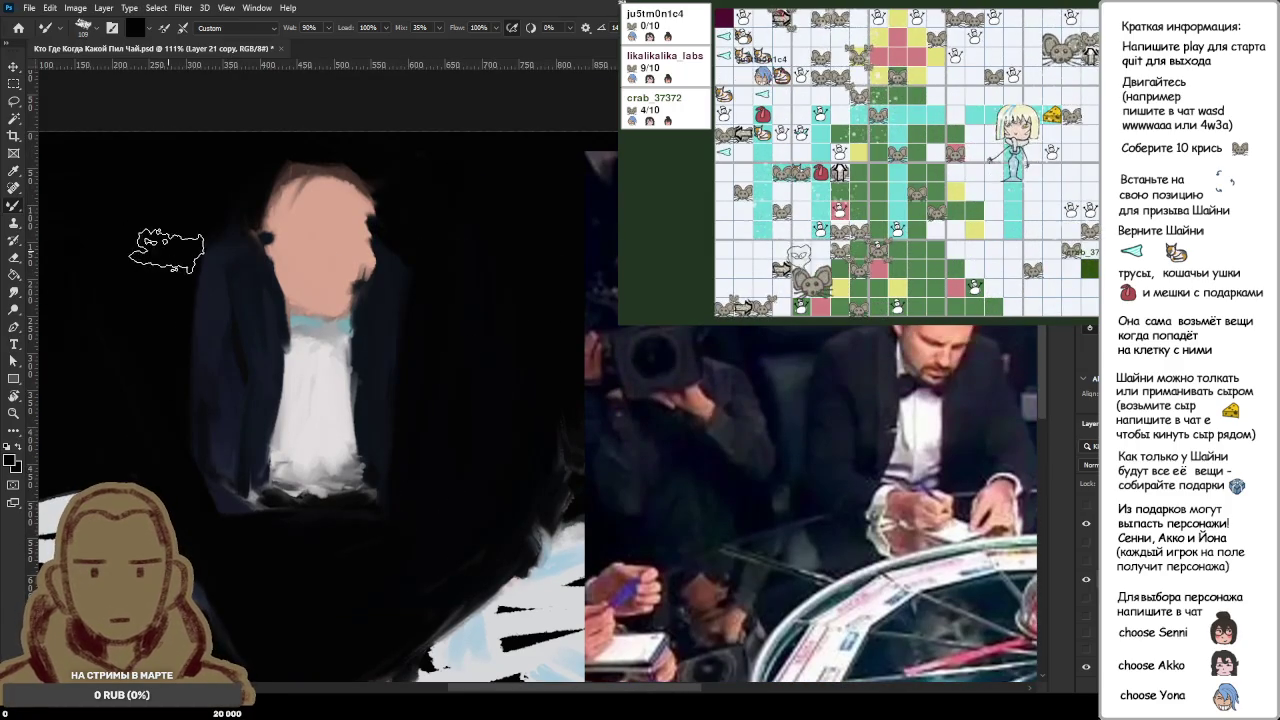
left_click_drag(171, 243, 225, 510)
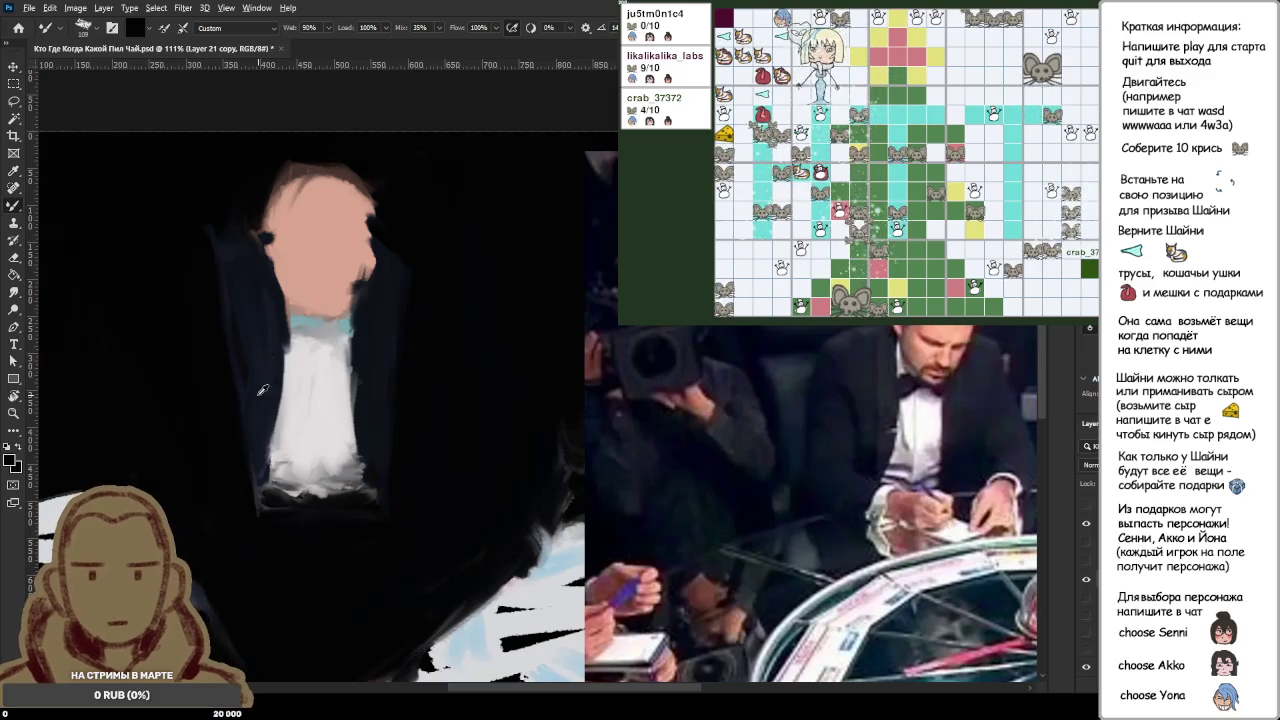
Step: Sample black and paint over the top of the head and the peach face
left_click(263, 362, "alt")
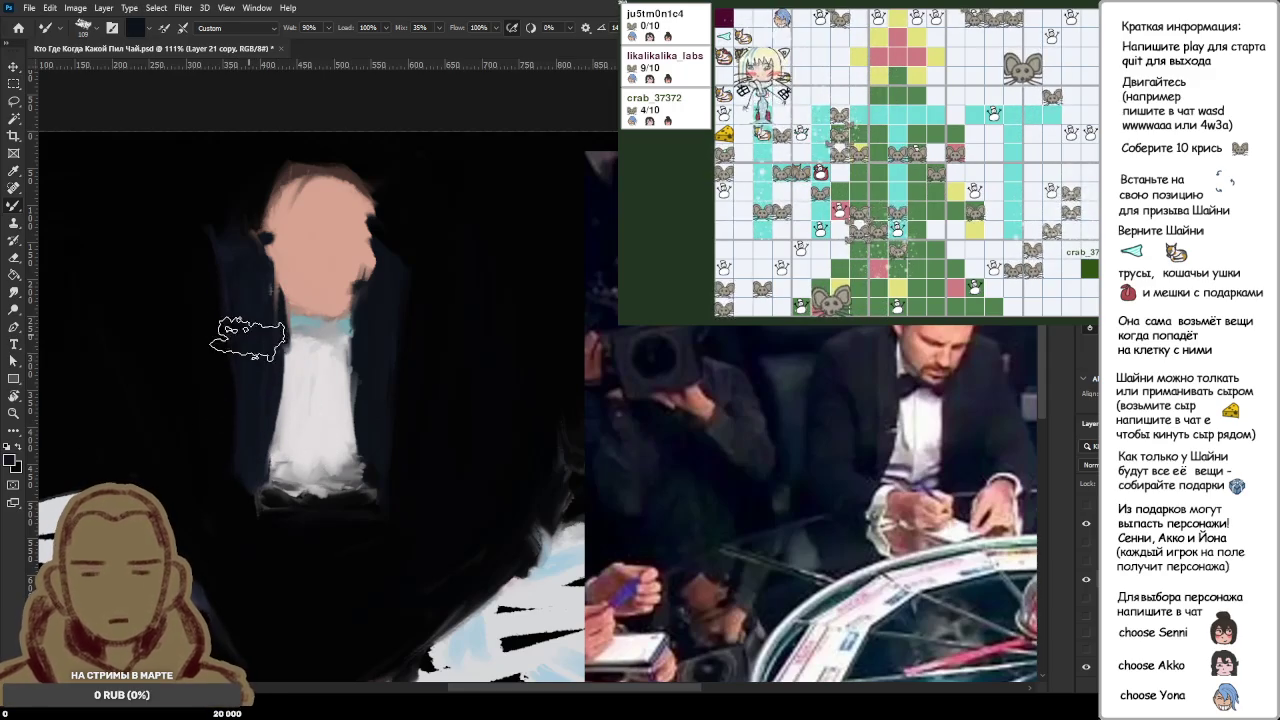
left_click(220, 167, "alt")
left_click_drag(240, 230, 330, 190)
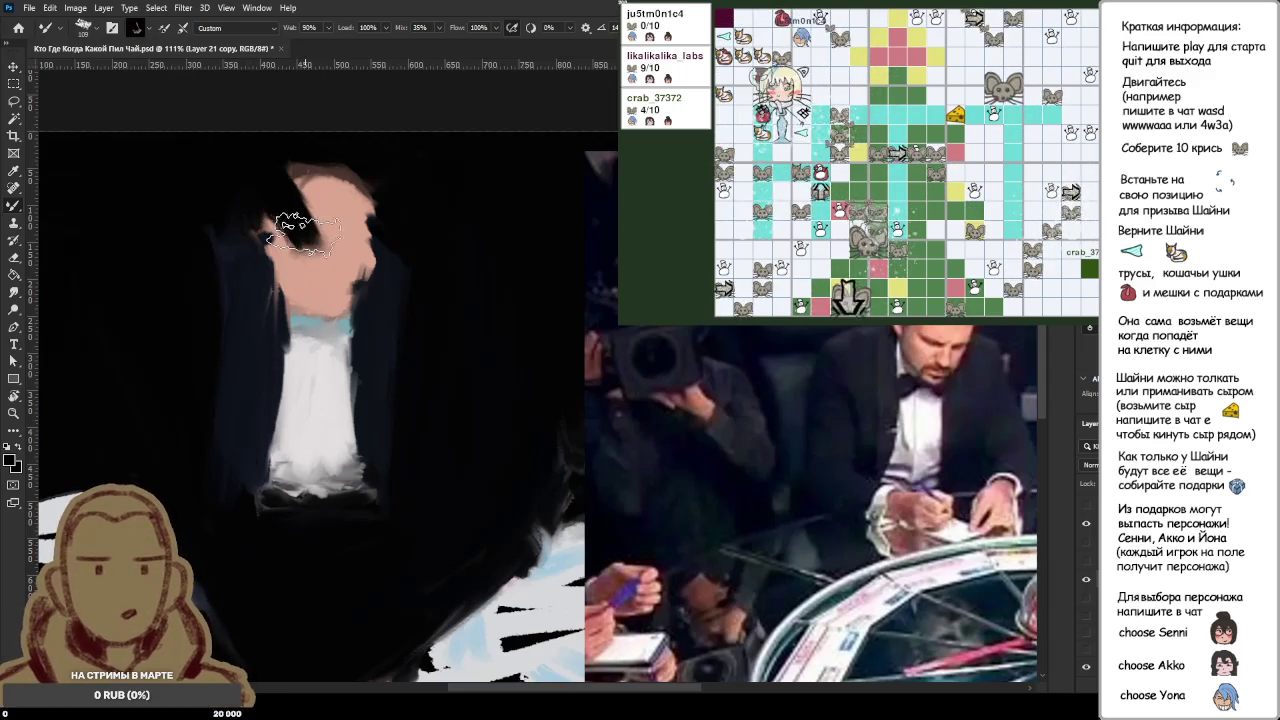
mouse_move(270, 250)
left_mouse_down()
mouse_move(370, 200)
mouse_move(370, 225)
mouse_move(320, 285)
left_mouse_up()
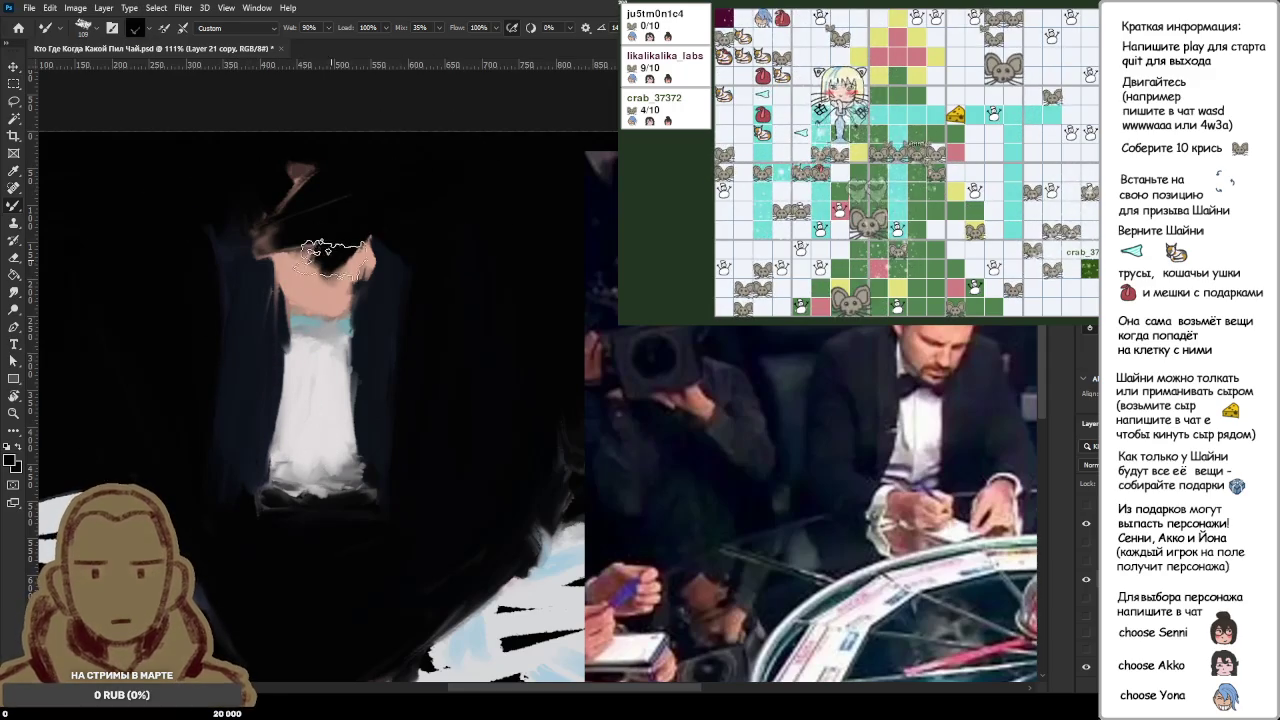
mouse_move(370, 240)
left_mouse_down()
mouse_move(318, 320)
mouse_move(325, 330)
left_mouse_up()
mouse_move(385, 195)
left_mouse_down()
mouse_move(290, 200)
mouse_move(330, 255)
mouse_move(286, 171)
left_mouse_up()
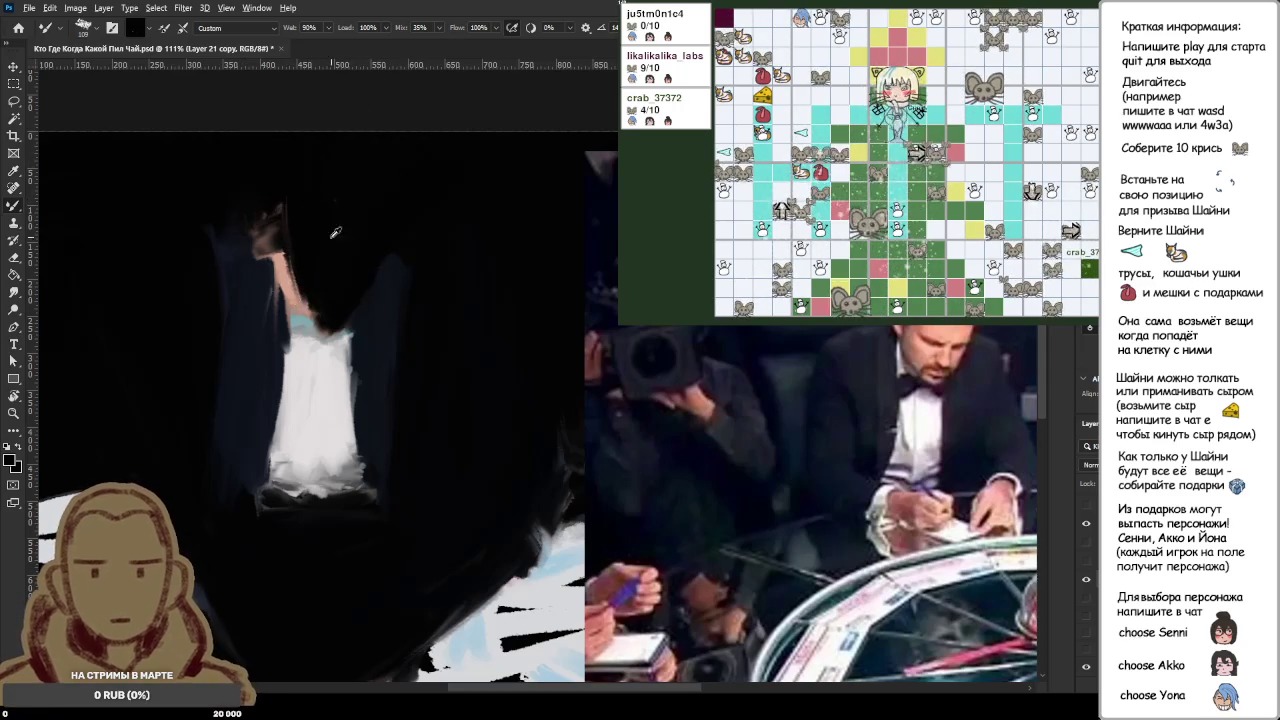
Step: Cover the peach neck and trim the white shirt top into a dark V
mouse_move(300, 215)
left_mouse_down()
mouse_move(325, 290)
mouse_move(315, 330)
left_mouse_up()
left_click_drag(265, 245, 305, 350)
left_click_drag(298, 202, 320, 345)
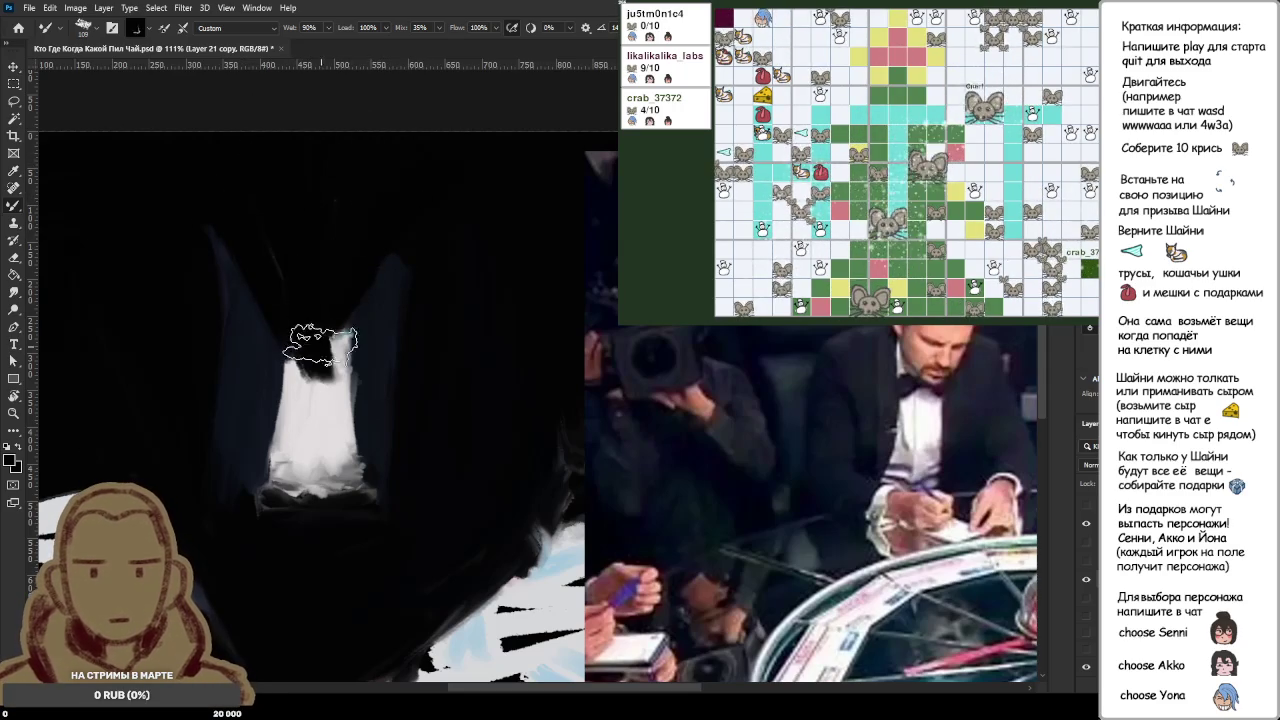
left_click_drag(285, 280, 323, 358)
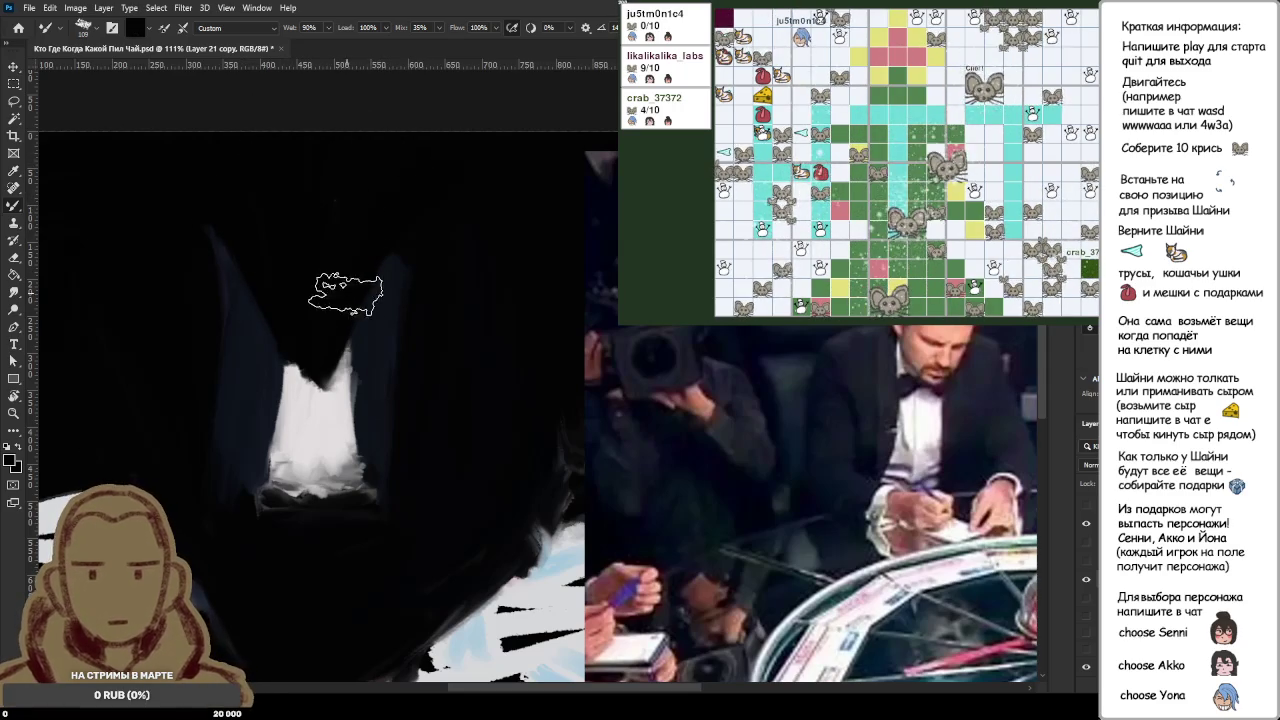
left_click_drag(343, 286, 305, 365)
left_click_drag(285, 300, 350, 340)
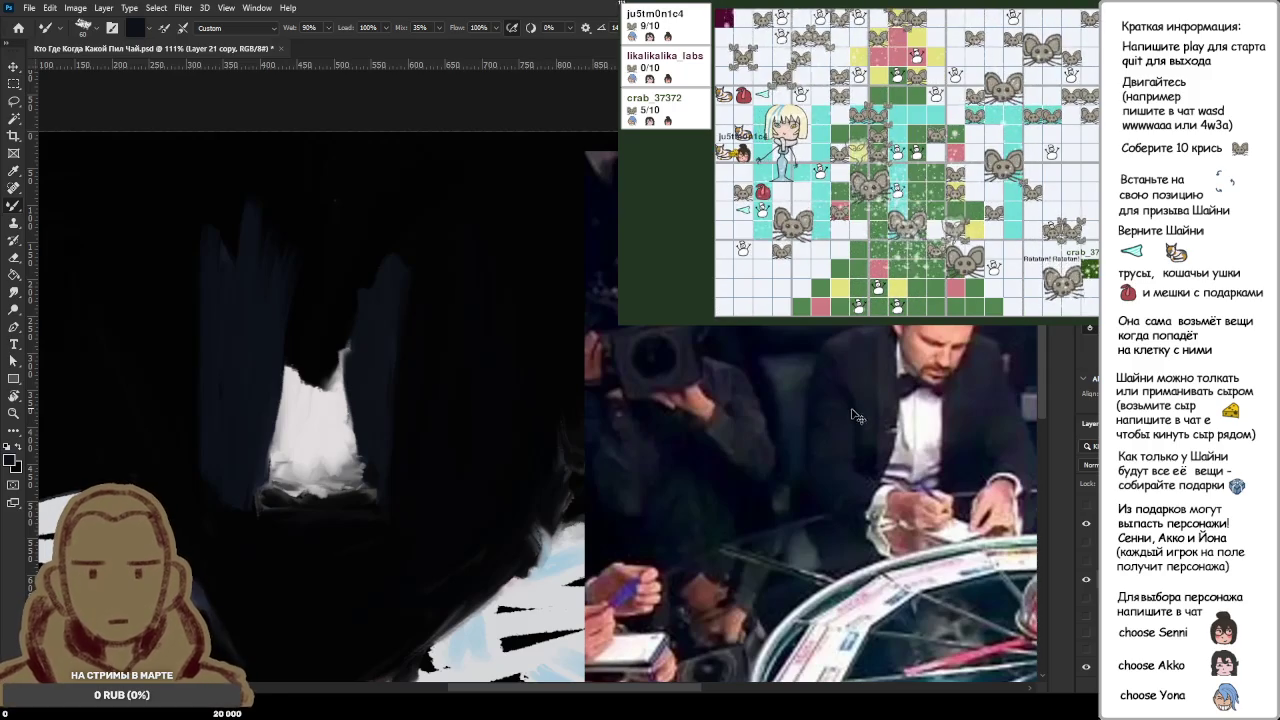
Step: Paste the suited-woman reference photo and view the whole composition
key("ctrl+v")
key("ctrl+0")
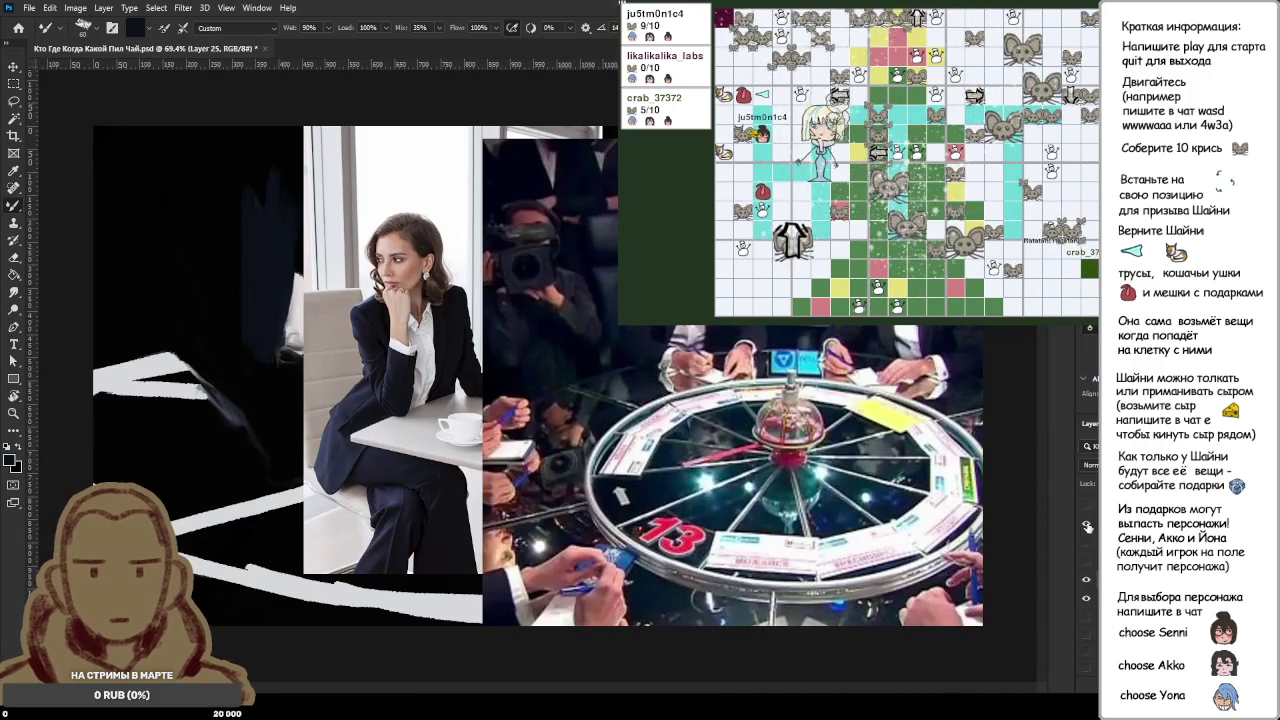
left_click(1087, 527)
left_click(1086, 523)
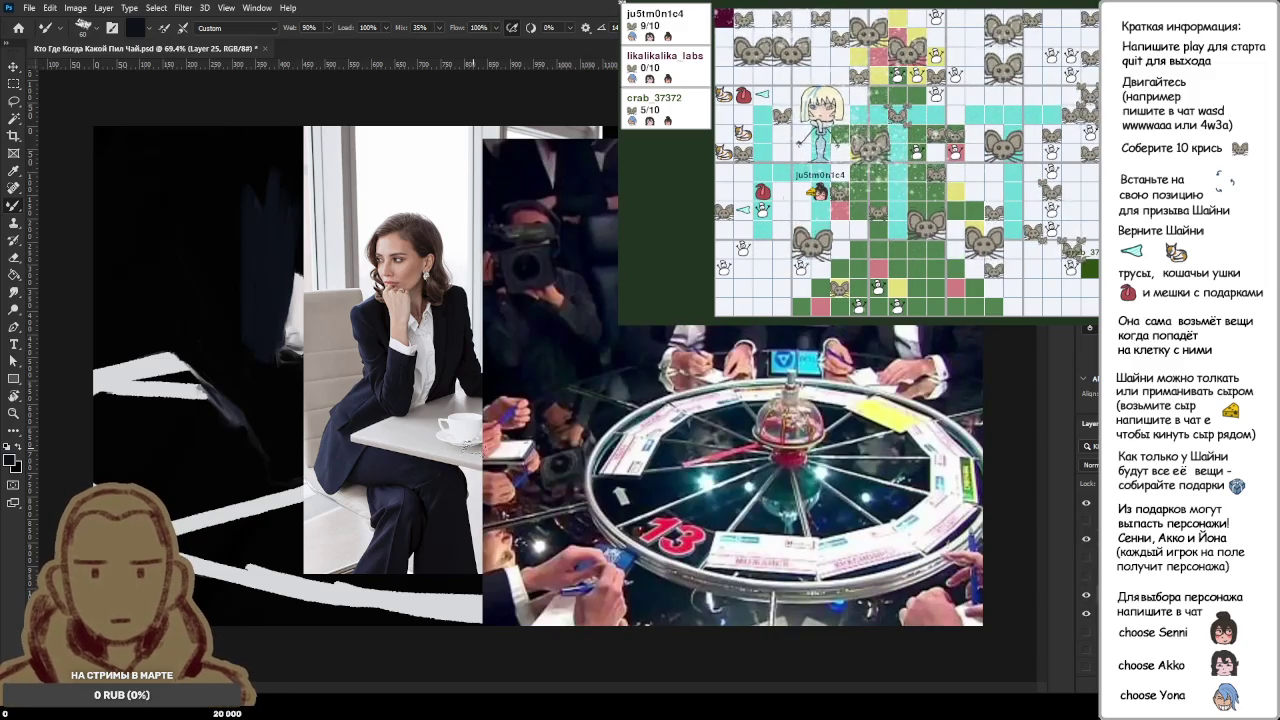
Step: Scale the woman photo beside the painting, then sample her dark navy jacket with the Mixer Brush
key("m")
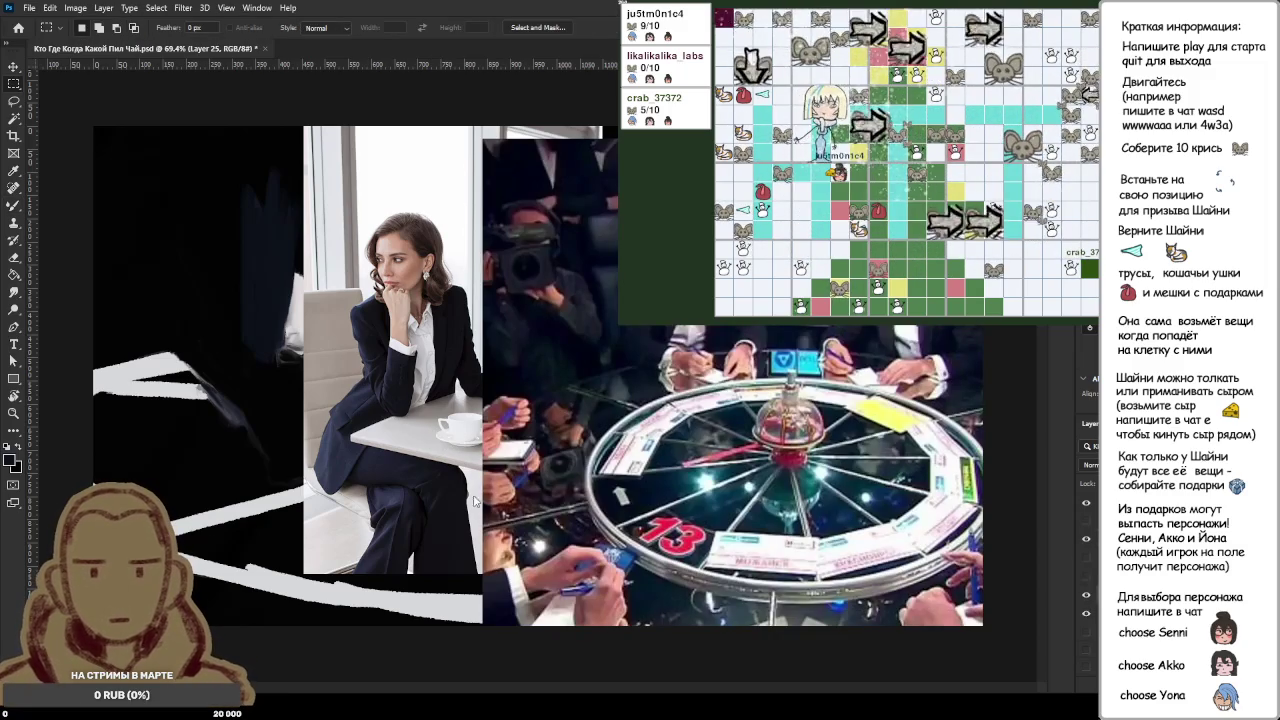
key("ctrl+t")
mouse_move(495, 553)
left_mouse_down()
mouse_move(432, 664)
mouse_move(714, 465)
mouse_move(664, 478)
mouse_move(686, 478)
left_mouse_up()
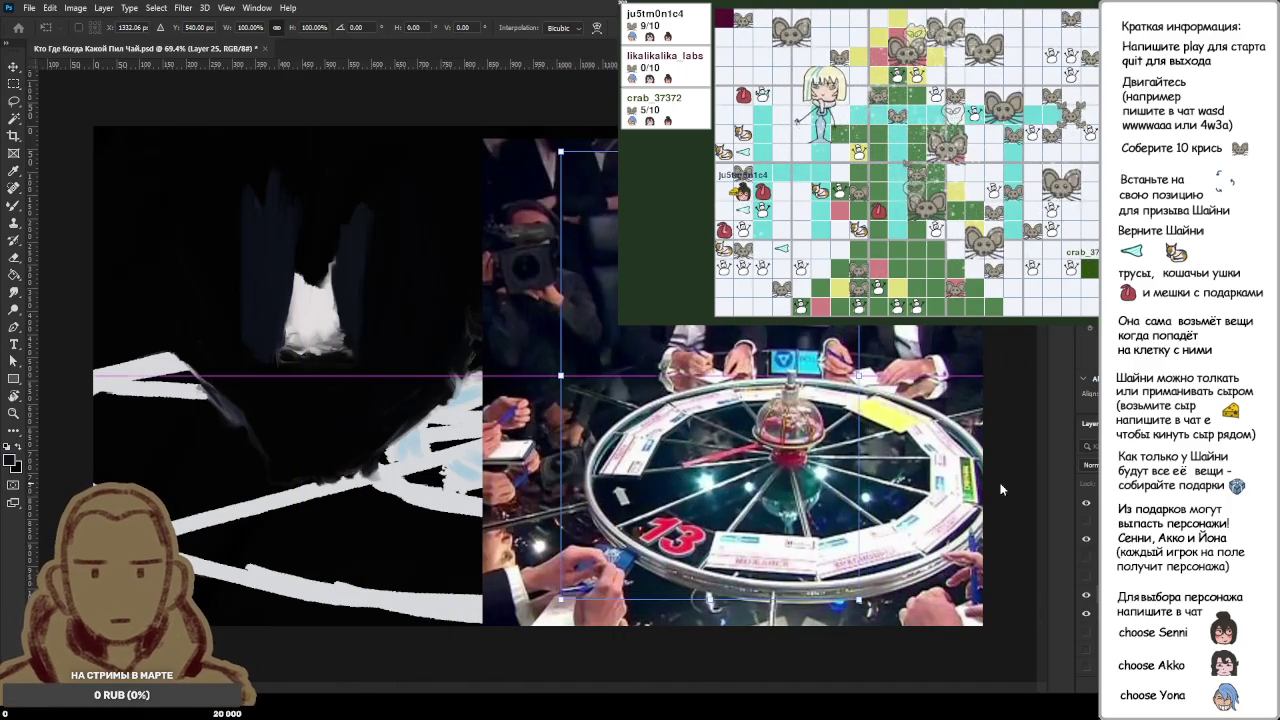
left_click(1086, 541)
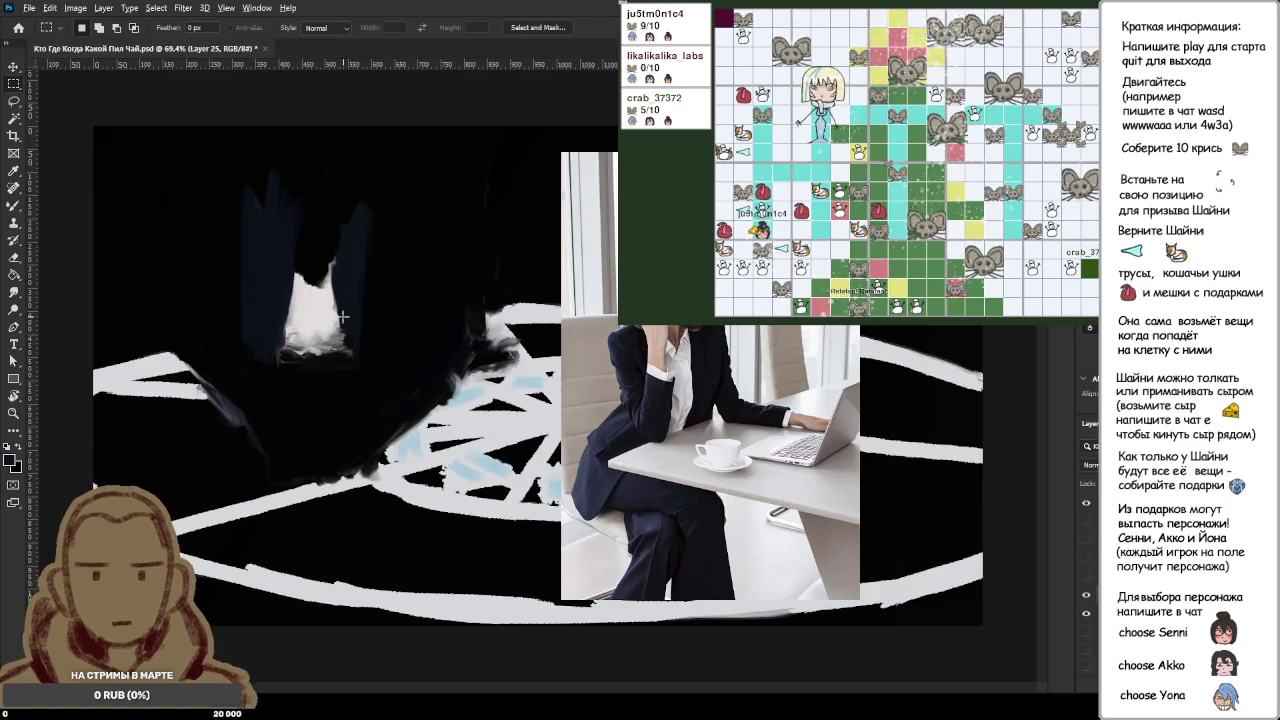
scroll(342, 317, "up", 3)
scroll(331, 313, "up", 2)
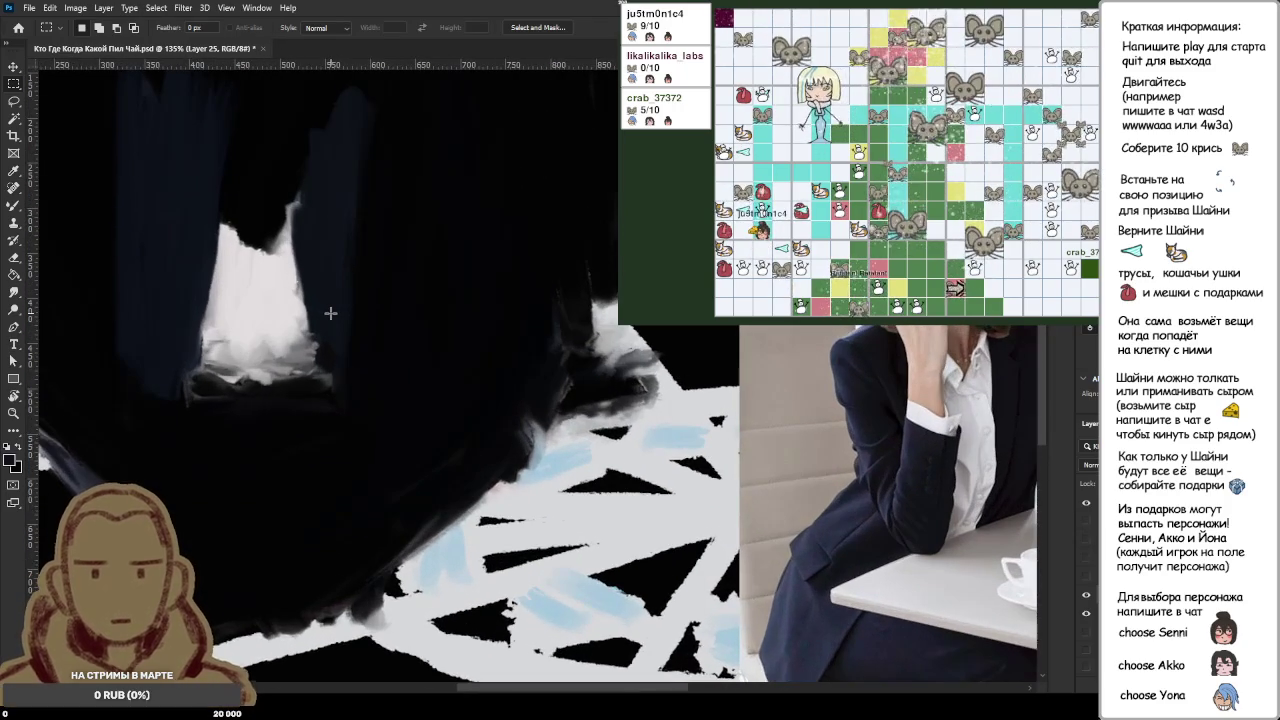
scroll(331, 313, "down", 2)
scroll(331, 313, "down", 2)
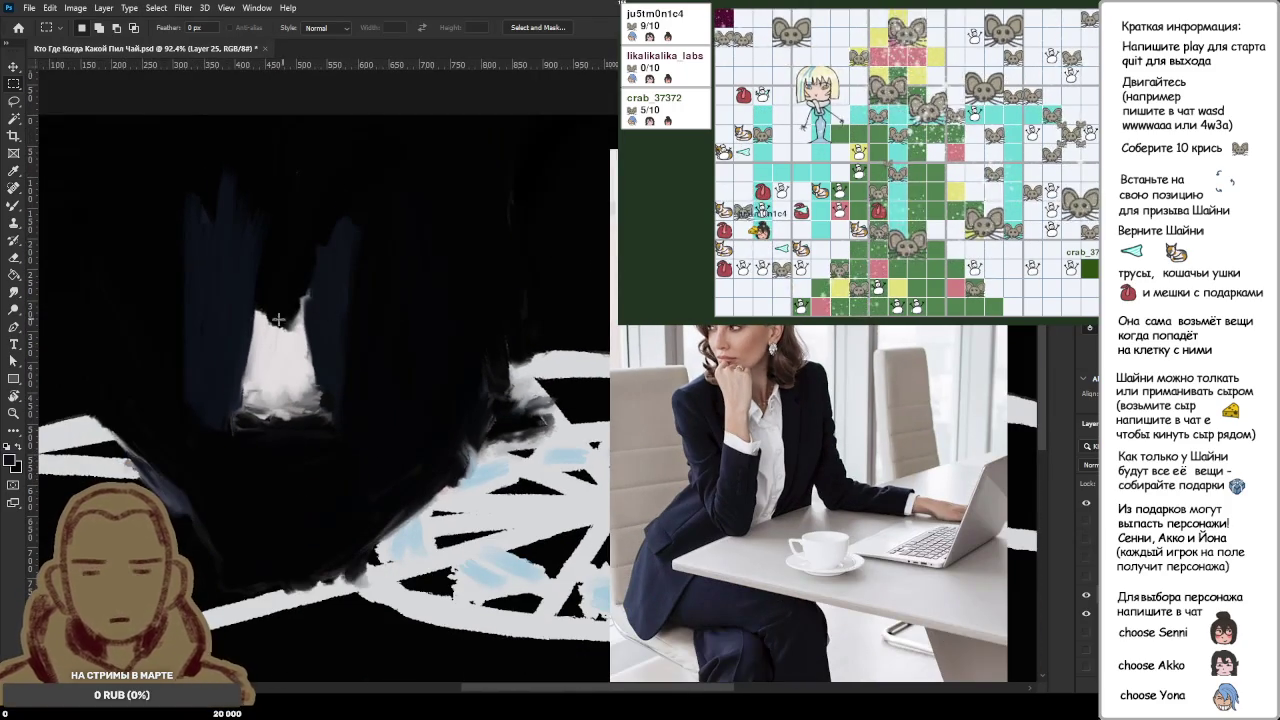
scroll(278, 319, "up", 2)
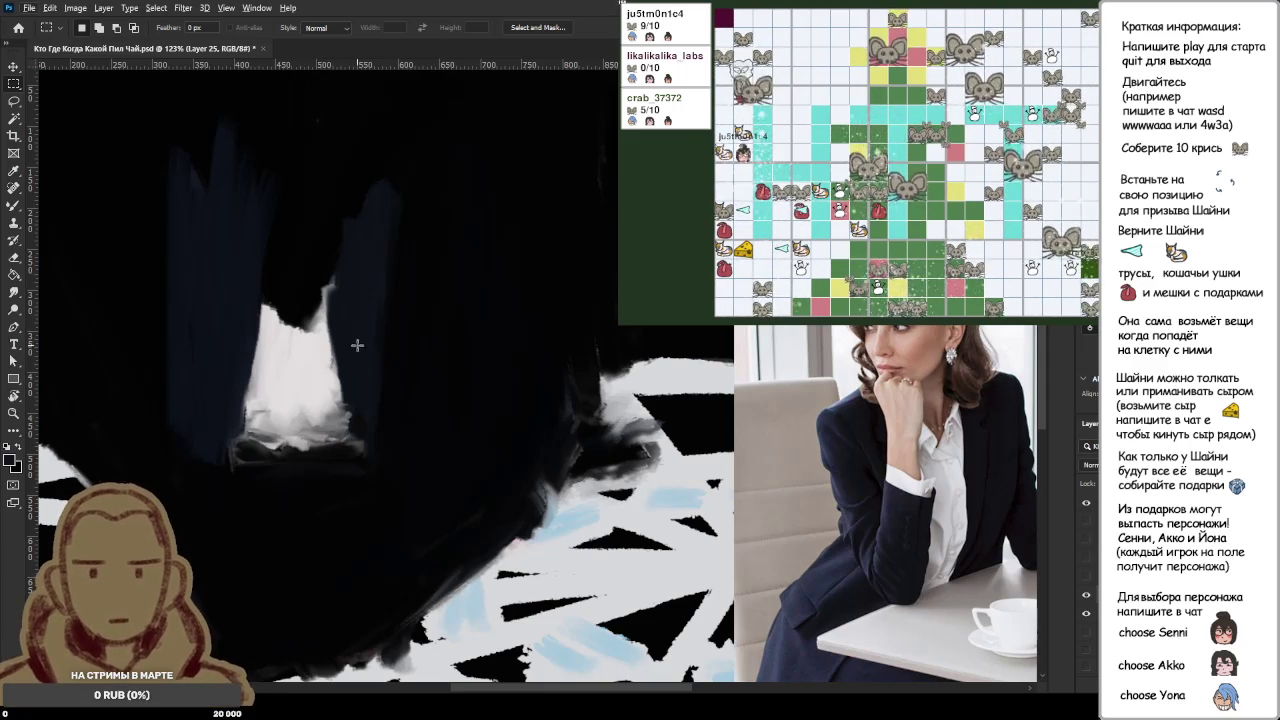
key("b")
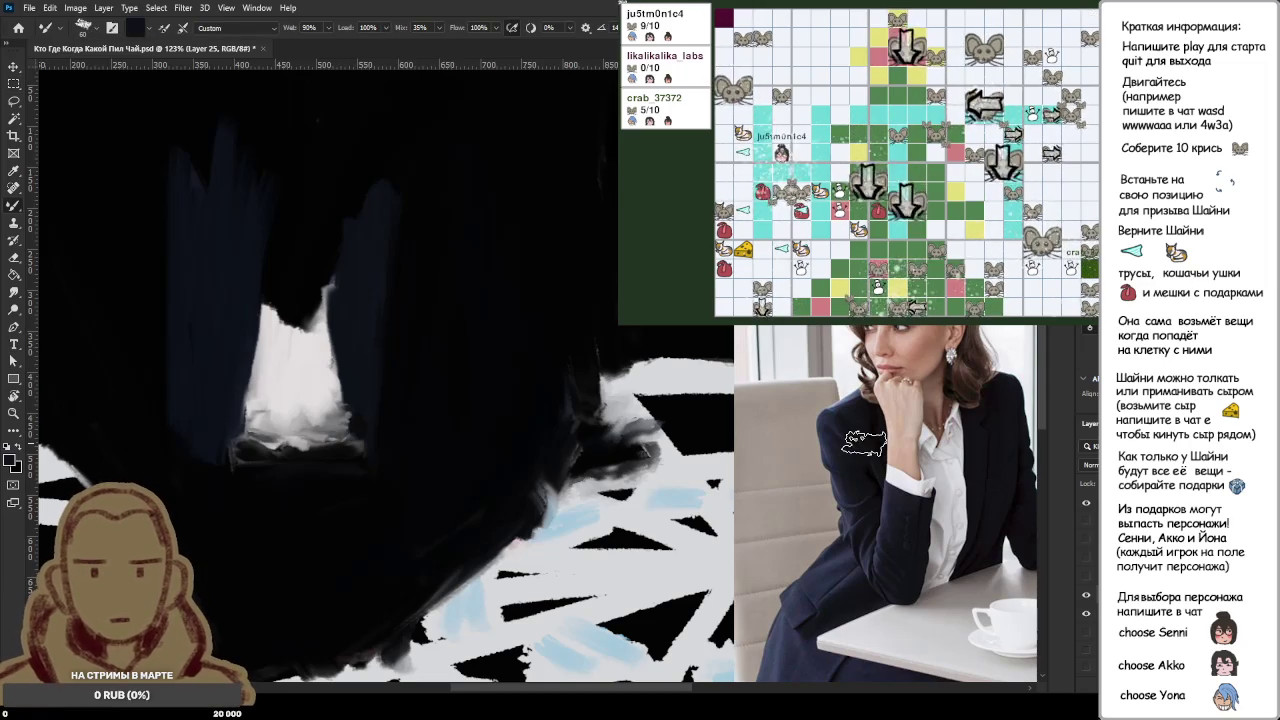
left_click(823, 425, "alt")
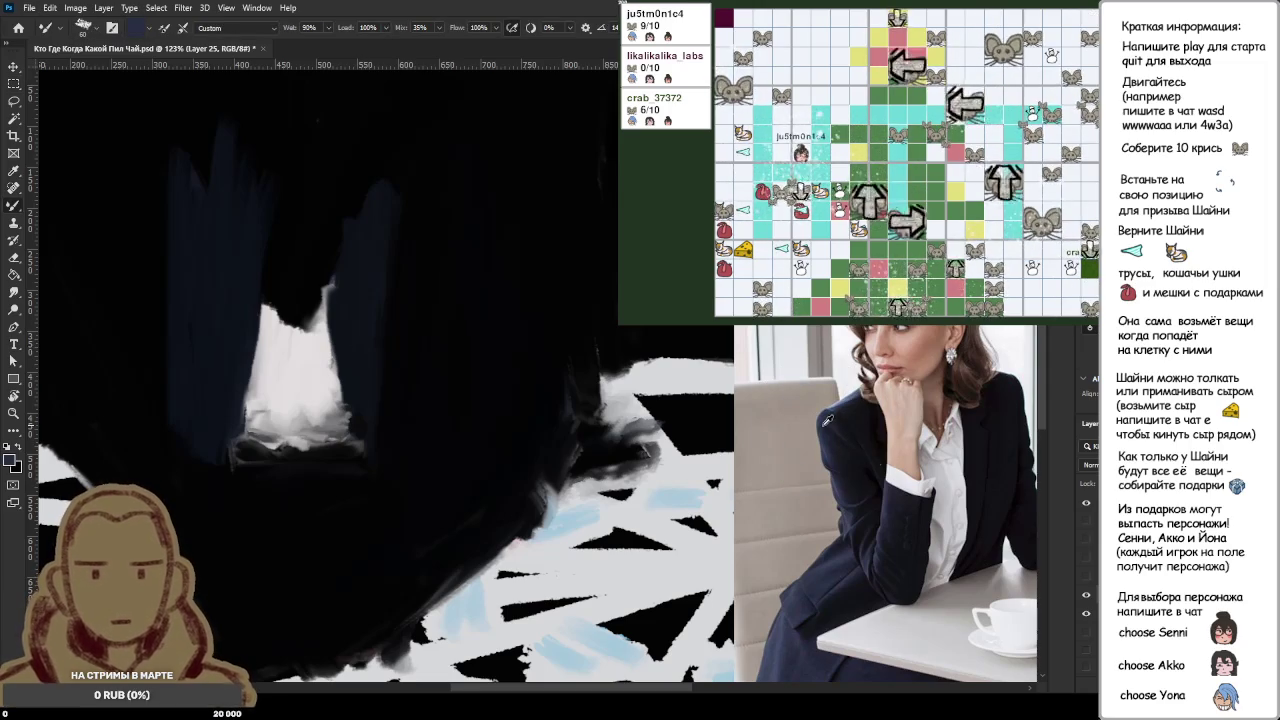
Step: Try navy and lavender strokes on the suit, undo both, and reset colours to default
left_click_drag(195, 140, 168, 300)
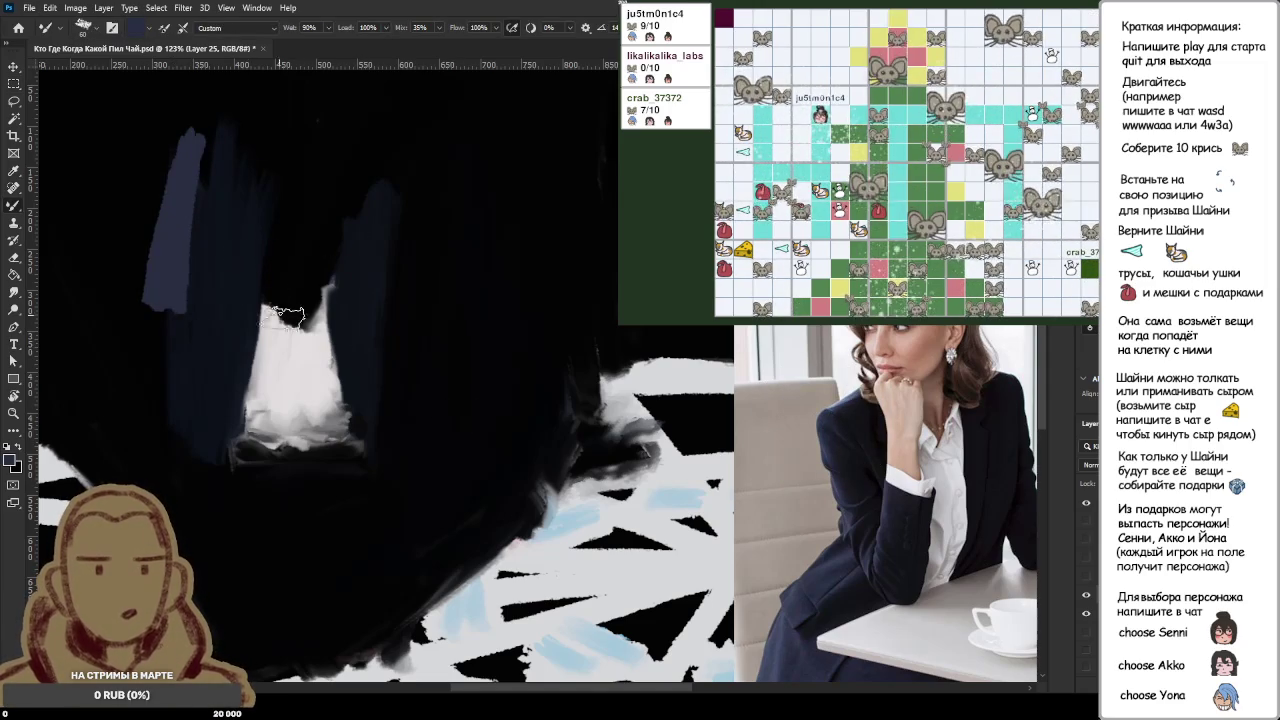
key("ctrl+z")
key("ctrl+z")
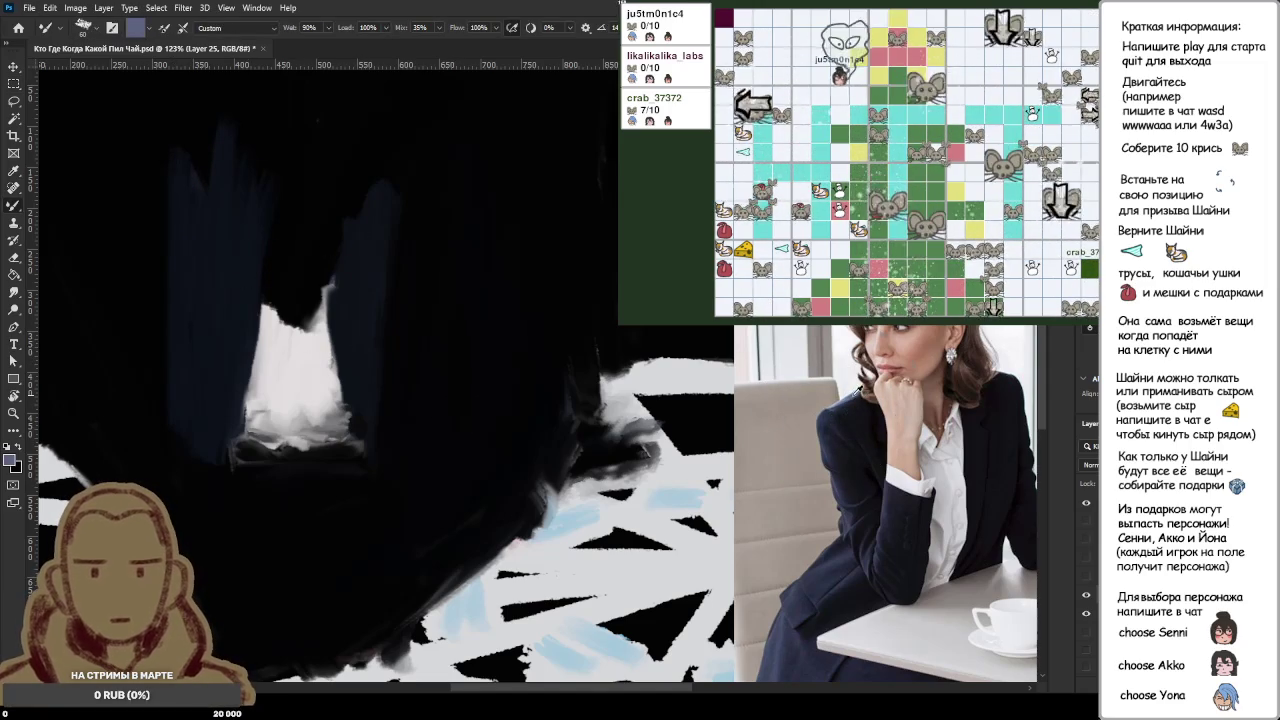
left_click_drag(238, 138, 162, 202)
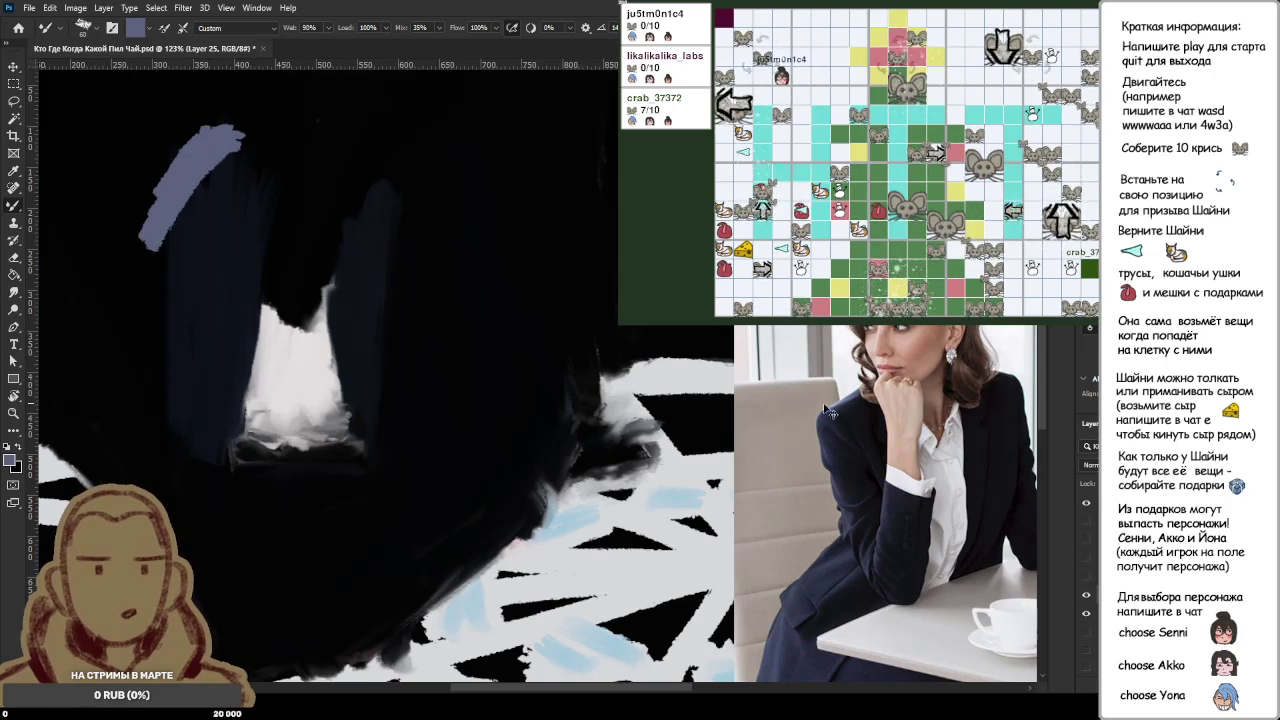
key("ctrl+z")
key("d")
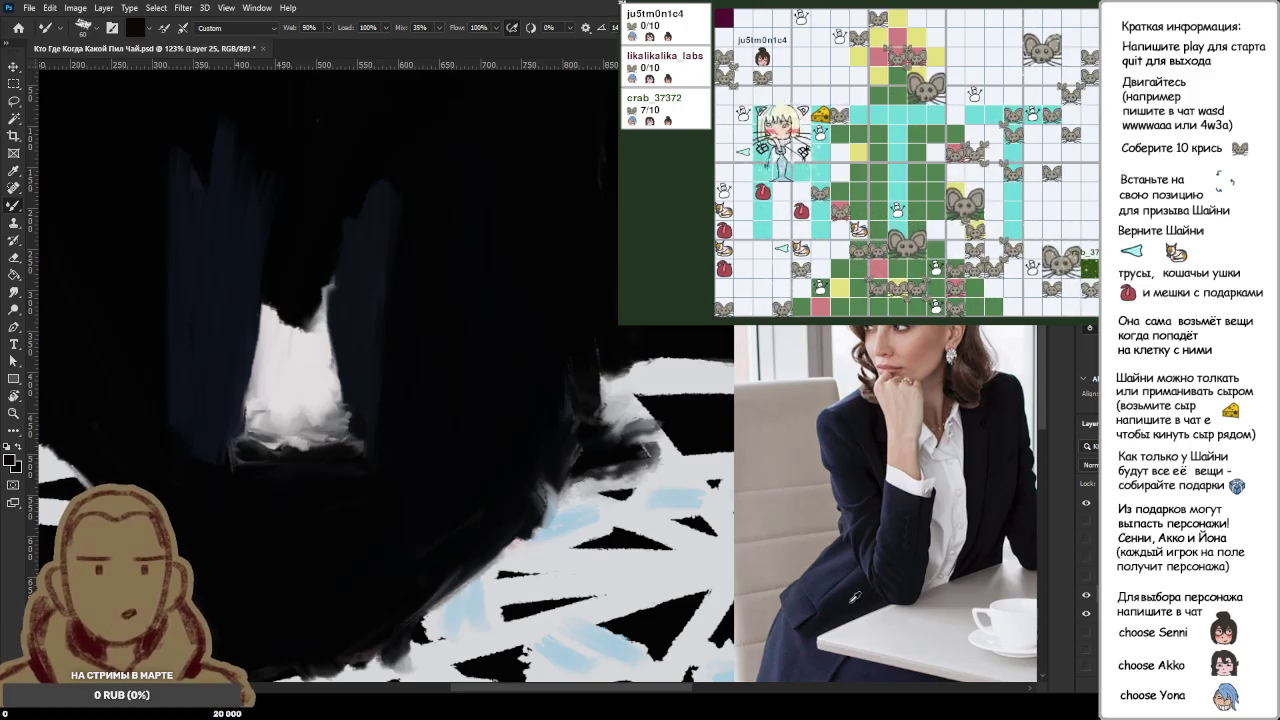
Step: Sample dark navy and paint vertical slate-blue strokes left of the shirt
left_click(258, 300, "alt")
left_click_drag(185, 158, 168, 412)
left_click_drag(230, 195, 200, 450)
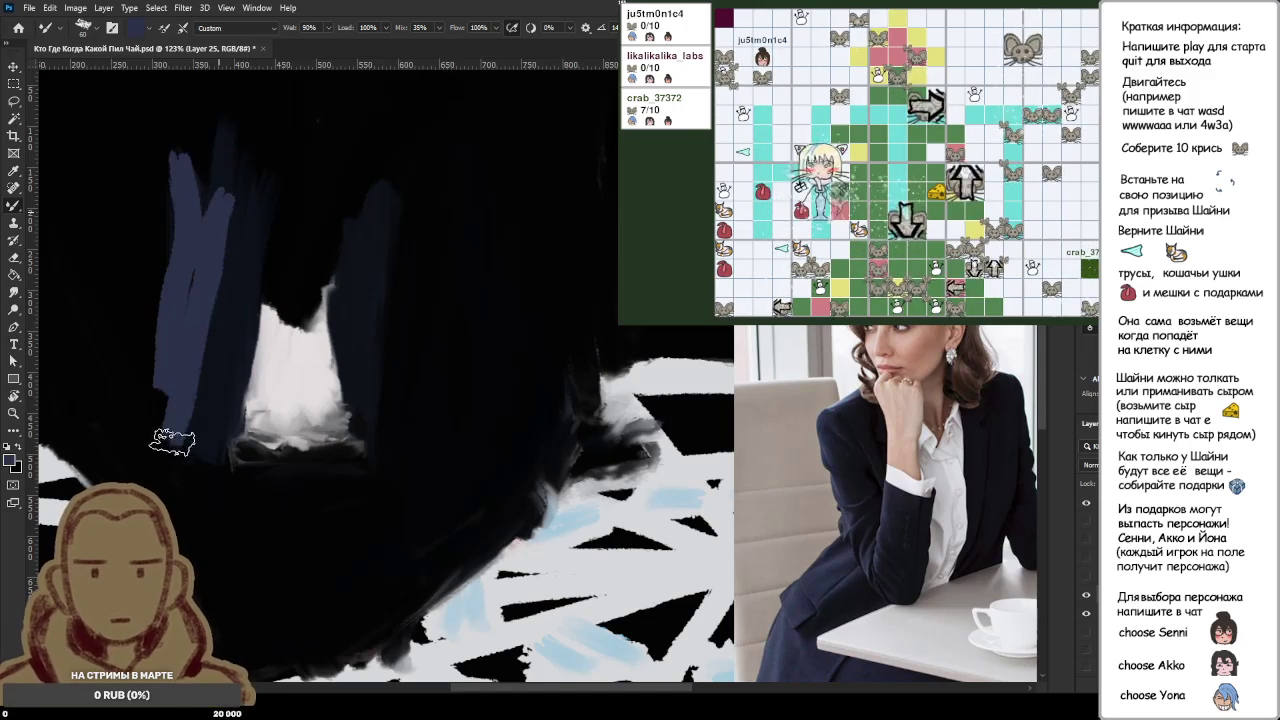
left_click_drag(225, 170, 208, 400)
left_click_drag(262, 212, 251, 307)
left_click_drag(252, 255, 238, 445)
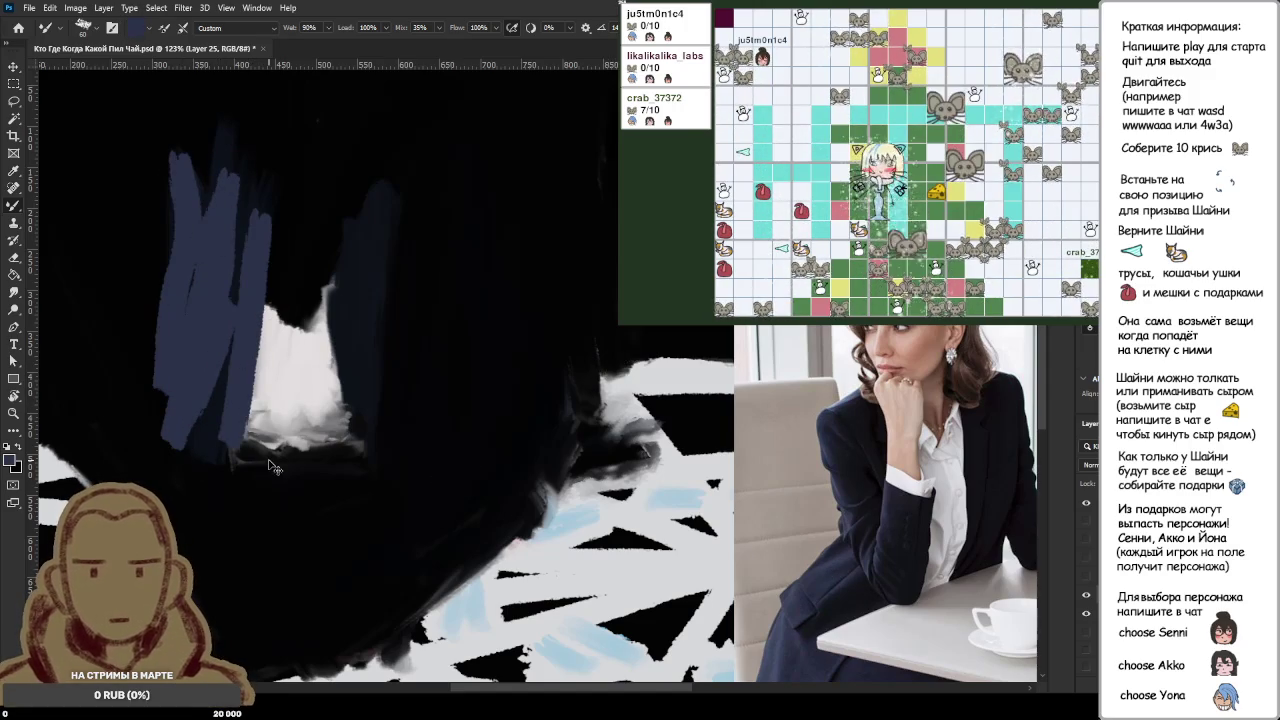
left_click_drag(262, 212, 236, 445)
left_click_drag(228, 300, 205, 428)
scroll(275, 430, "down", 3)
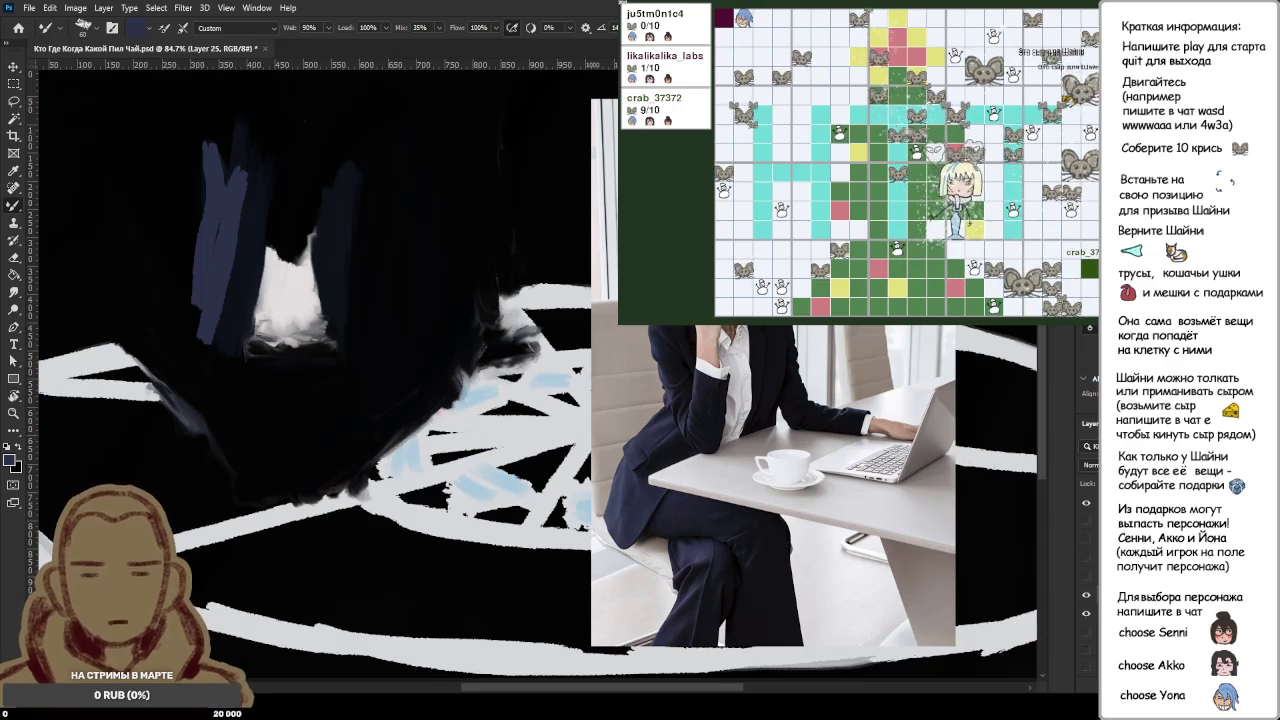
Step: Paint black over the slate-blue strokes and the shirt's left edge, then zoom in
left_click(438, 236, "alt")
left_click_drag(229, 236, 229, 312)
left_click_drag(222, 170, 224, 342)
left_click_drag(340, 335, 80, 440)
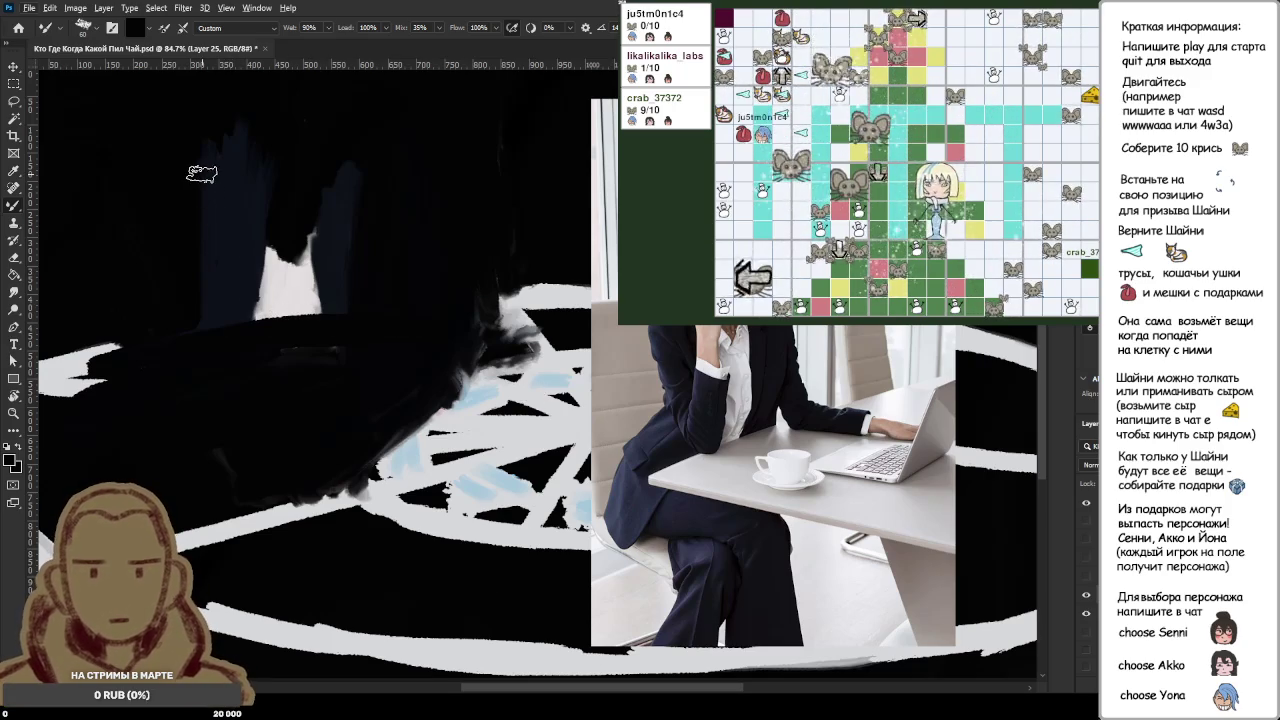
left_click_drag(194, 180, 214, 266)
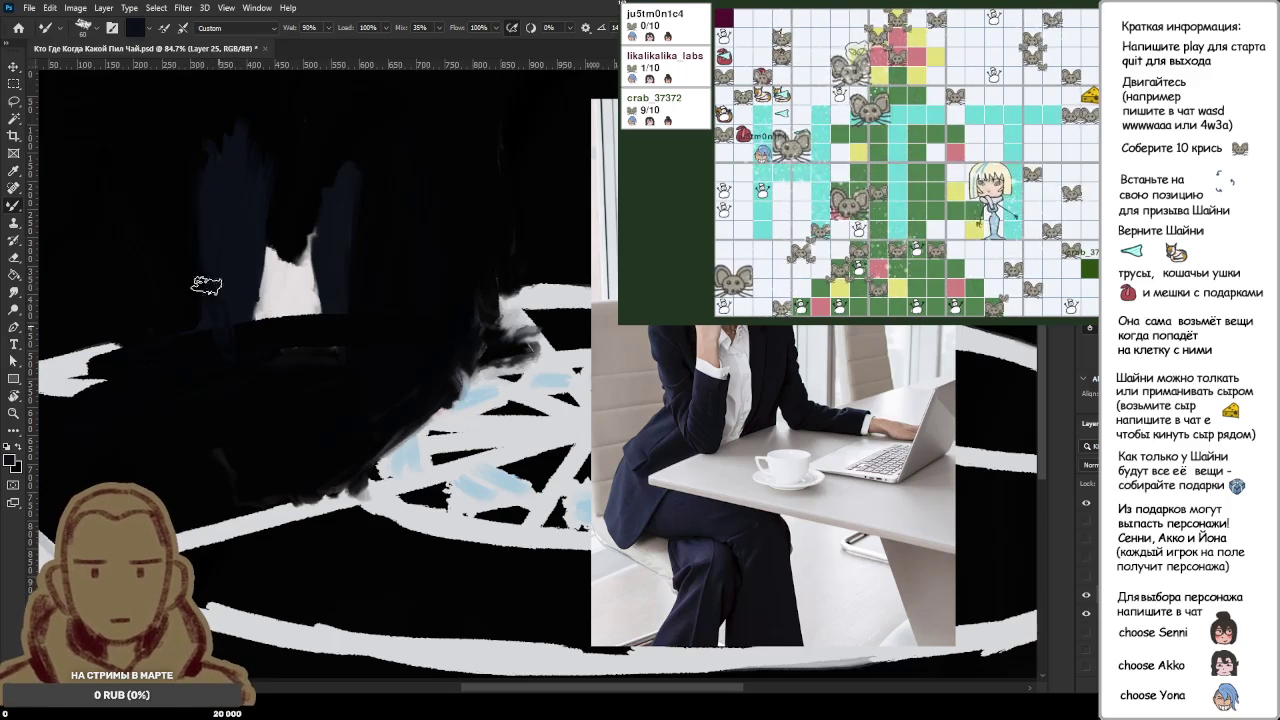
scroll(160, 275, "up", 3)
scroll(153, 286, "up", 2)
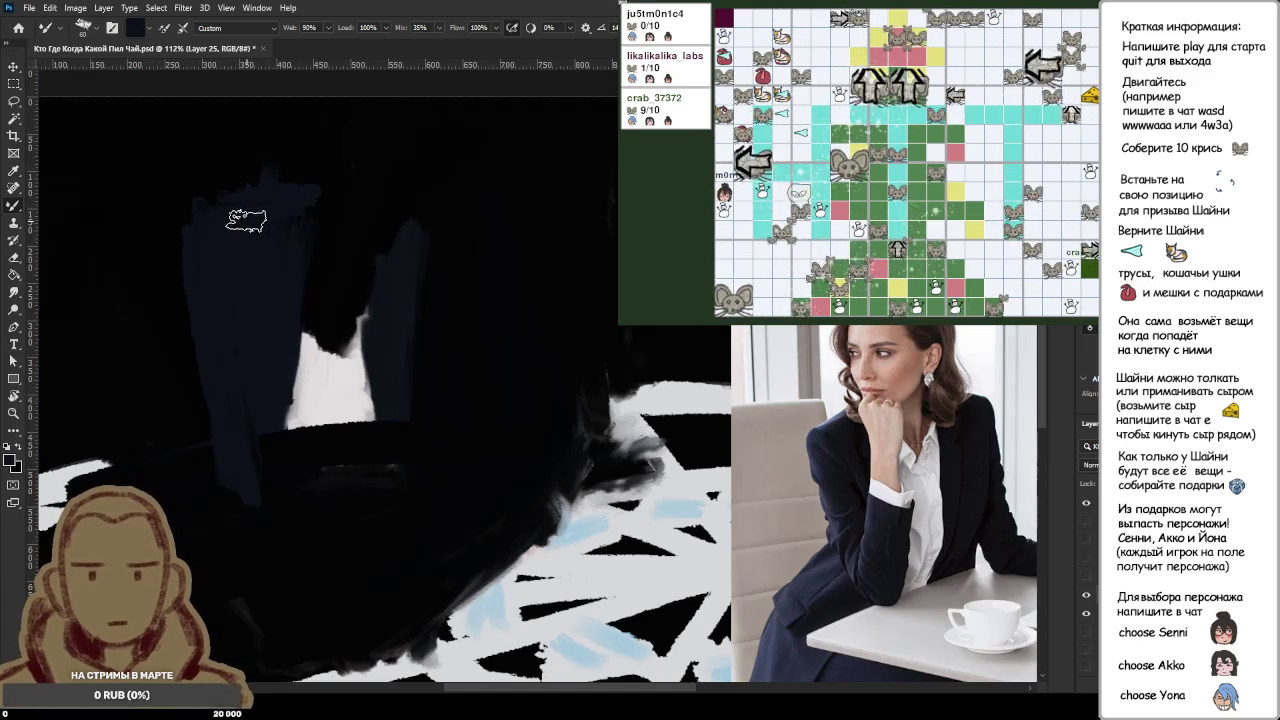
Step: Stroke dark blue across the shoulders and extend the white shirt up to the collar
mouse_move(253, 200)
left_mouse_down()
mouse_move(417, 197)
mouse_move(423, 343)
left_mouse_up()
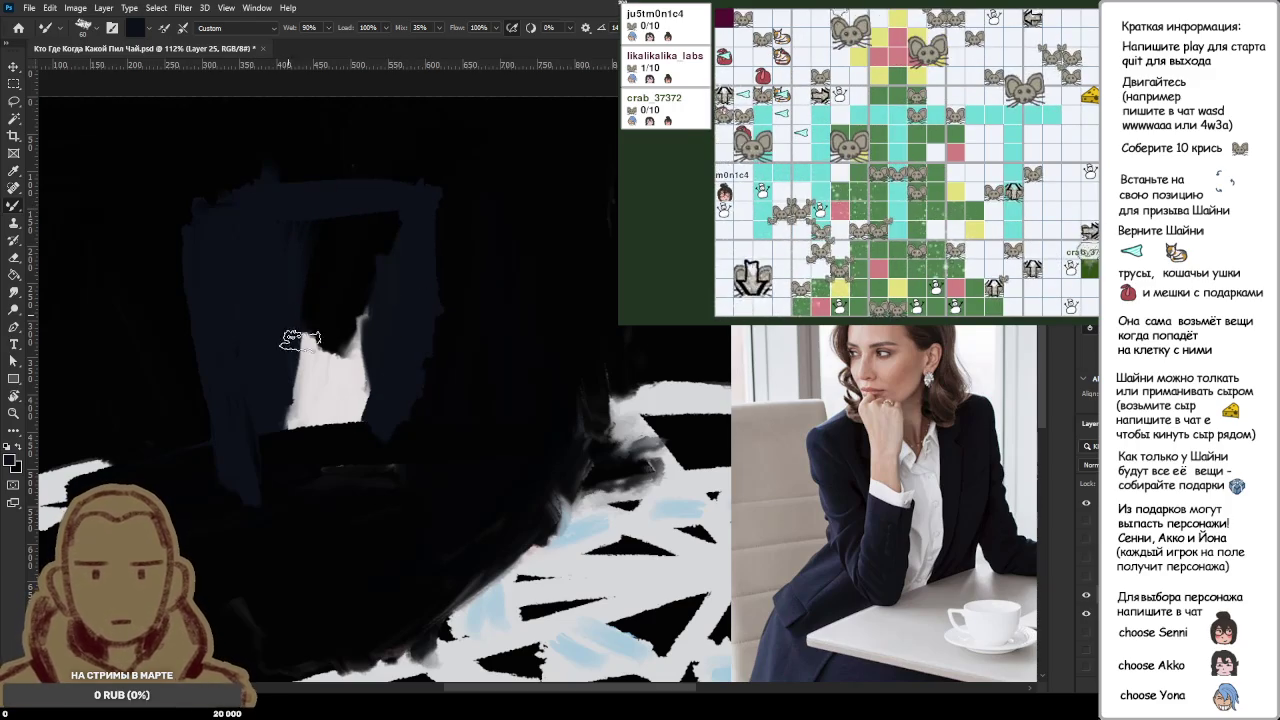
left_click(337, 392, "alt")
mouse_move(337, 390)
left_mouse_down()
mouse_move(330, 305)
mouse_move(335, 345)
mouse_move(362, 270)
mouse_move(356, 300)
left_mouse_up()
left_click_drag(300, 330, 316, 222)
mouse_move(290, 275)
left_mouse_down()
mouse_move(318, 255)
mouse_move(315, 270)
mouse_move(300, 205)
mouse_move(395, 200)
left_mouse_up()
mouse_move(365, 290)
left_mouse_down()
mouse_move(395, 210)
mouse_move(350, 245)
mouse_move(335, 300)
left_mouse_up()
mouse_move(342, 215)
left_mouse_down()
mouse_move(340, 262)
mouse_move(345, 215)
mouse_move(360, 210)
mouse_move(290, 210)
left_mouse_up()
mouse_move(310, 285)
left_mouse_down()
mouse_move(285, 240)
mouse_move(290, 190)
left_mouse_up()
left_click_drag(305, 235, 340, 190)
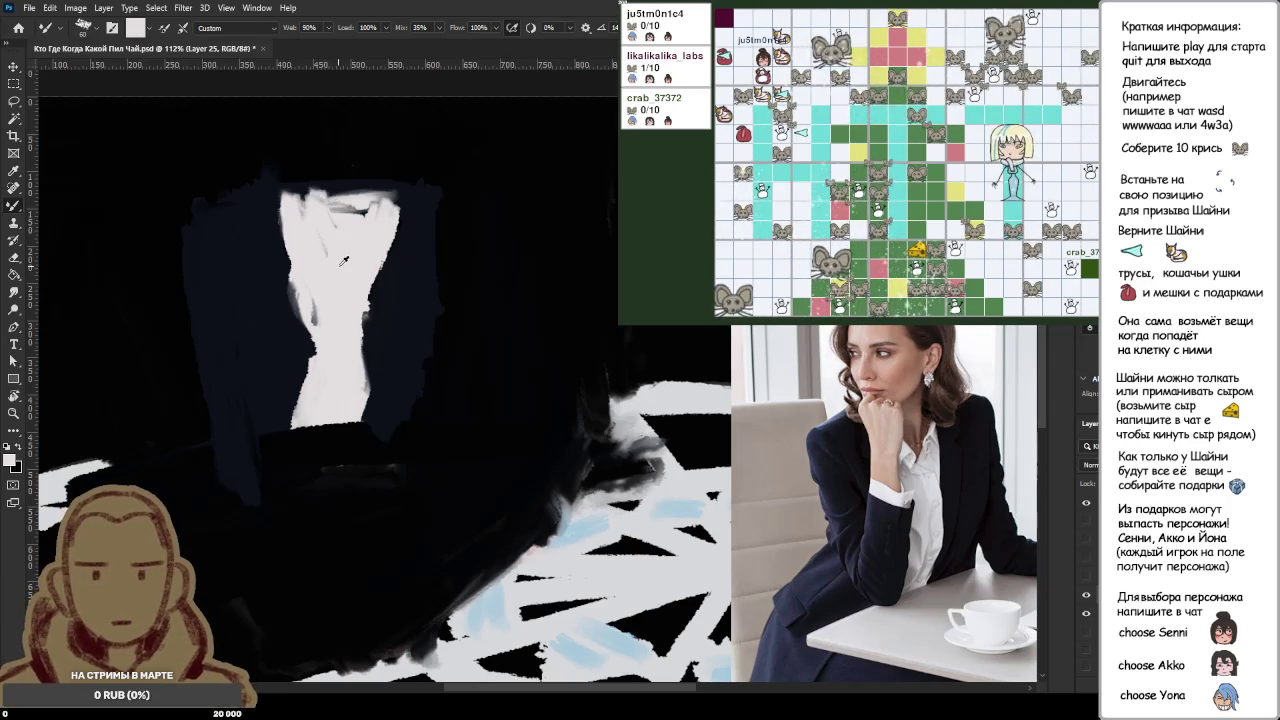
left_click_drag(343, 260, 357, 207)
Step: Resample white and widen and brighten the shirt's right edge
left_click(345, 271, "alt")
left_click(362, 248, "alt")
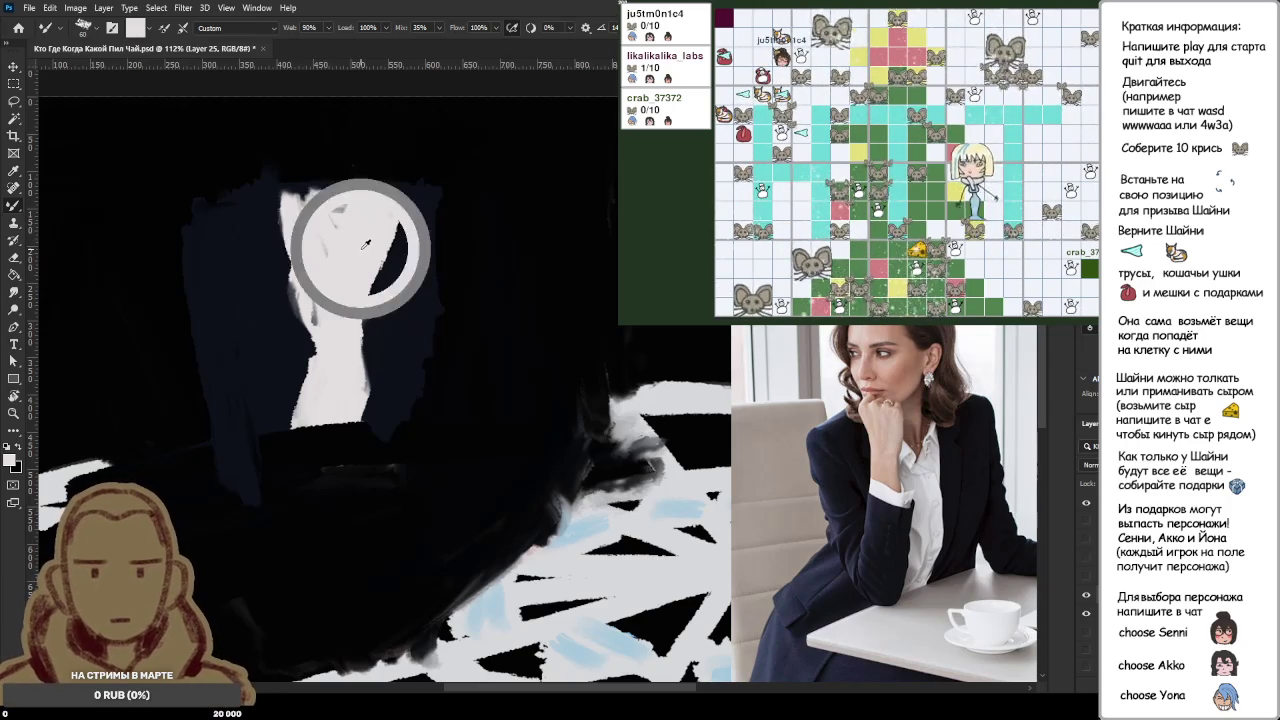
left_click(405, 245, "alt")
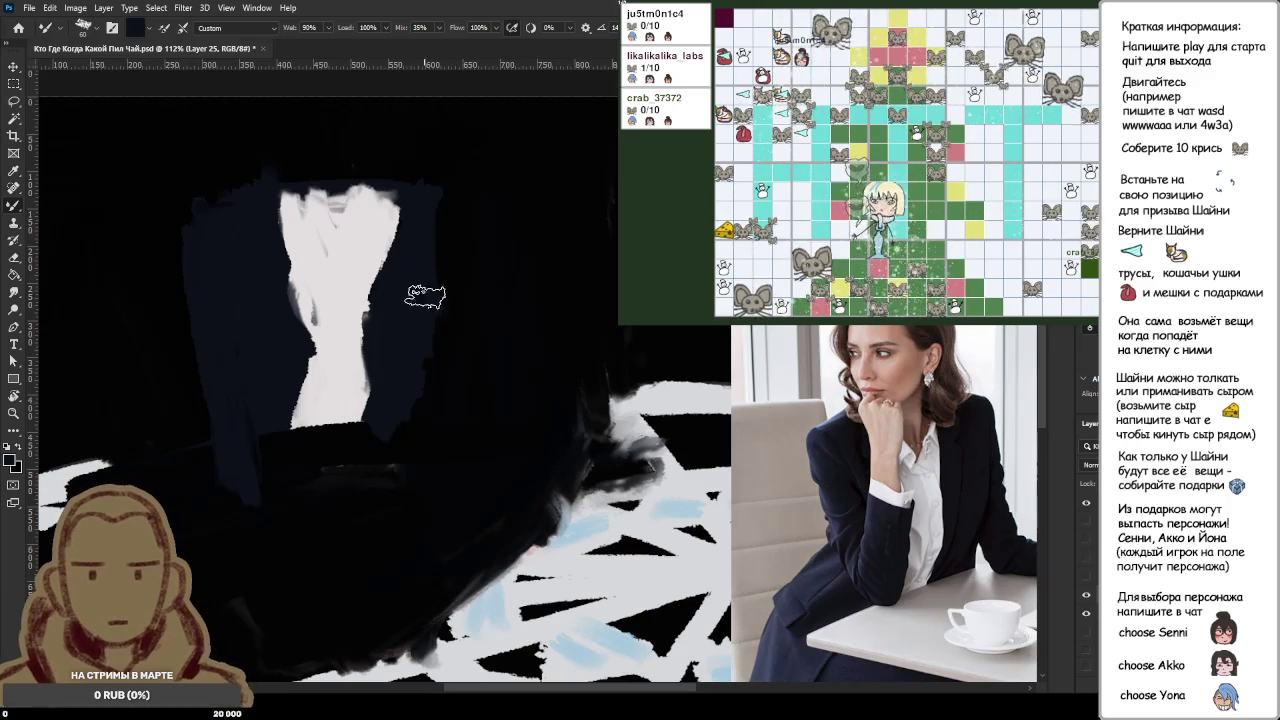
left_click(405, 280, "alt")
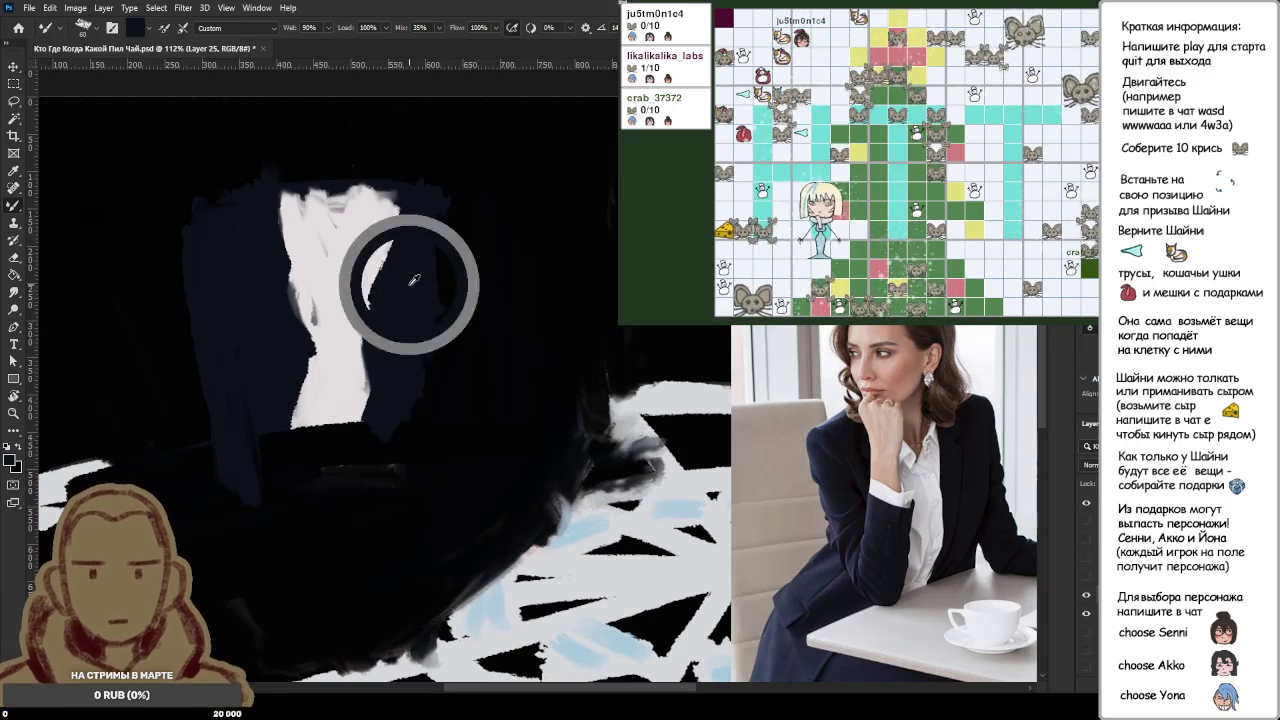
left_click_drag(380, 262, 378, 368)
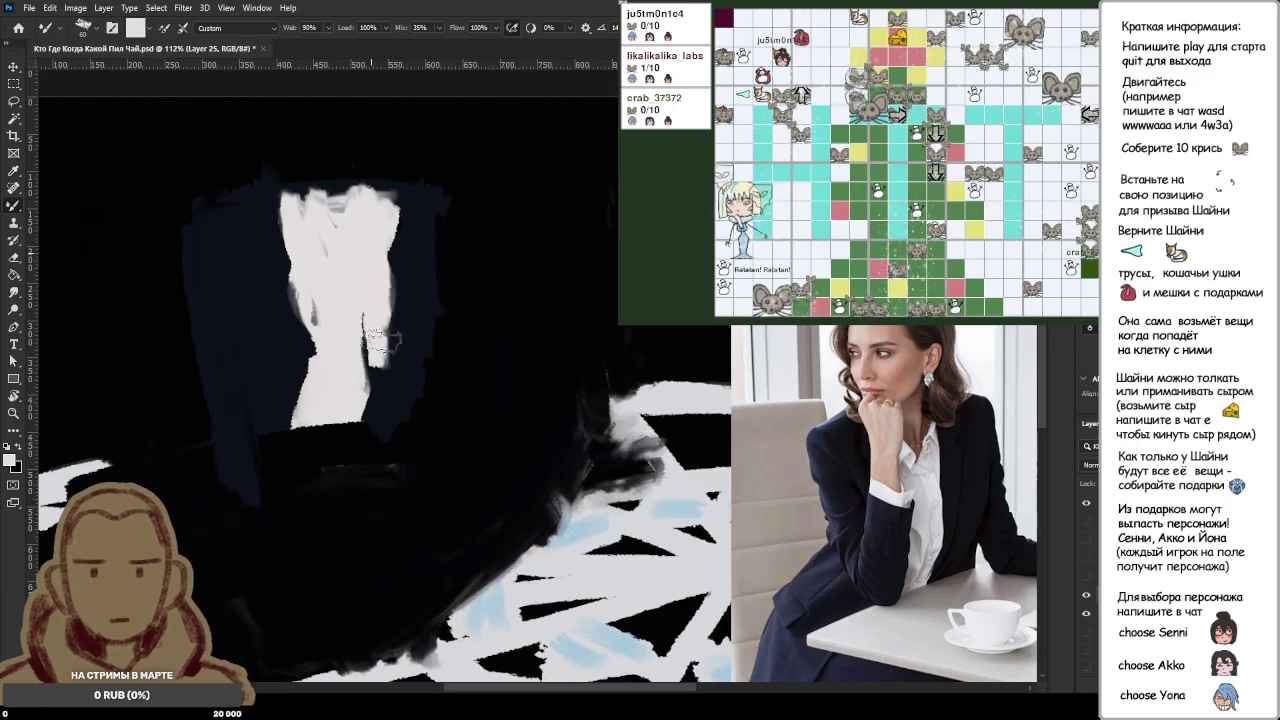
left_click_drag(375, 258, 370, 332)
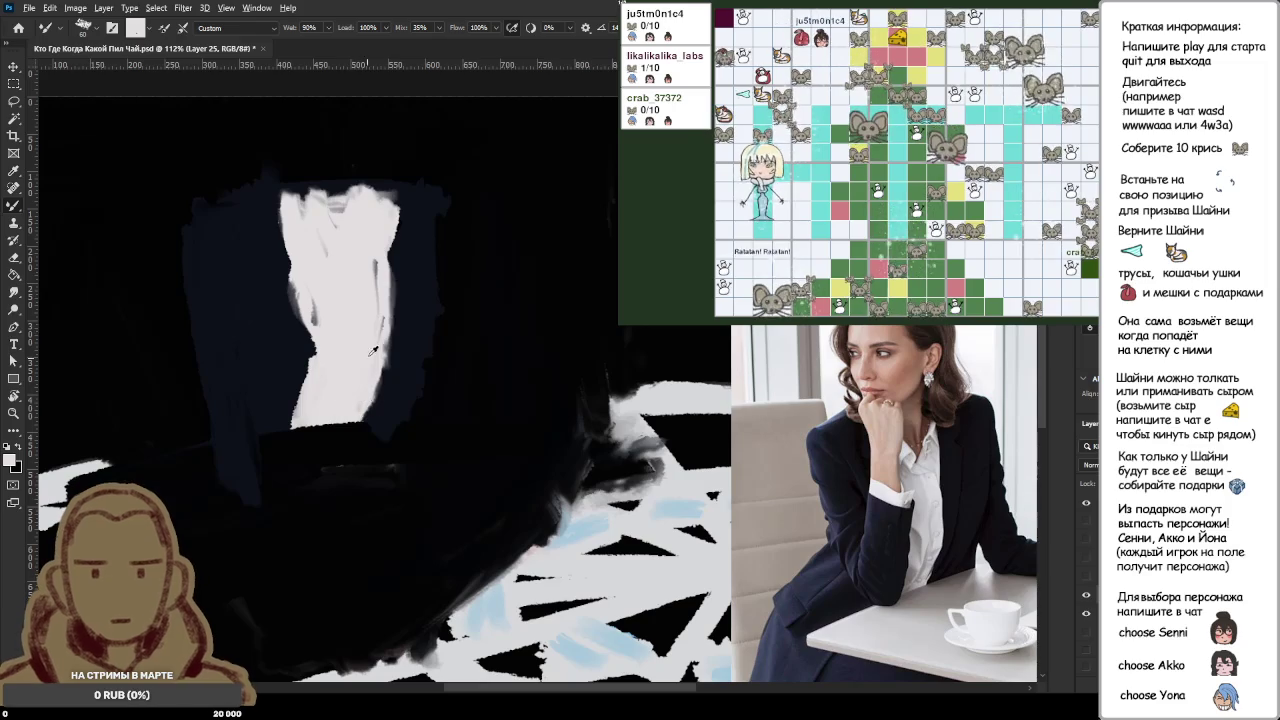
Step: Shade the shirt with a light grey stroke down its centre, discarding darker trial streaks
left_click(378, 262, "alt")
left_click_drag(355, 230, 357, 380)
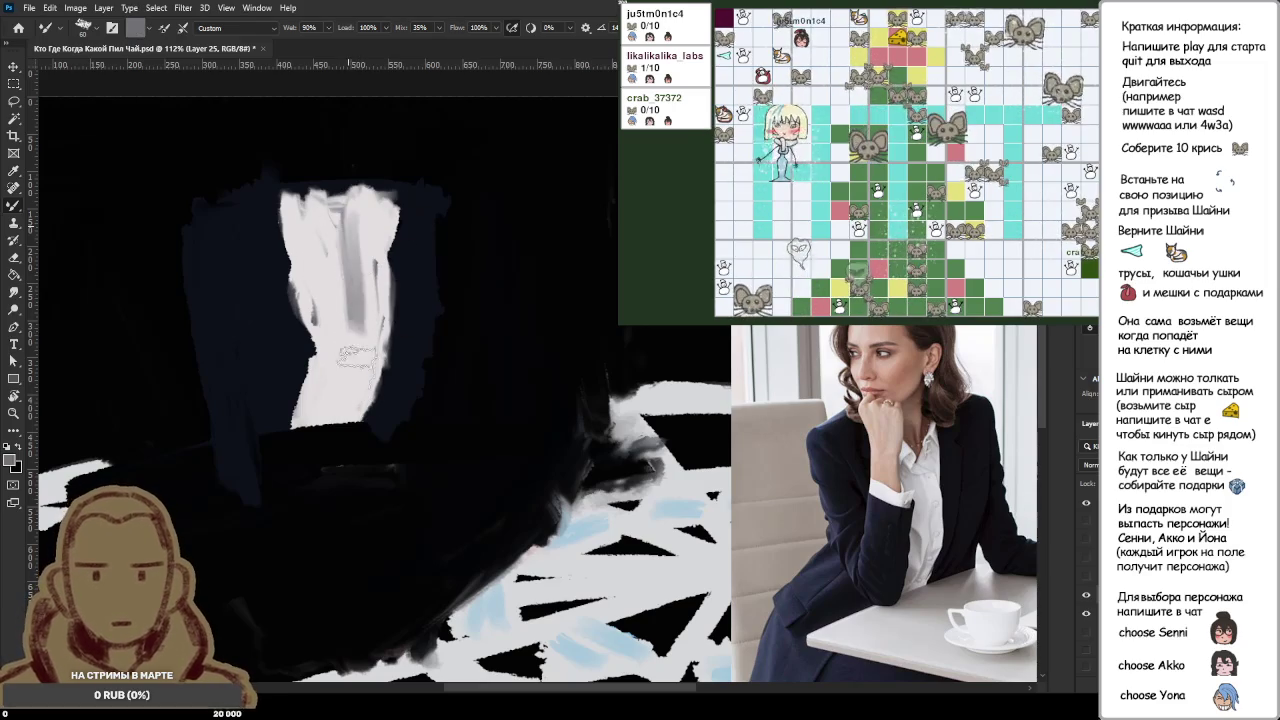
key("ctrl+z")
left_click_drag(343, 235, 376, 411)
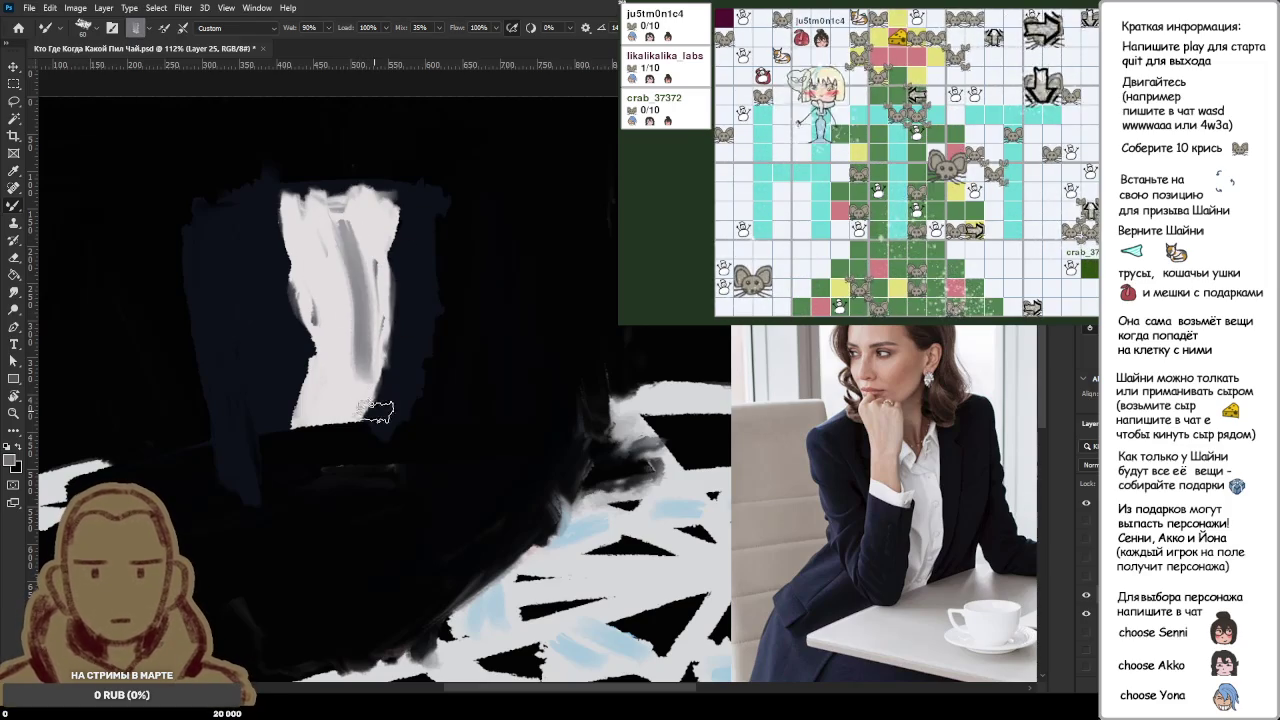
key("ctrl+z")
left_click_drag(345, 232, 338, 425)
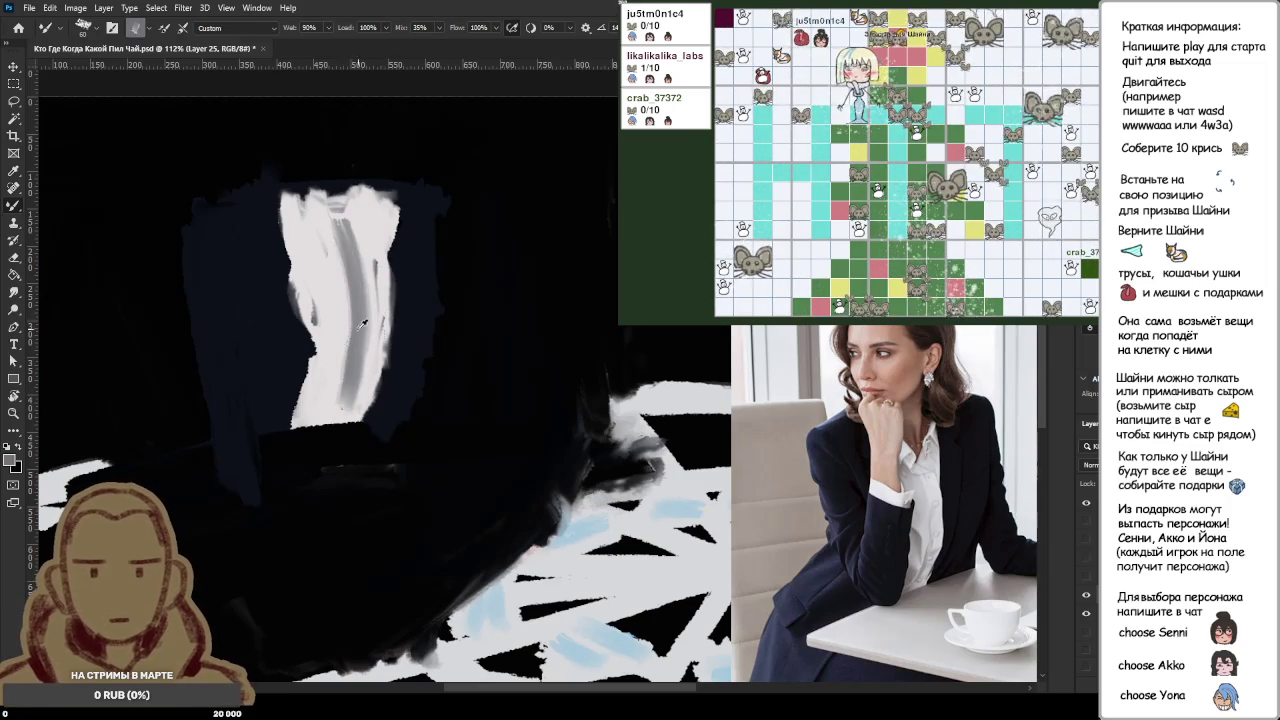
key("ctrl+z")
left_click_drag(360, 240, 365, 420)
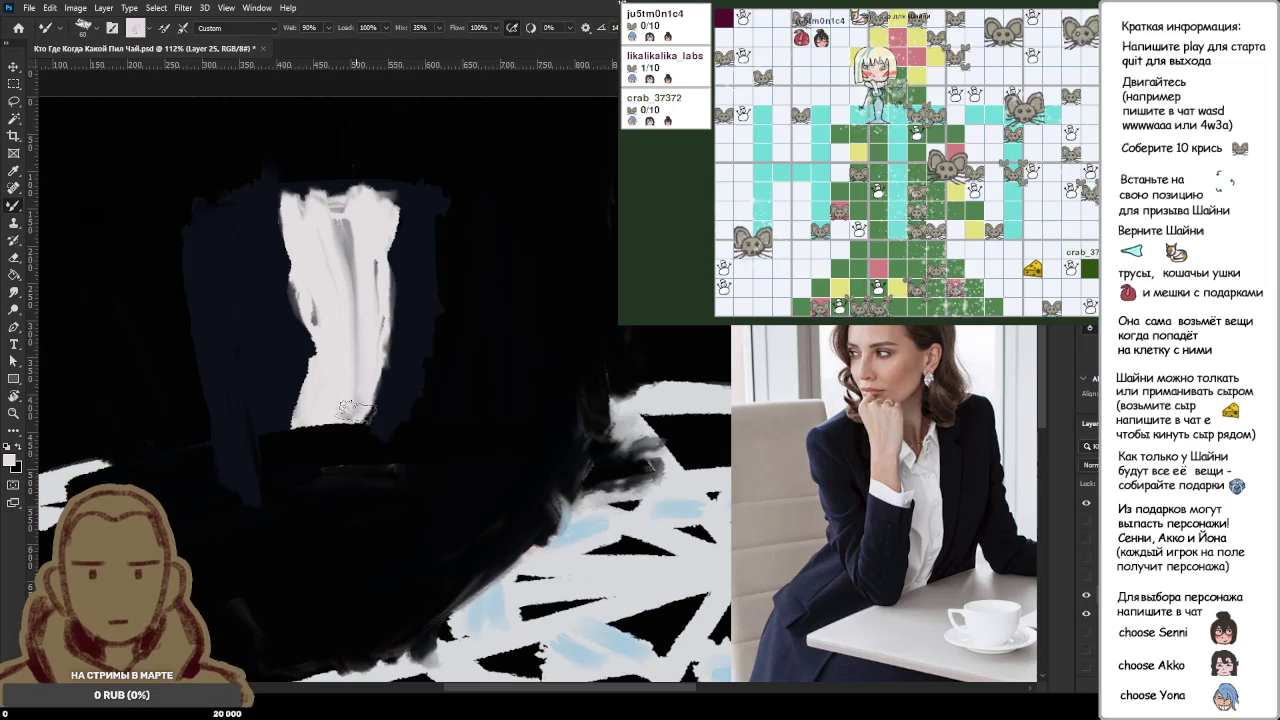
scroll(393, 292, "down", 1)
scroll(393, 292, "down", 2)
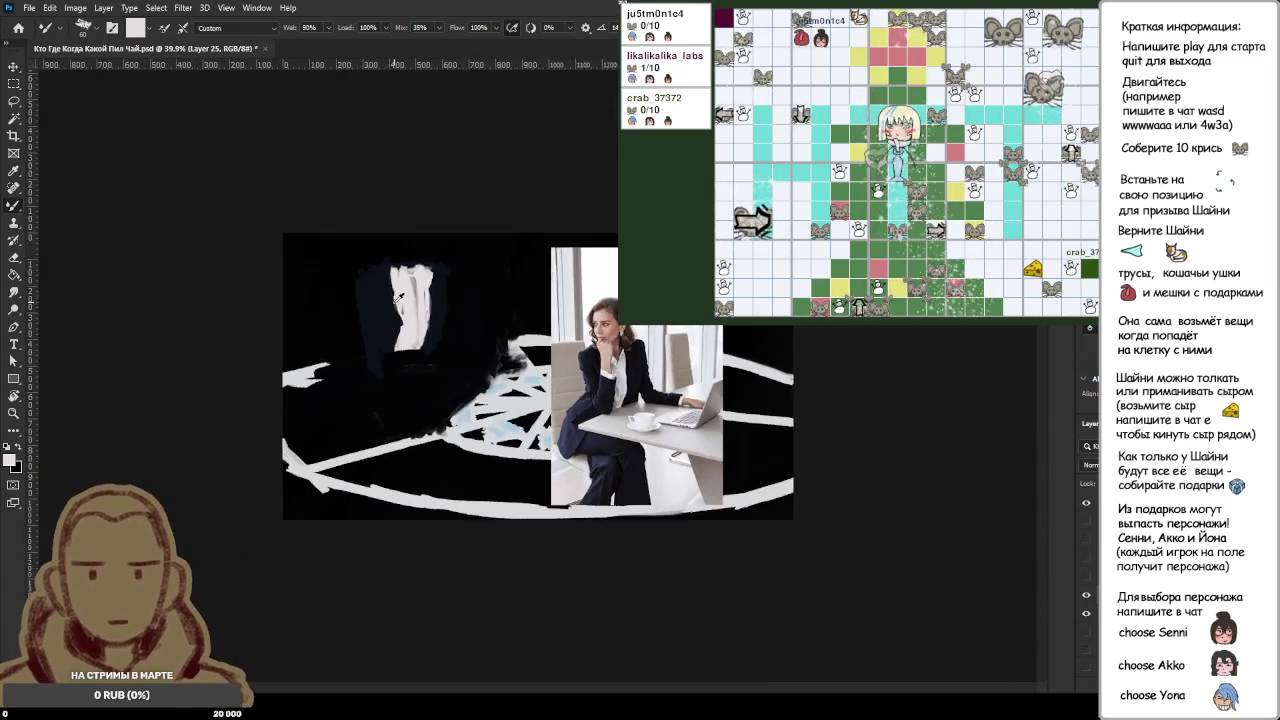
scroll(300, 200, "up", 2)
scroll(286, 128, "up", 2)
scroll(237, 128, "down", 3)
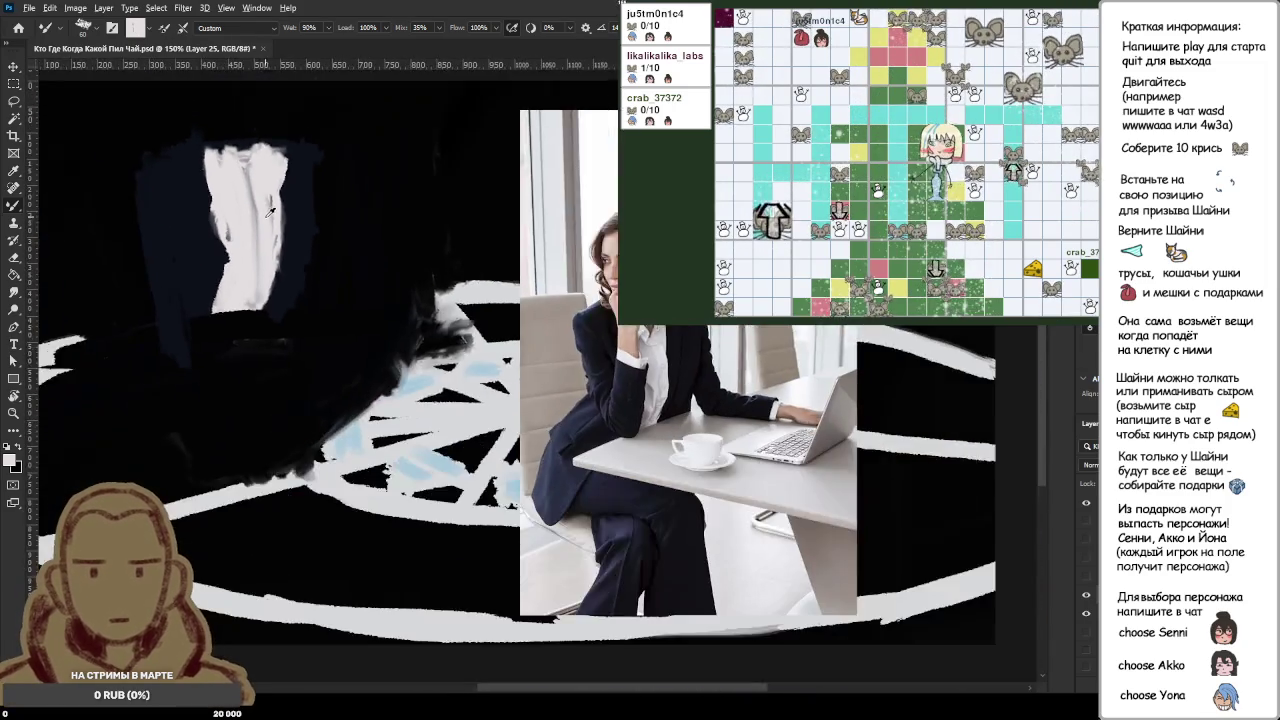
scroll(270, 222, "down", 1)
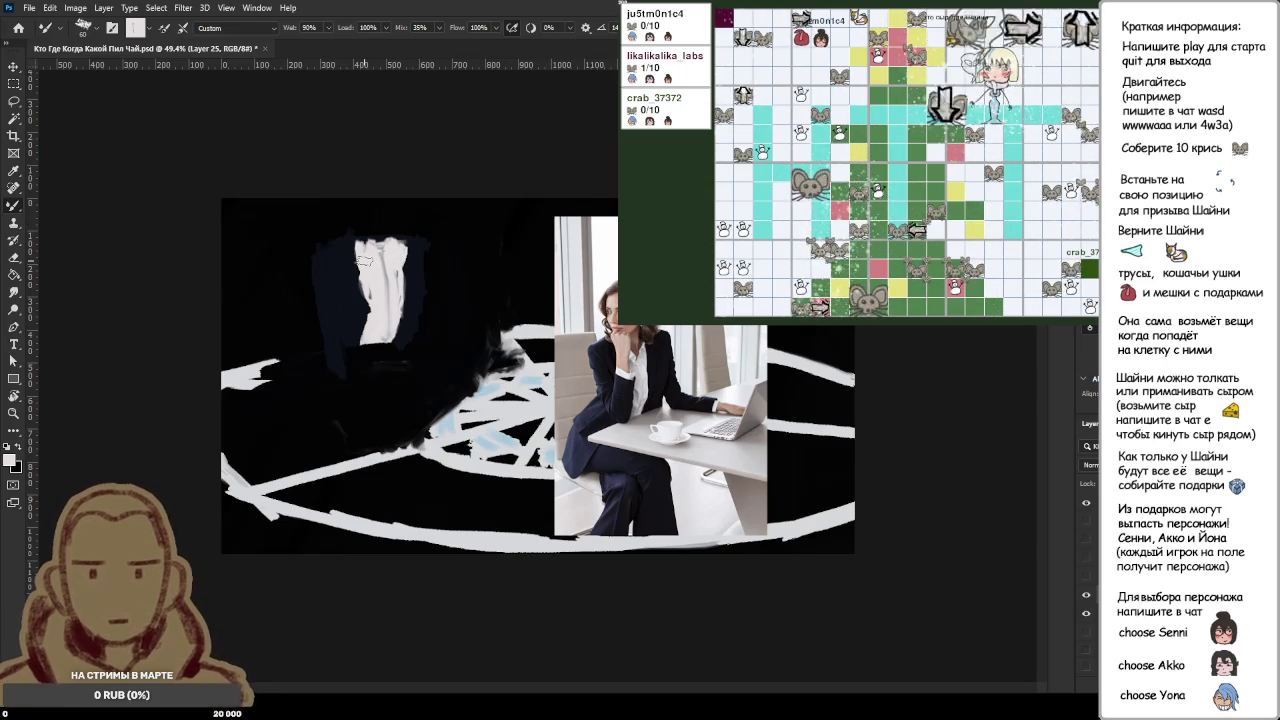
left_click(351, 277, "alt")
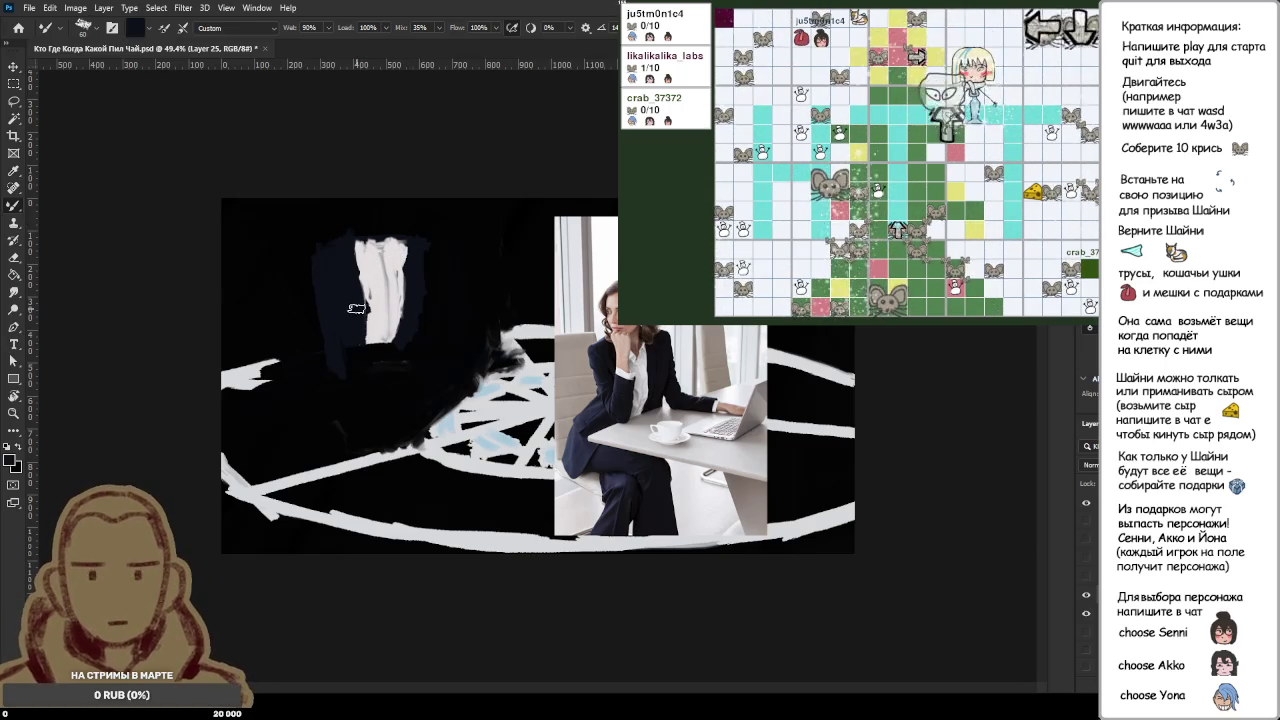
left_click(375, 285, "alt")
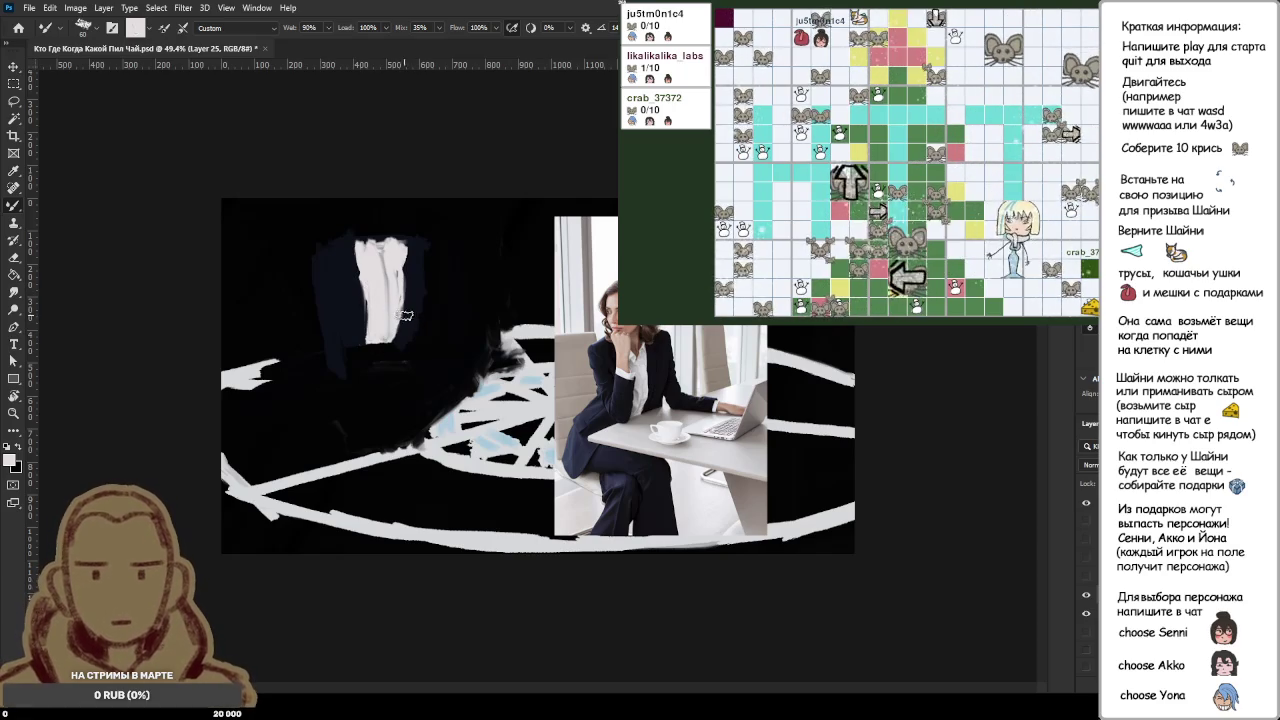
left_click(334, 262, "alt")
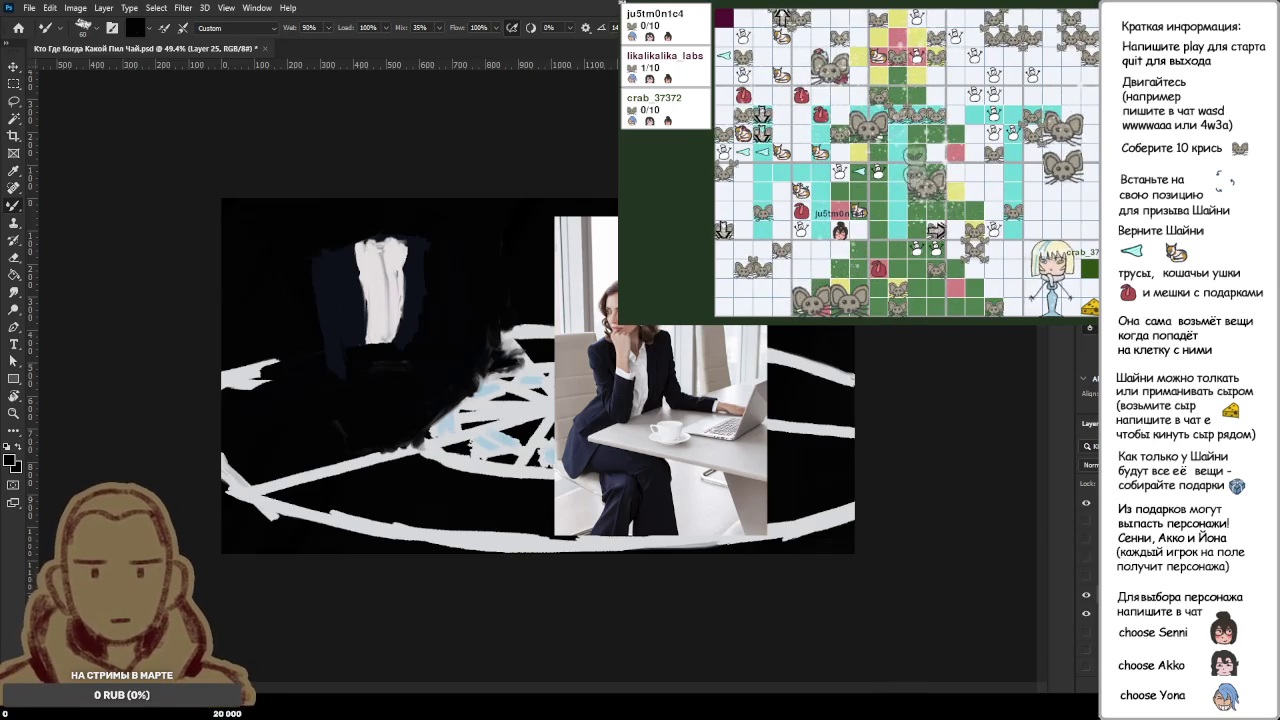
scroll(383, 301, "up", 5)
Step: Extend navy paint down the jacket's right sleeve and darken the area beside it
scroll(499, 239, "down", 2)
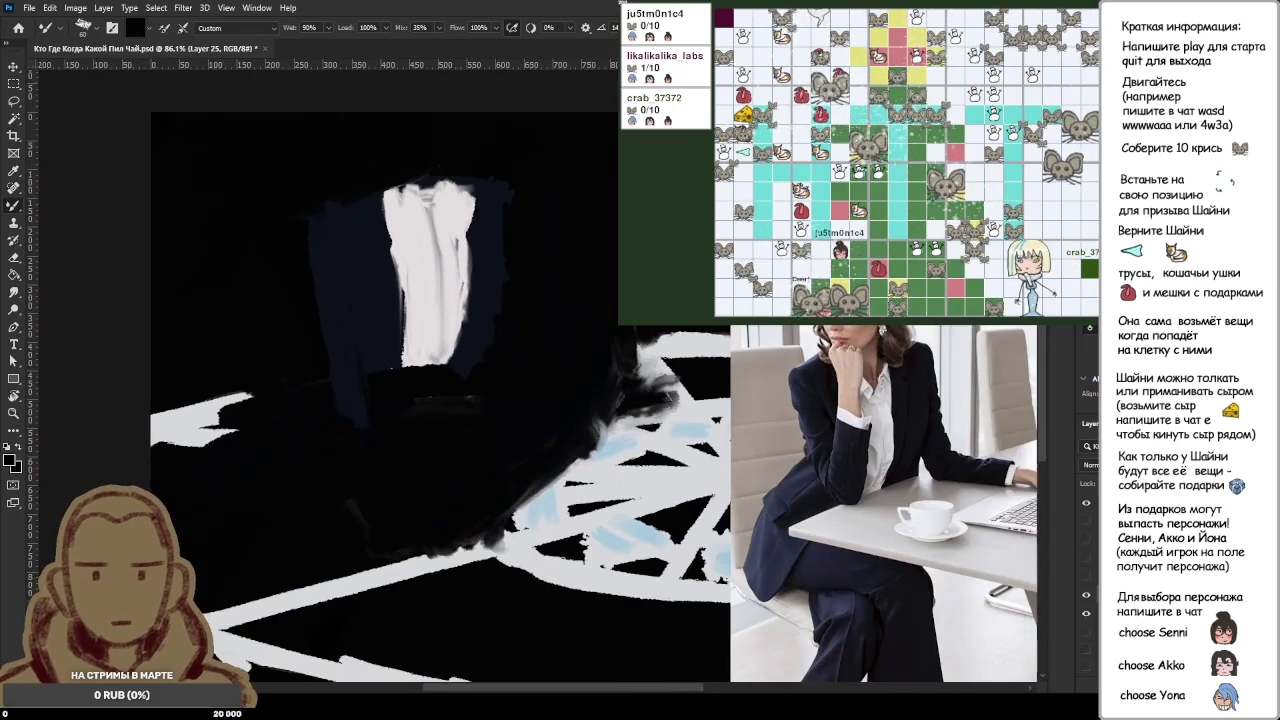
scroll(499, 239, "up", 1)
scroll(499, 239, "down", 1)
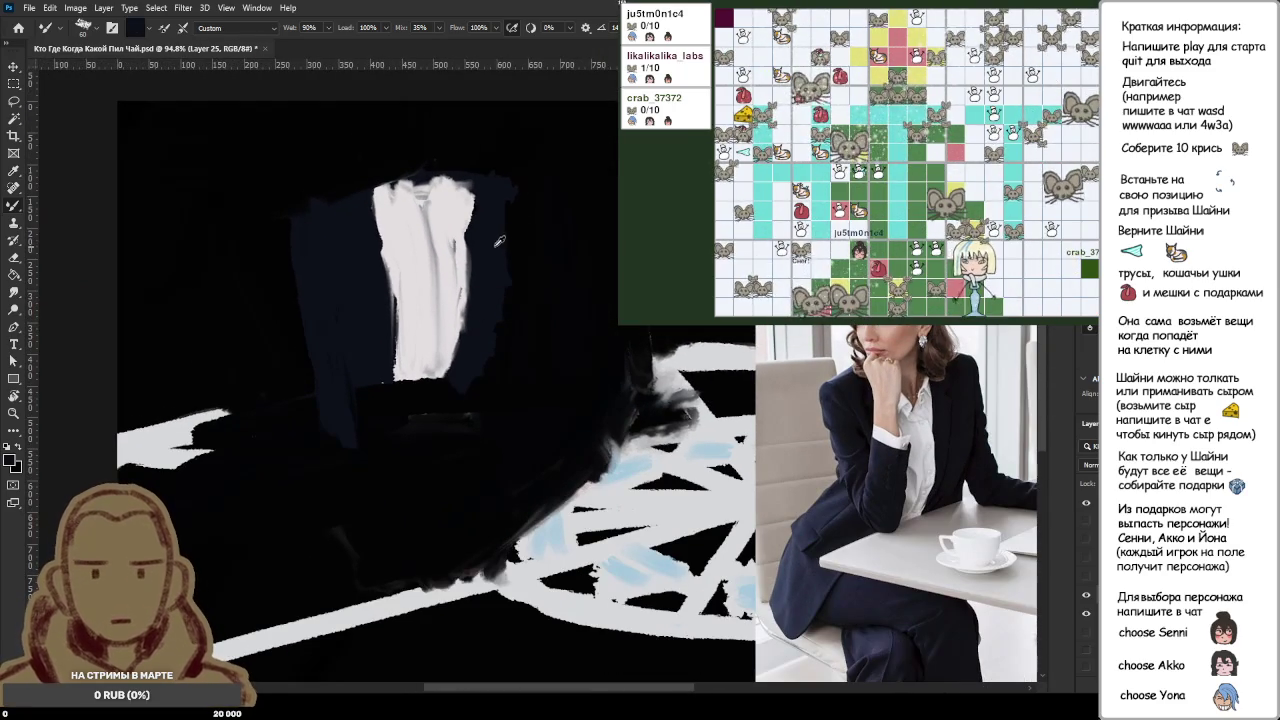
left_click_drag(505, 190, 546, 361)
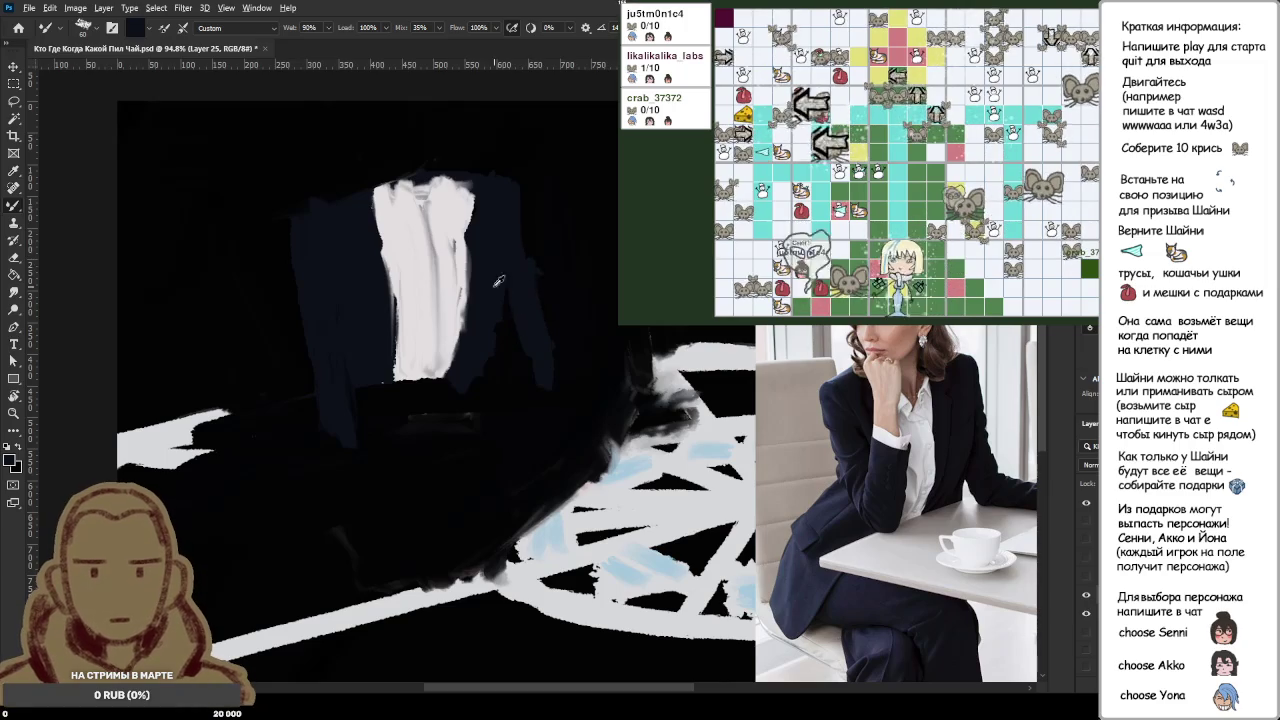
left_click_drag(500, 210, 540, 345)
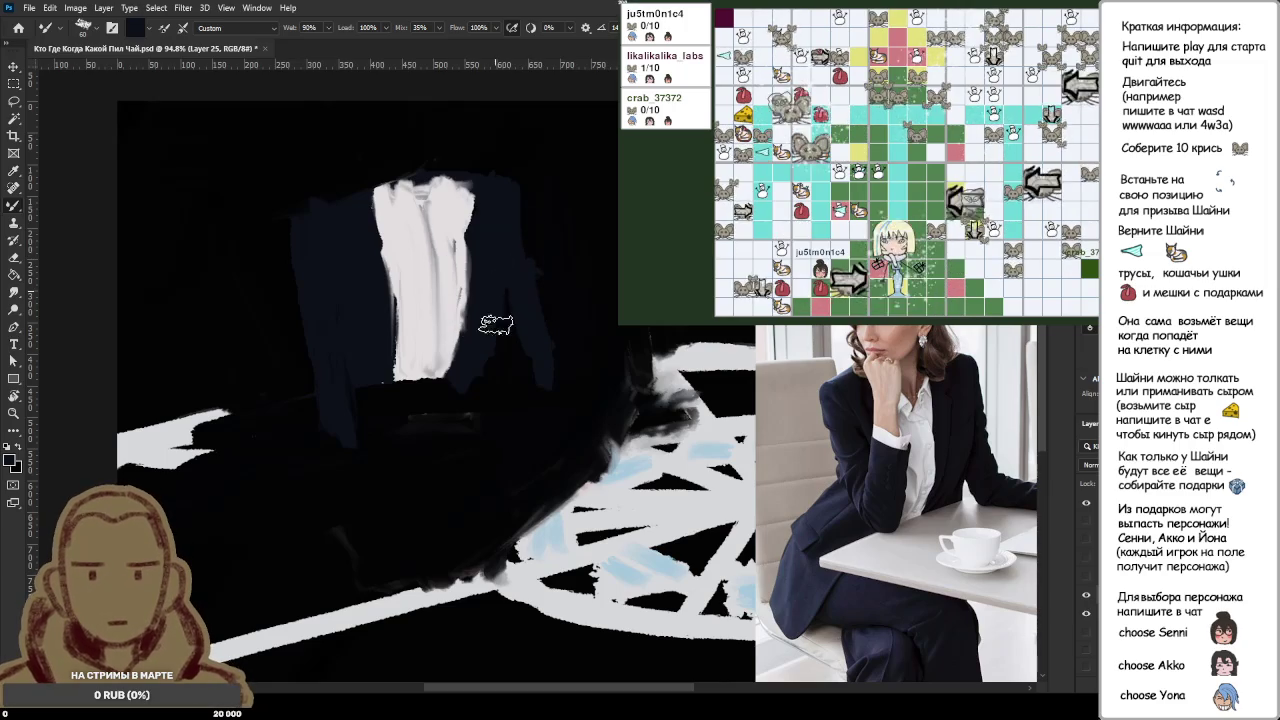
left_click(510, 186, "alt")
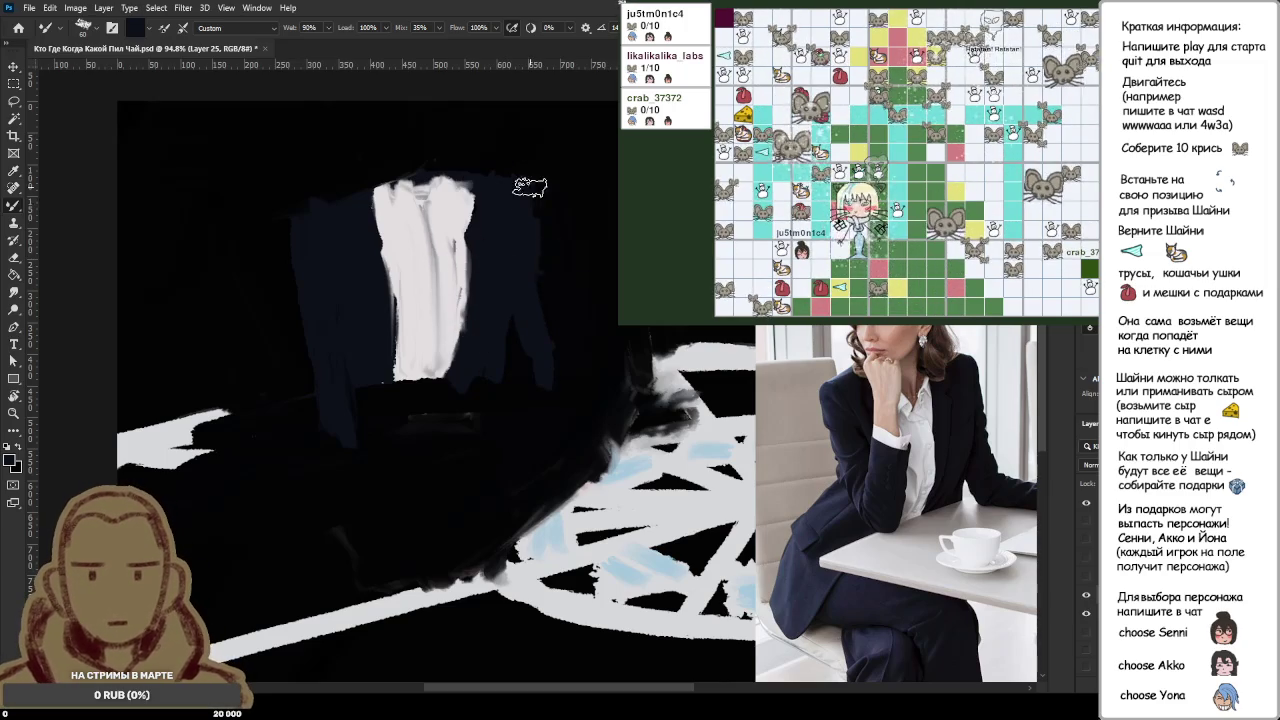
left_click_drag(530, 187, 530, 236)
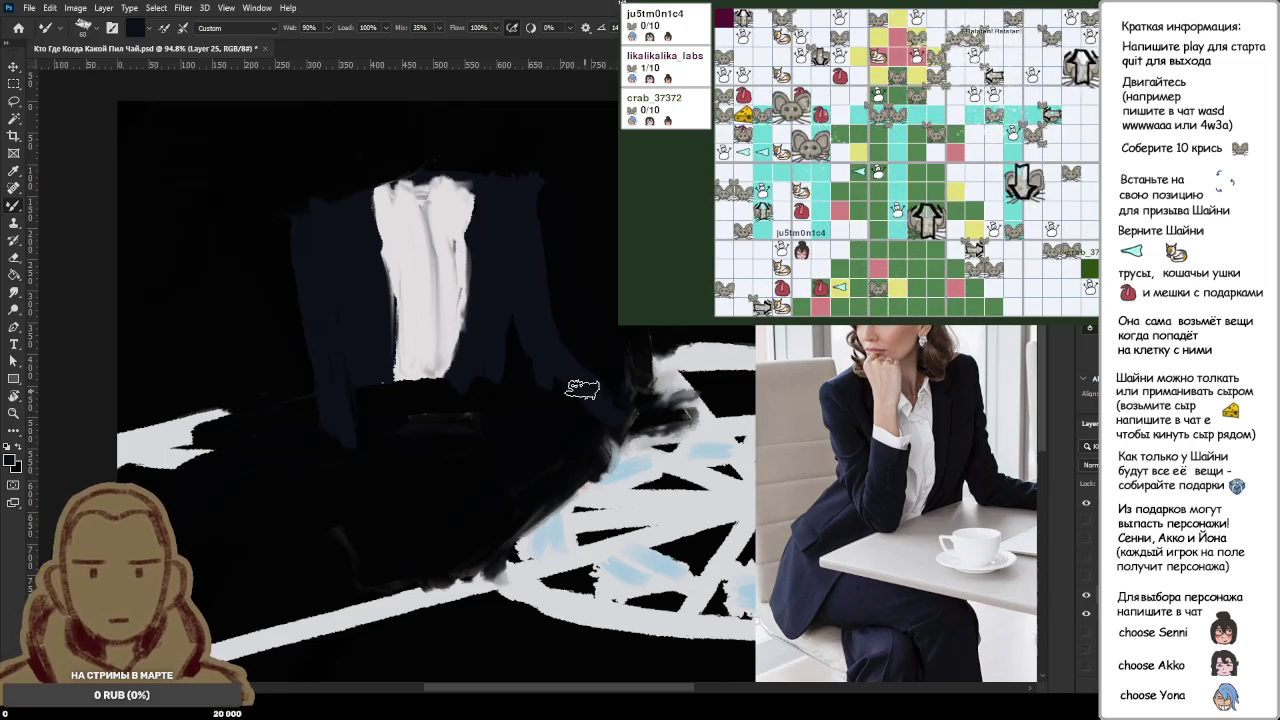
left_click_drag(566, 368, 636, 425)
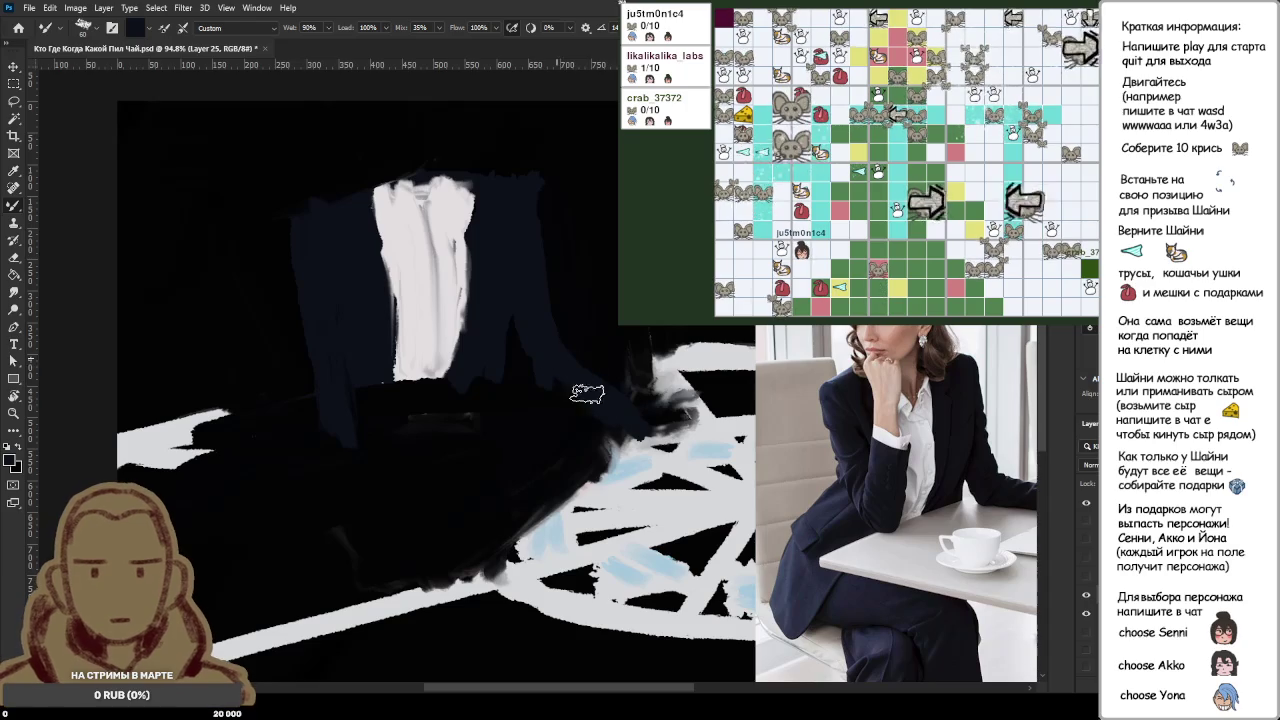
left_click(586, 390, "alt")
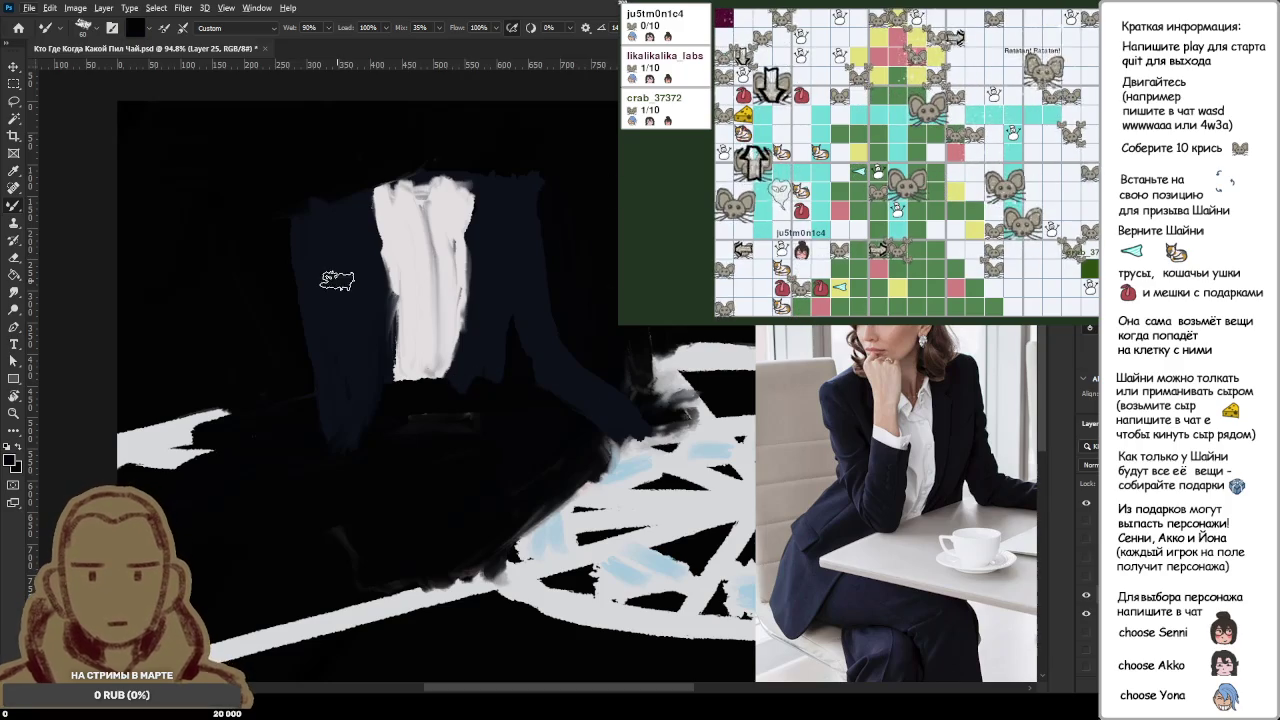
Step: Add dark strokes on the jacket's left side and collar, then try grey on the shirt's left edge
left_click_drag(343, 277, 343, 300)
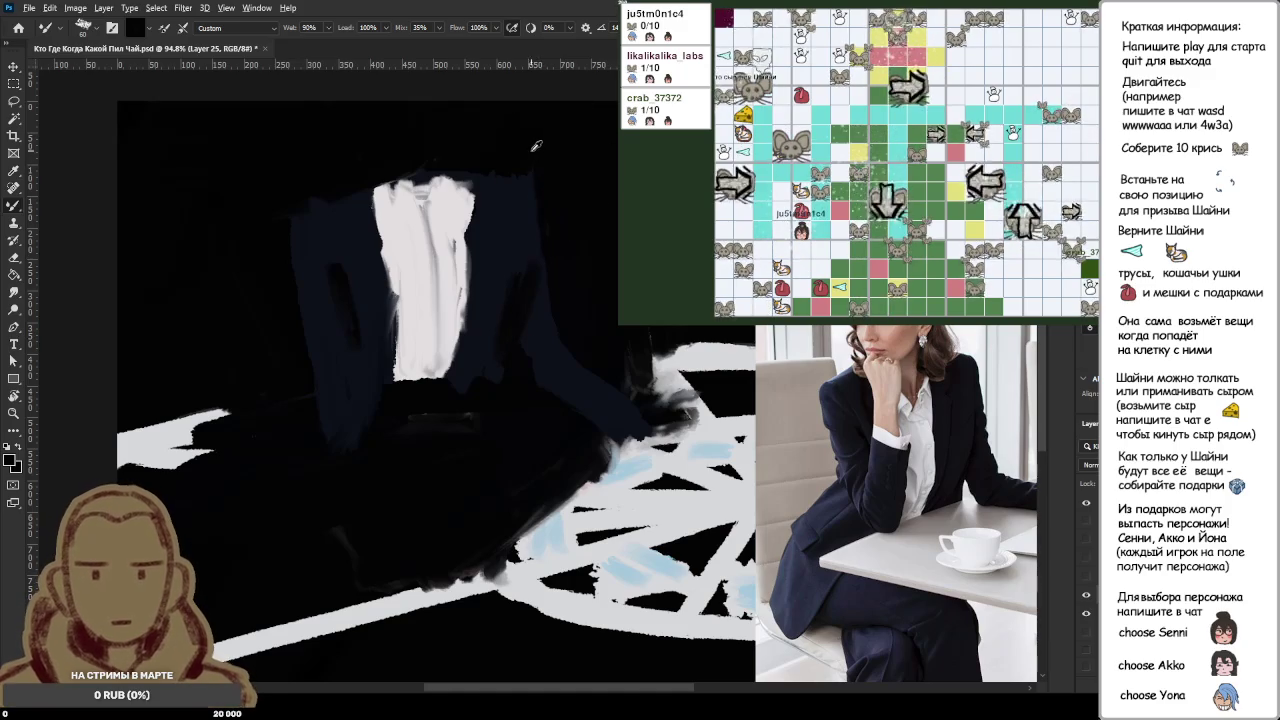
left_click_drag(418, 172, 340, 185)
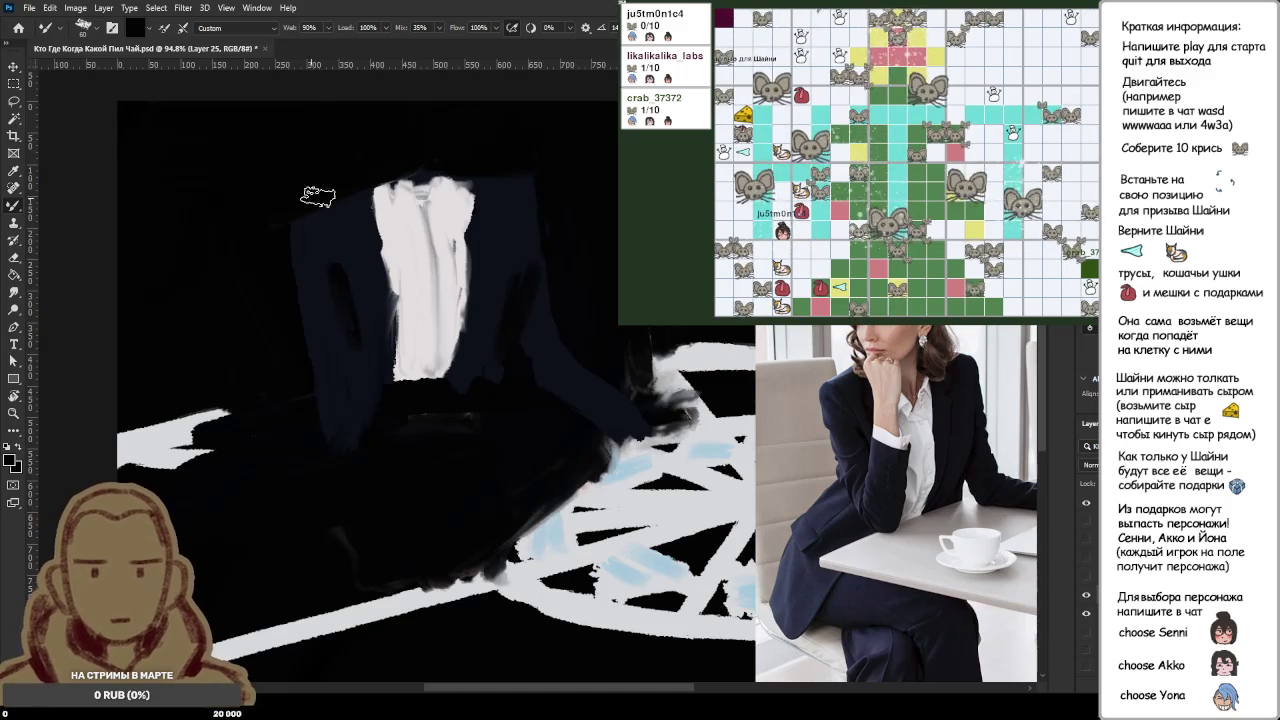
scroll(420, 180, "up", 2)
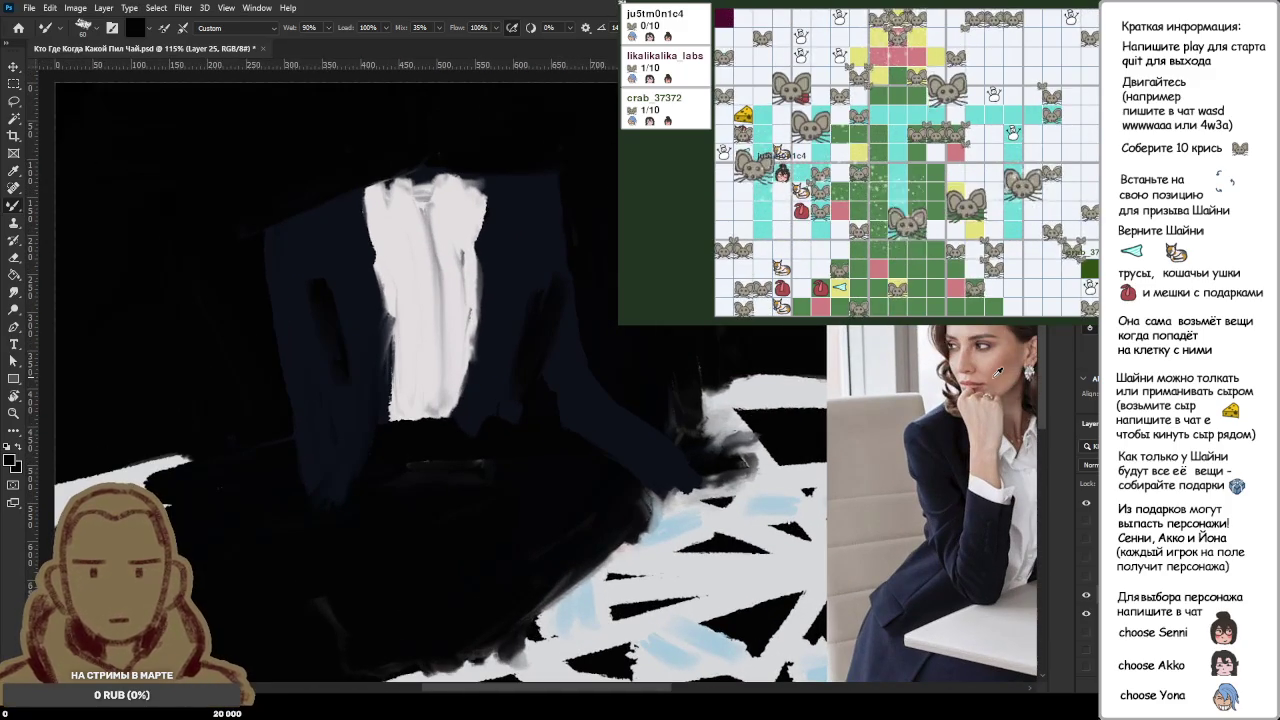
left_click(430, 333, "alt")
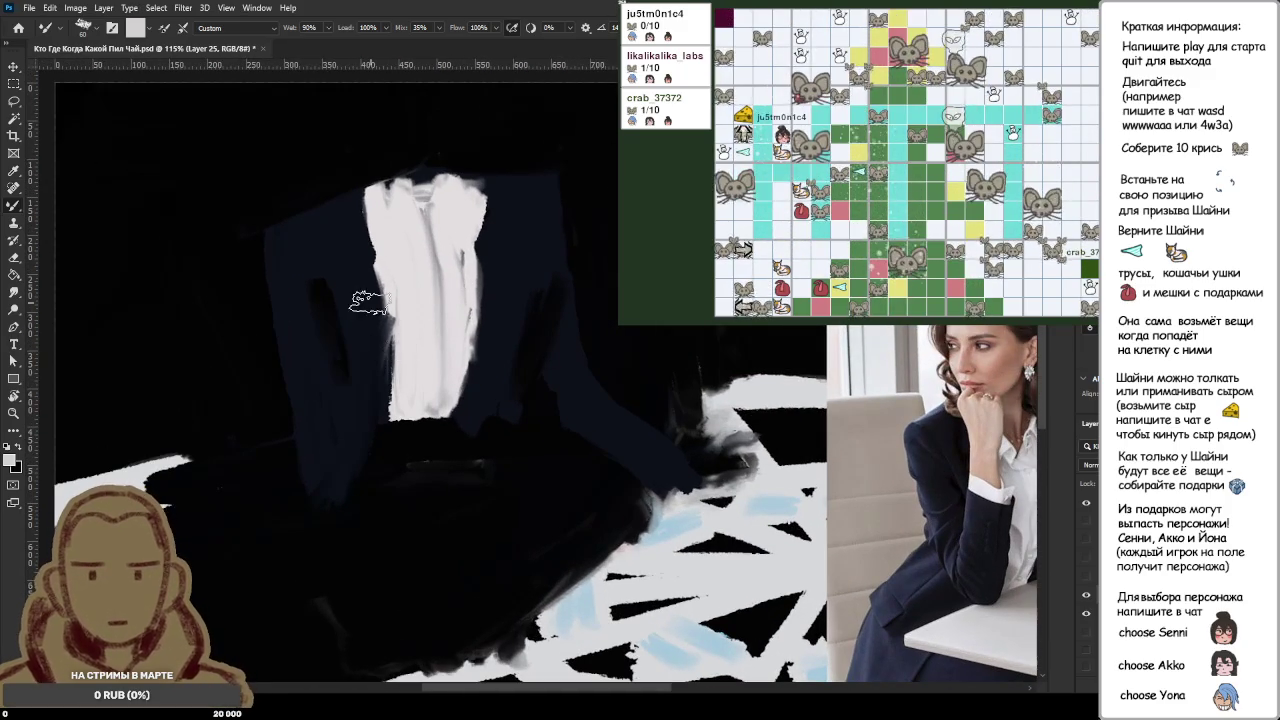
left_click_drag(360, 292, 415, 313)
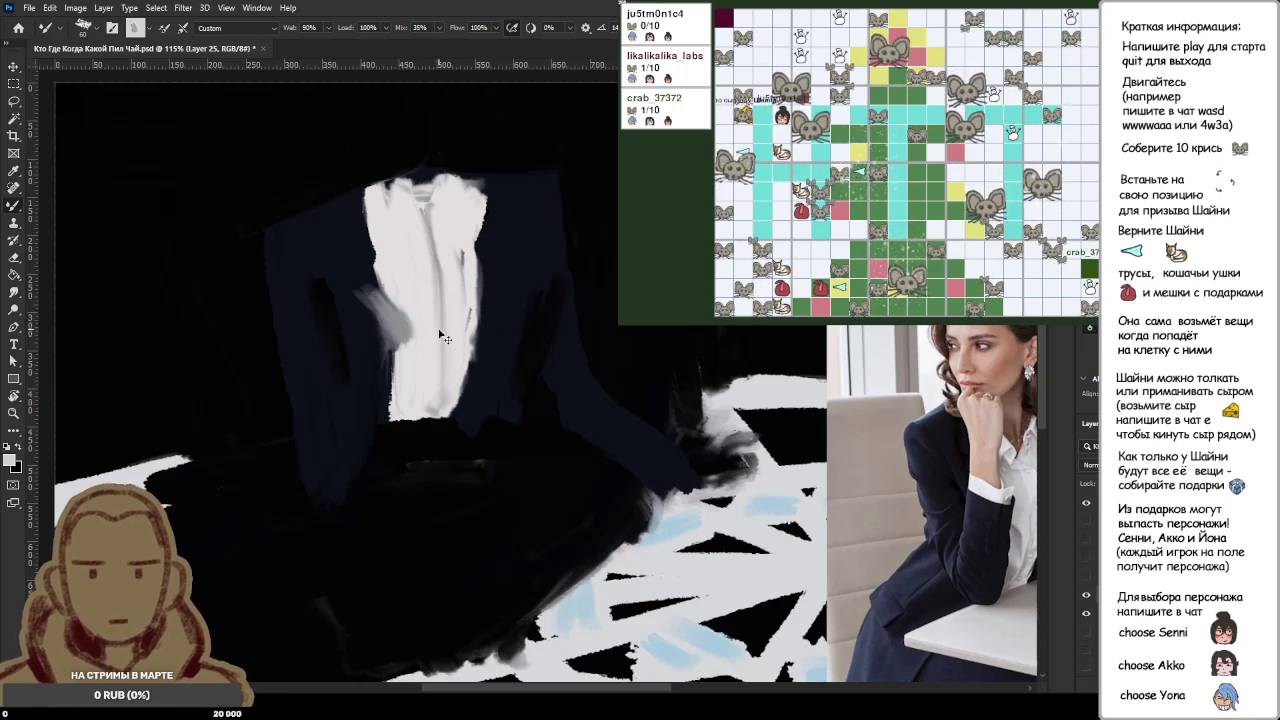
key("ctrl+z")
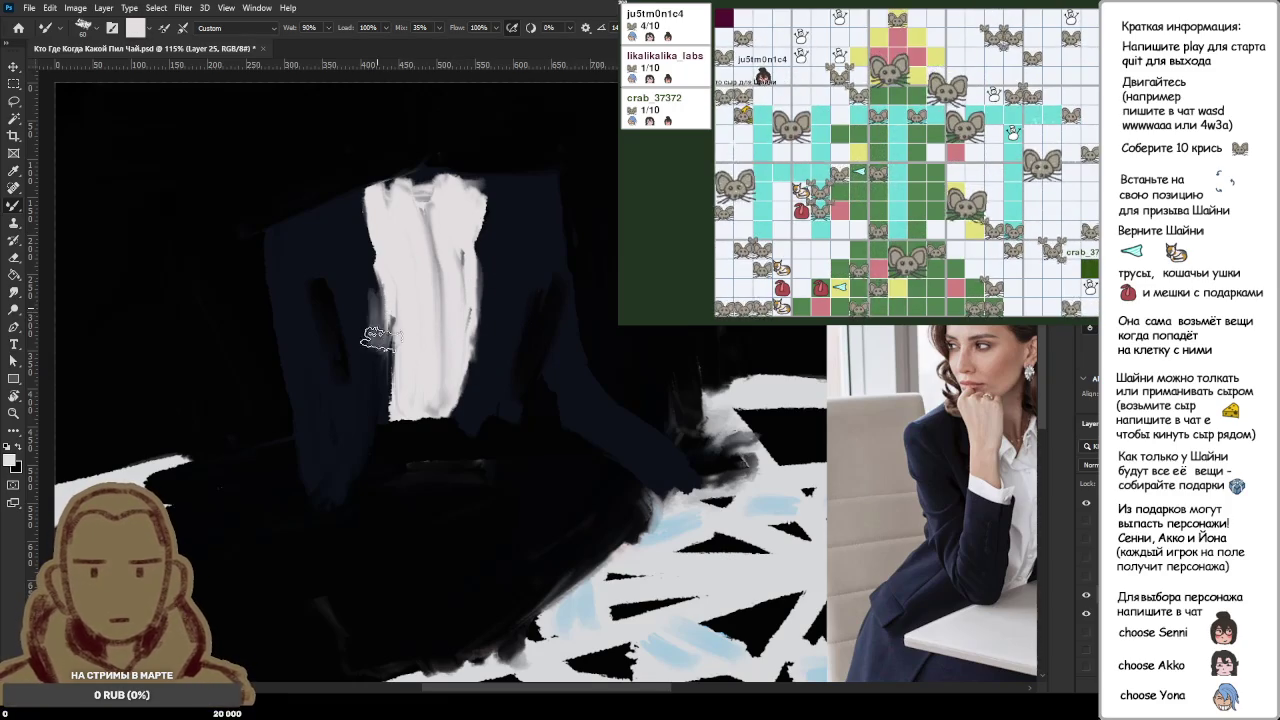
mouse_move(389, 323)
left_mouse_down()
mouse_move(372, 320)
mouse_move(388, 345)
mouse_move(383, 323)
mouse_move(367, 345)
left_mouse_up()
Step: Rework the shirt's left edge with light grey dabs and darker strokes
key("ctrl+z")
left_click(400, 296, "alt")
key("ctrl+z")
left_click(417, 303, "alt")
left_click(358, 295, "alt")
left_click(366, 345, "alt")
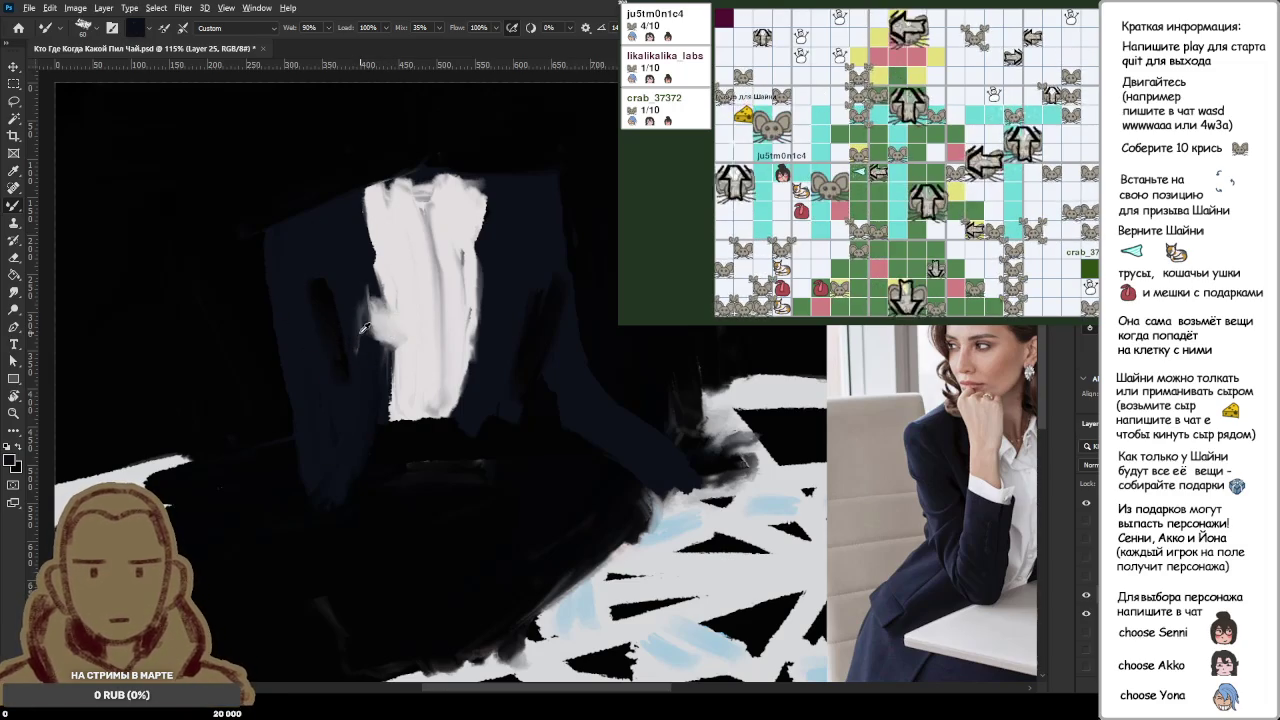
left_click_drag(330, 300, 320, 285)
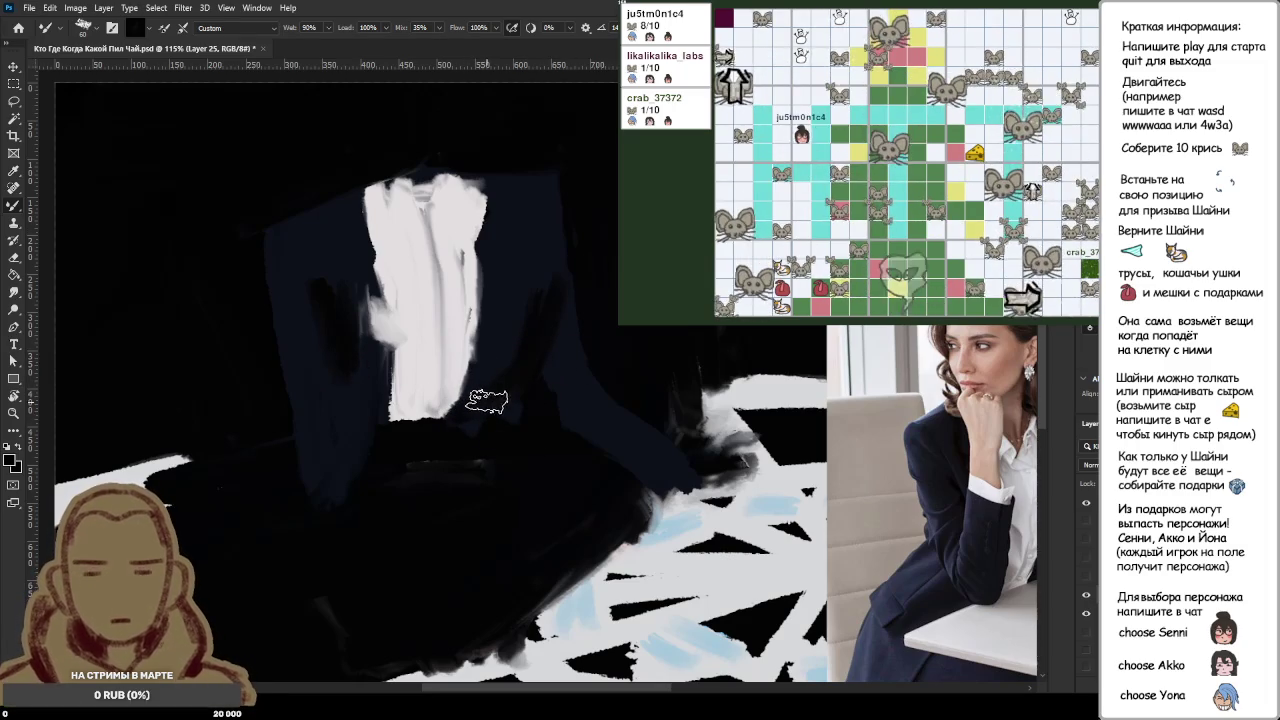
Step: Darken the shirt's bottom edge and repaint the smudged area in lighter grey
mouse_move(420, 400)
left_mouse_down()
mouse_move(386, 388)
mouse_move(438, 392)
left_mouse_up()
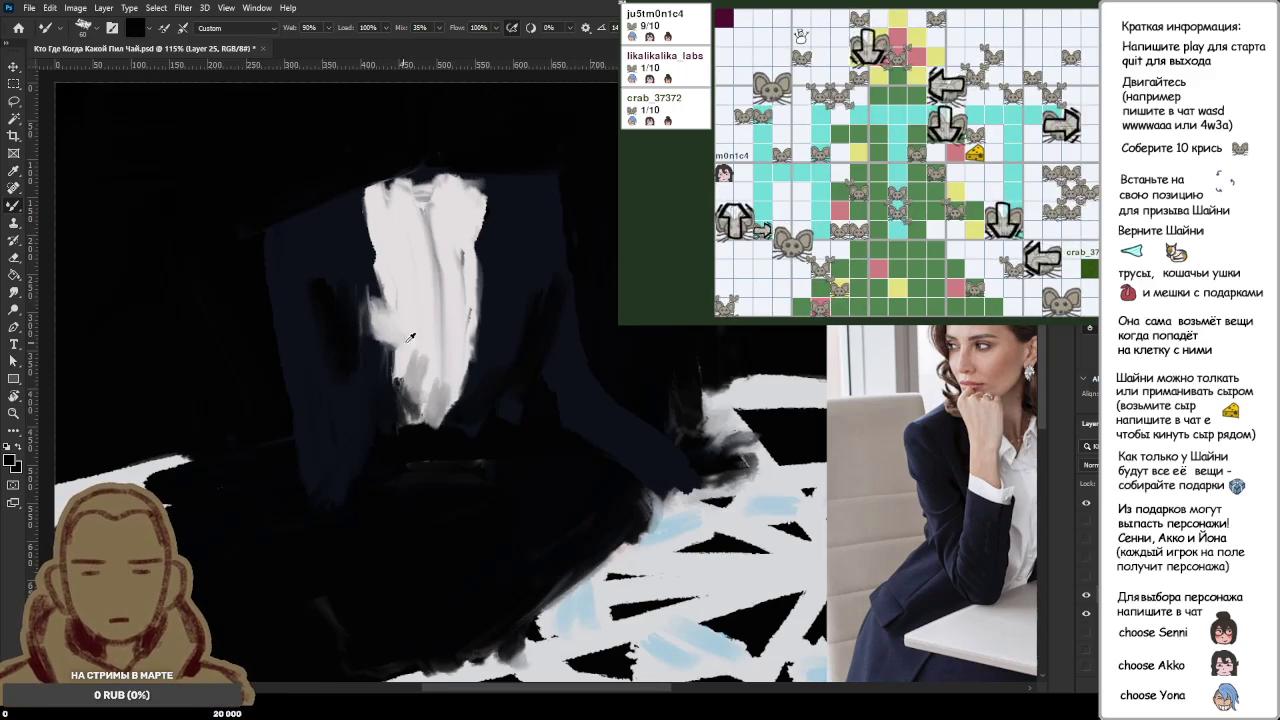
left_click_drag(400, 289, 405, 388)
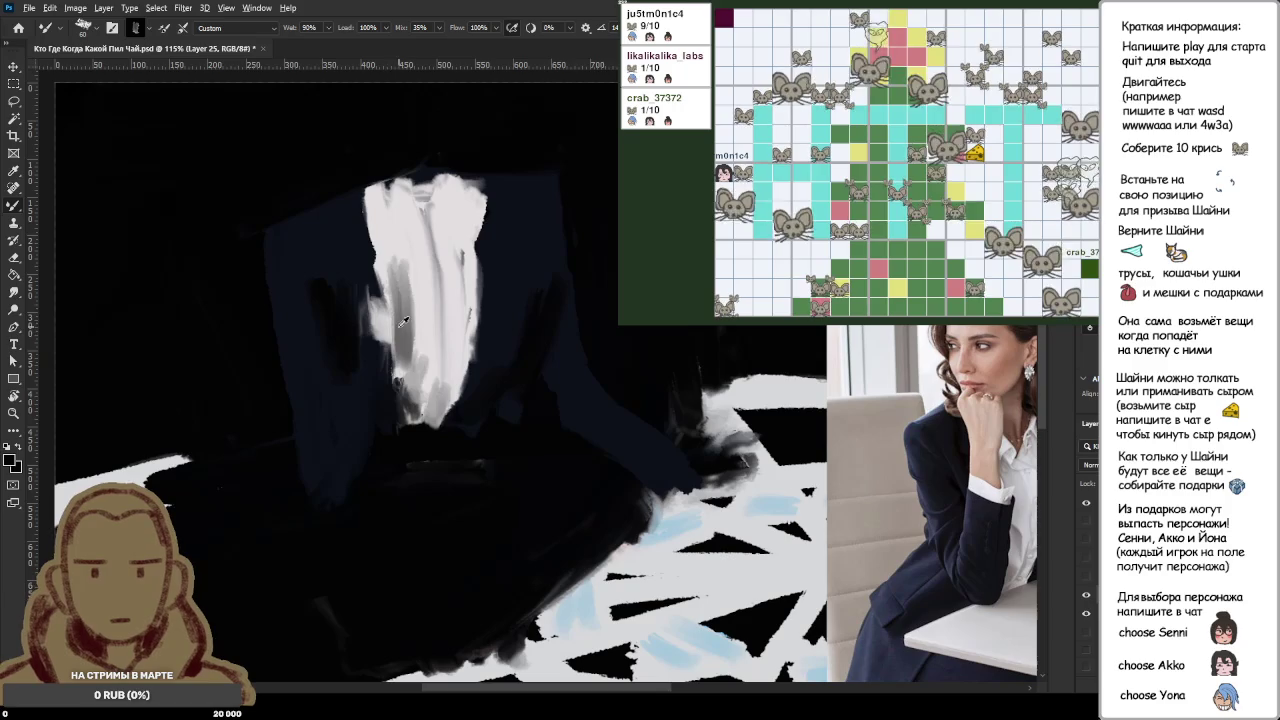
left_click(380, 292, "alt")
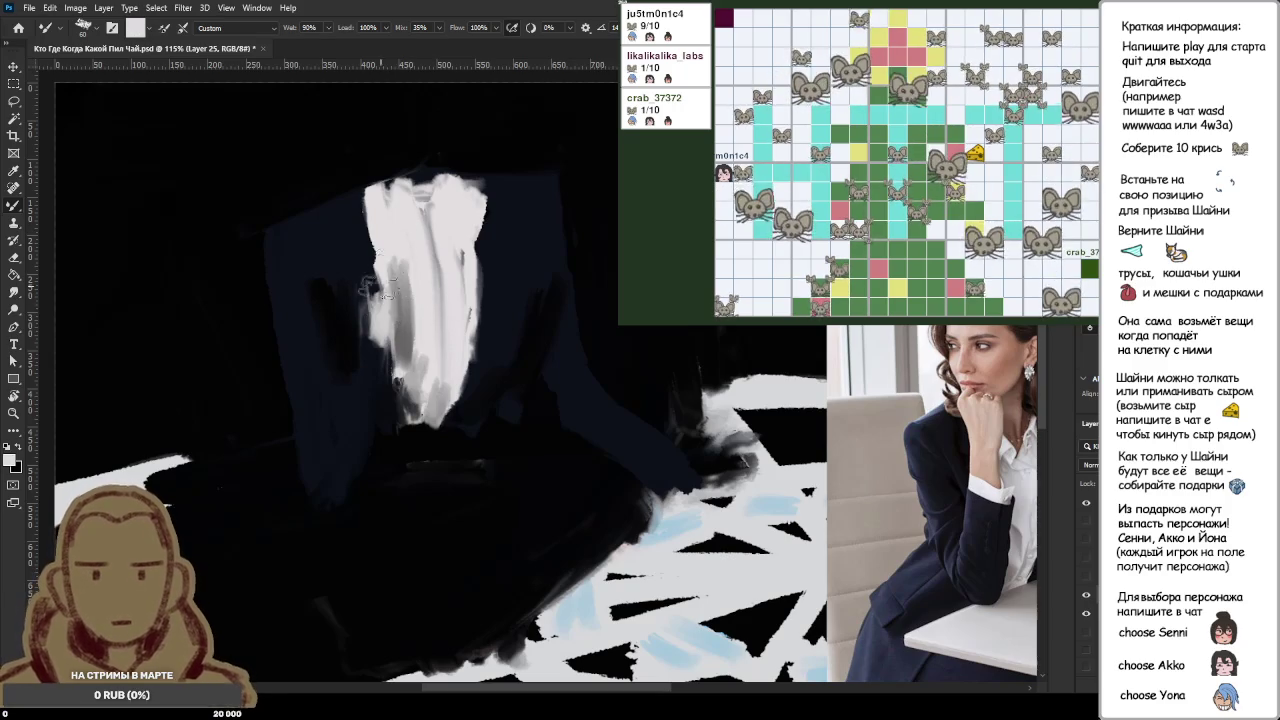
left_click_drag(380, 292, 398, 280)
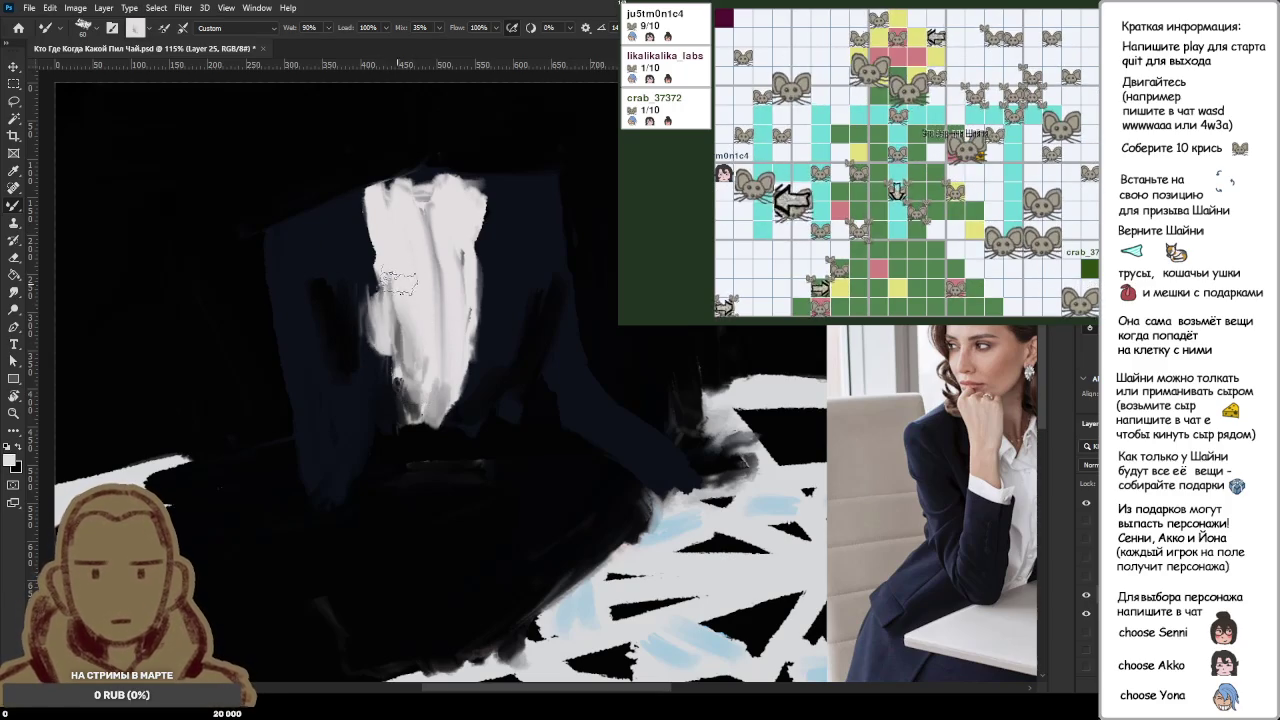
mouse_move(398, 281)
left_mouse_down()
mouse_move(421, 349)
mouse_move(410, 260)
left_mouse_up()
Step: Lighten the shirt's grey streaks and brighten its left edge with white
left_click(406, 334, "alt")
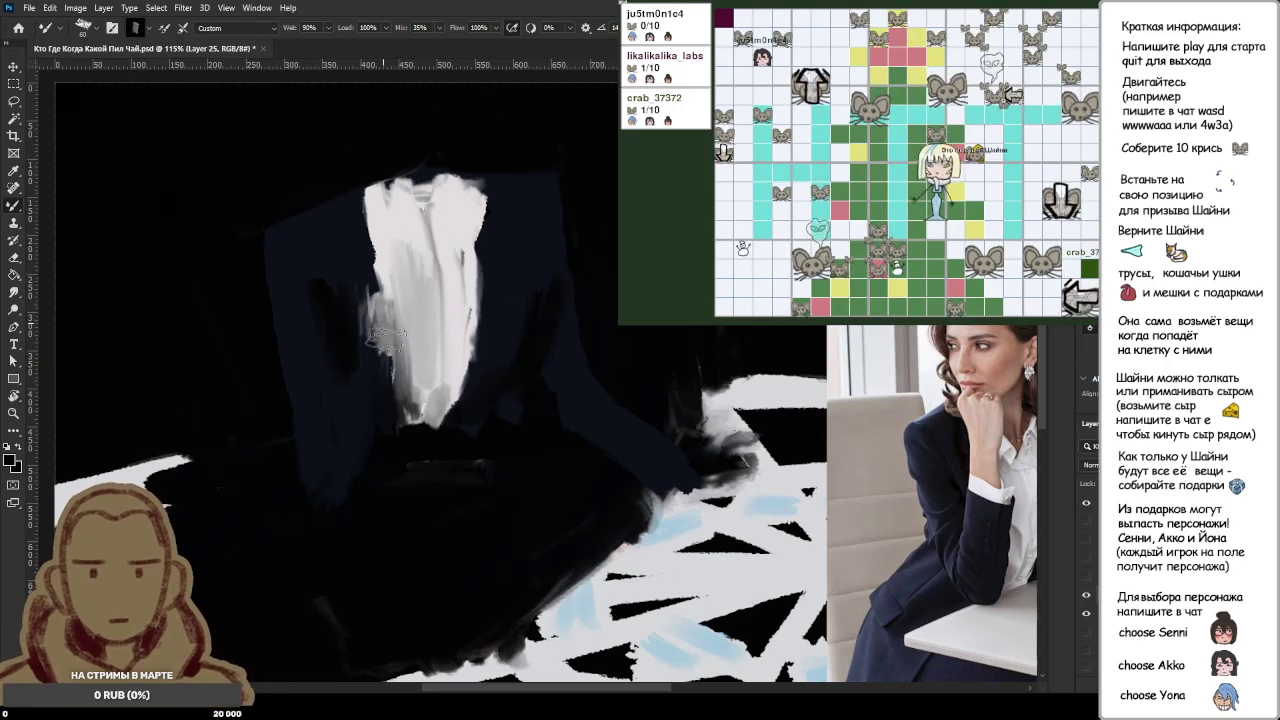
mouse_move(405, 318)
left_mouse_down()
mouse_move(431, 317)
mouse_move(380, 345)
left_mouse_up()
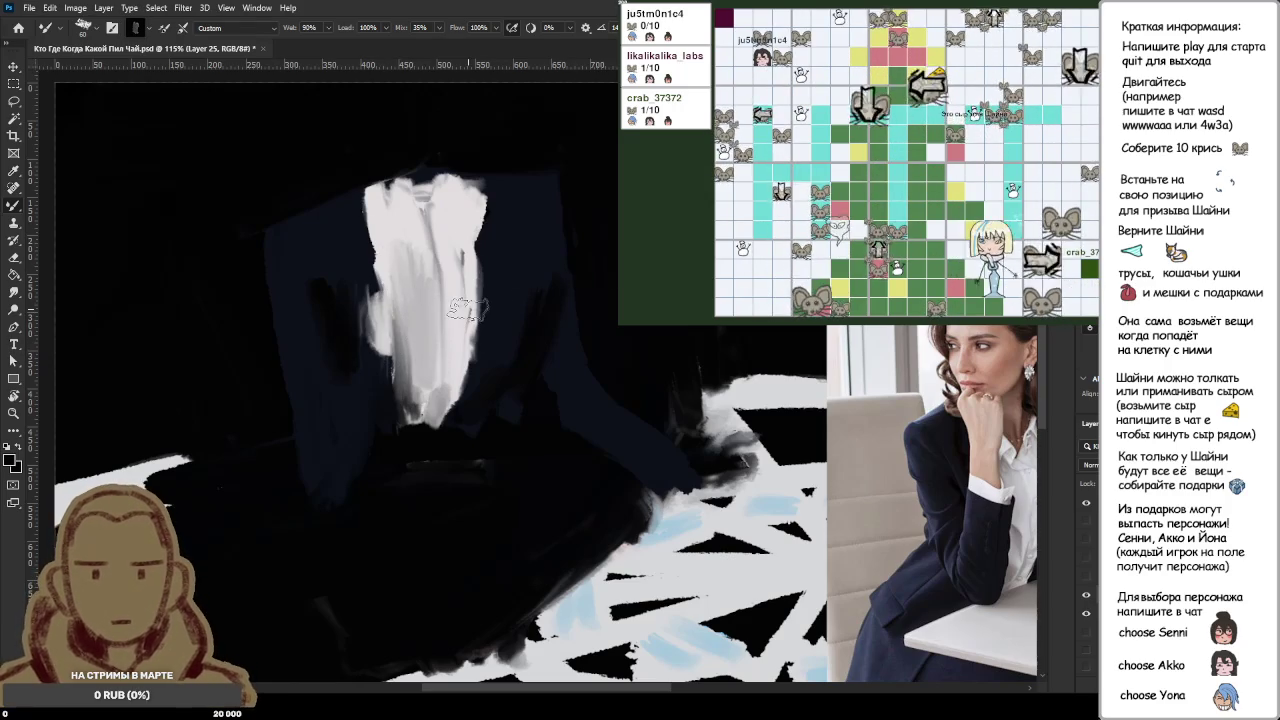
left_click(397, 218, "alt")
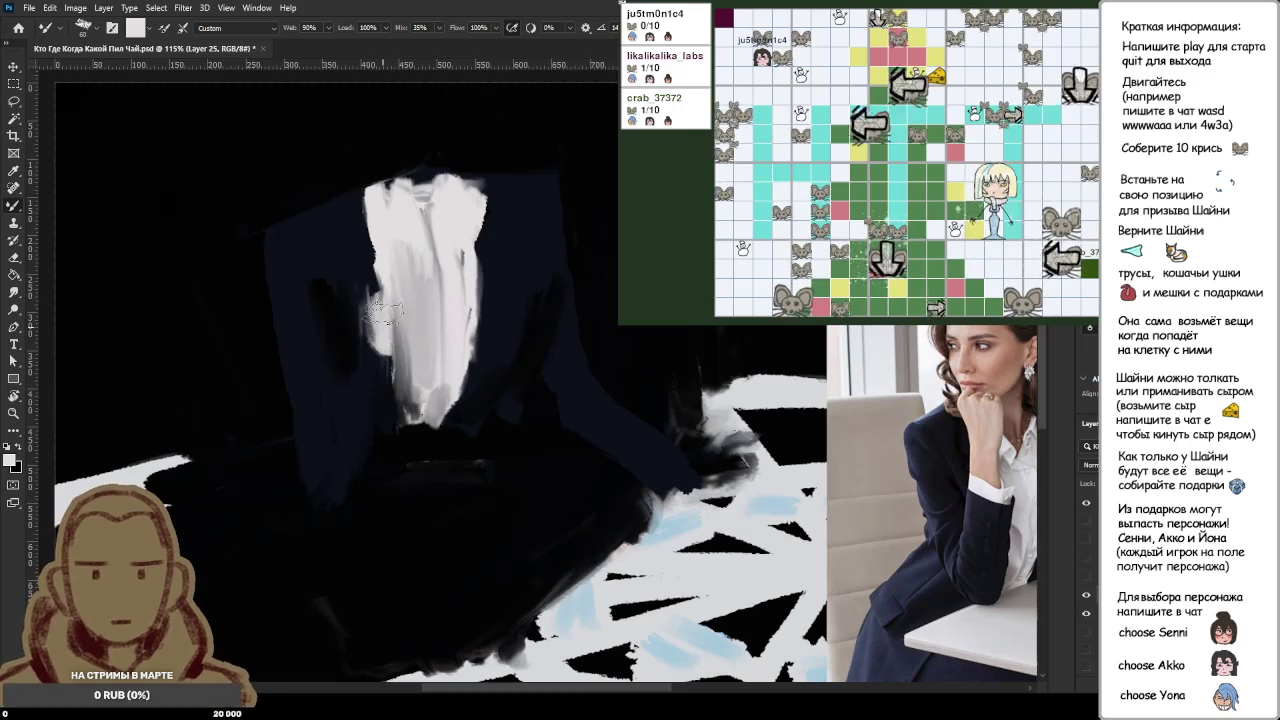
left_click_drag(378, 330, 380, 318)
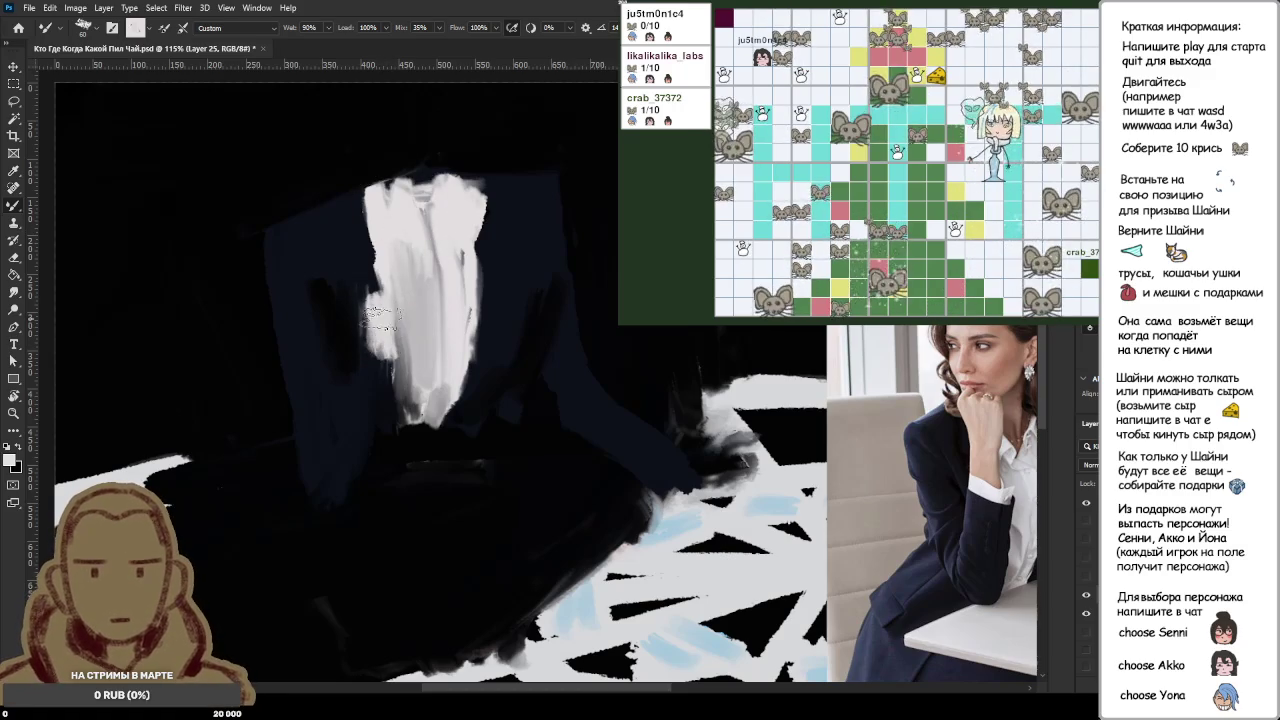
left_click(377, 378, "alt")
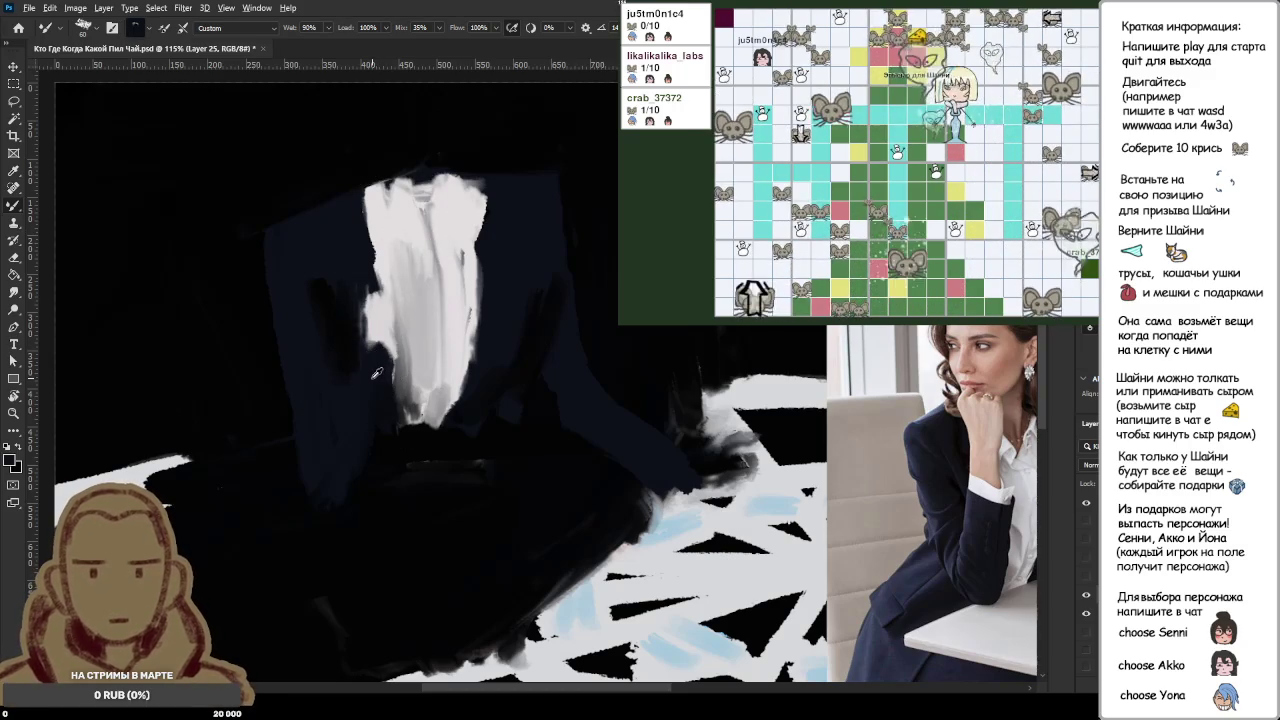
left_click_drag(388, 307, 998, 357)
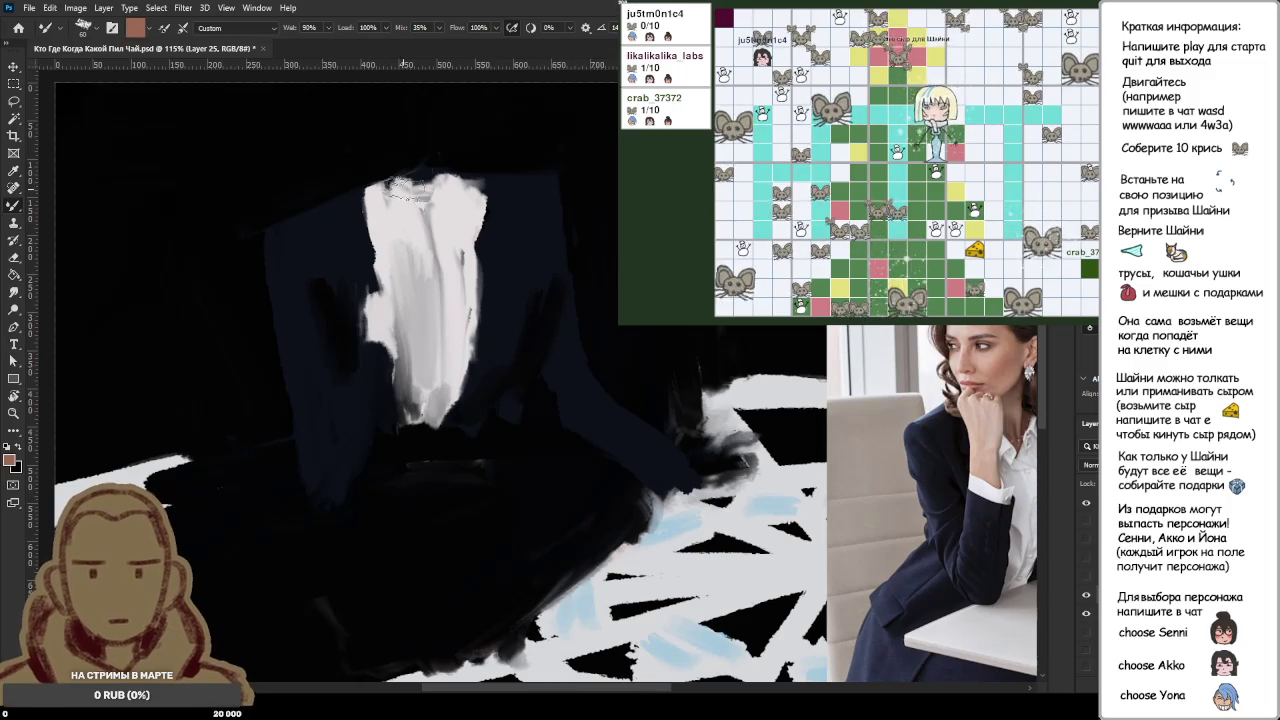
left_click(987, 361, "alt")
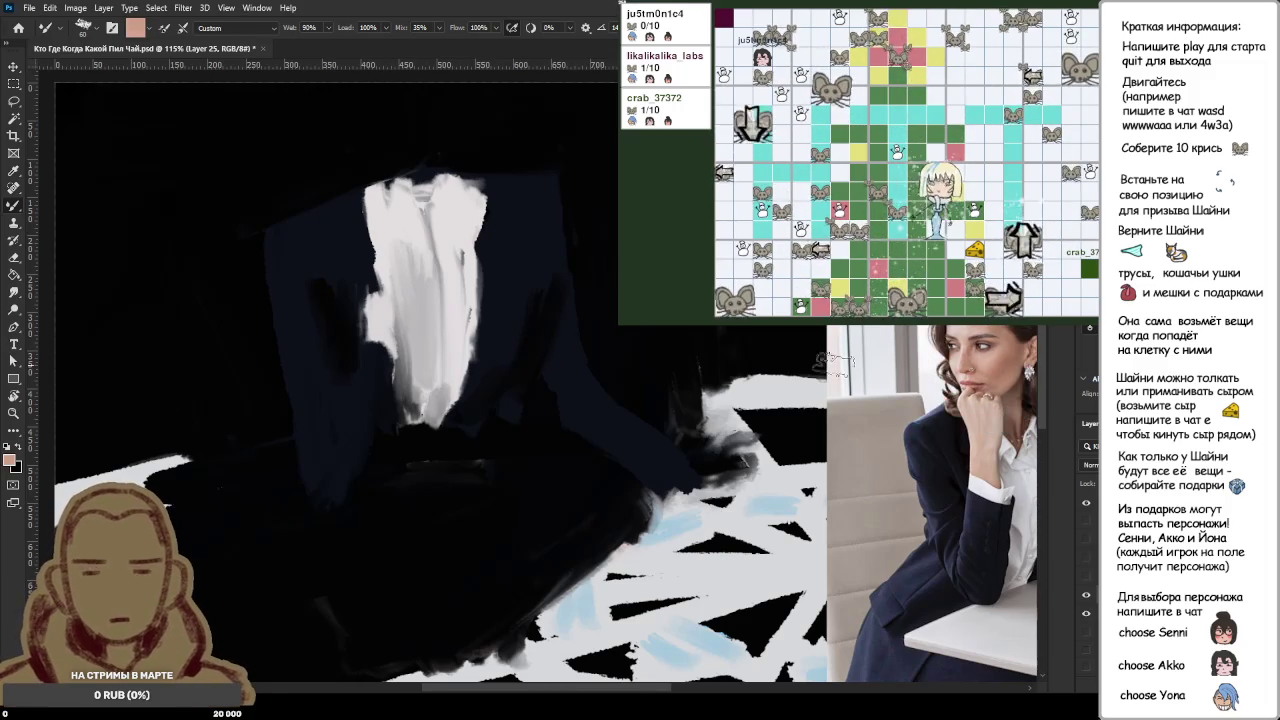
scroll(424, 228, "up", 2)
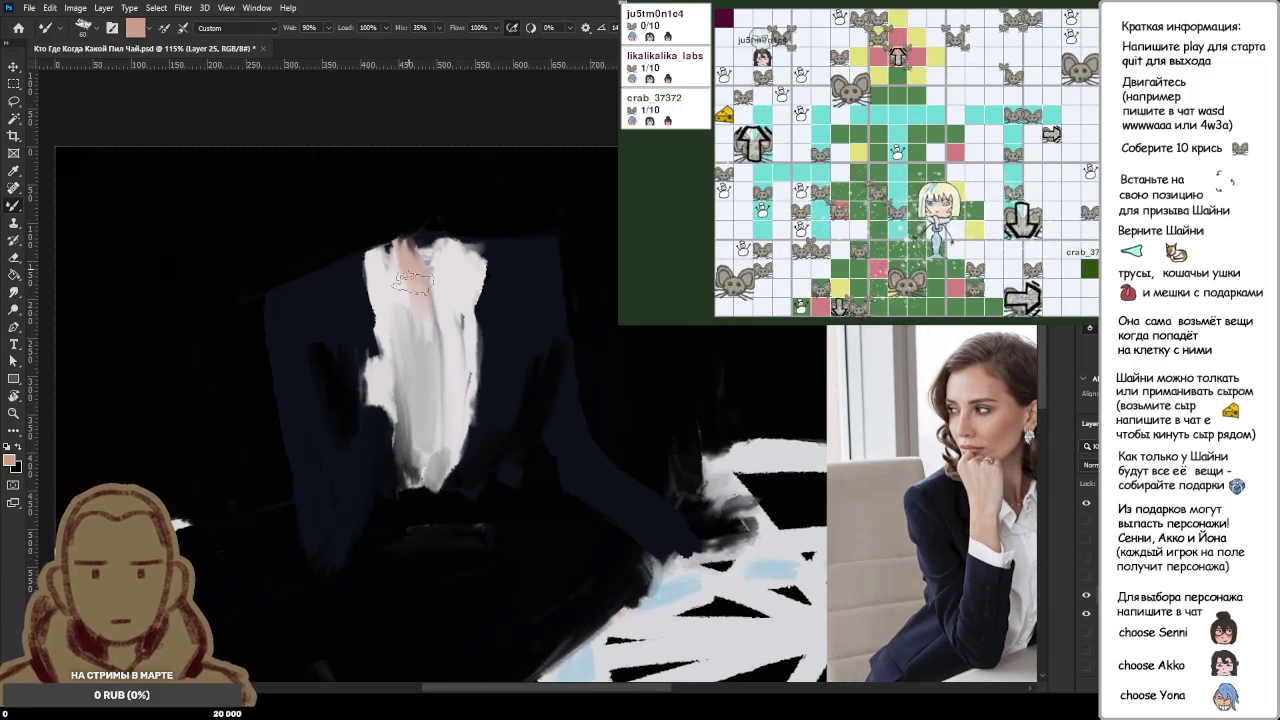
left_click_drag(406, 256, 430, 300)
scroll(428, 290, "up", 2)
scroll(428, 290, "down", 2)
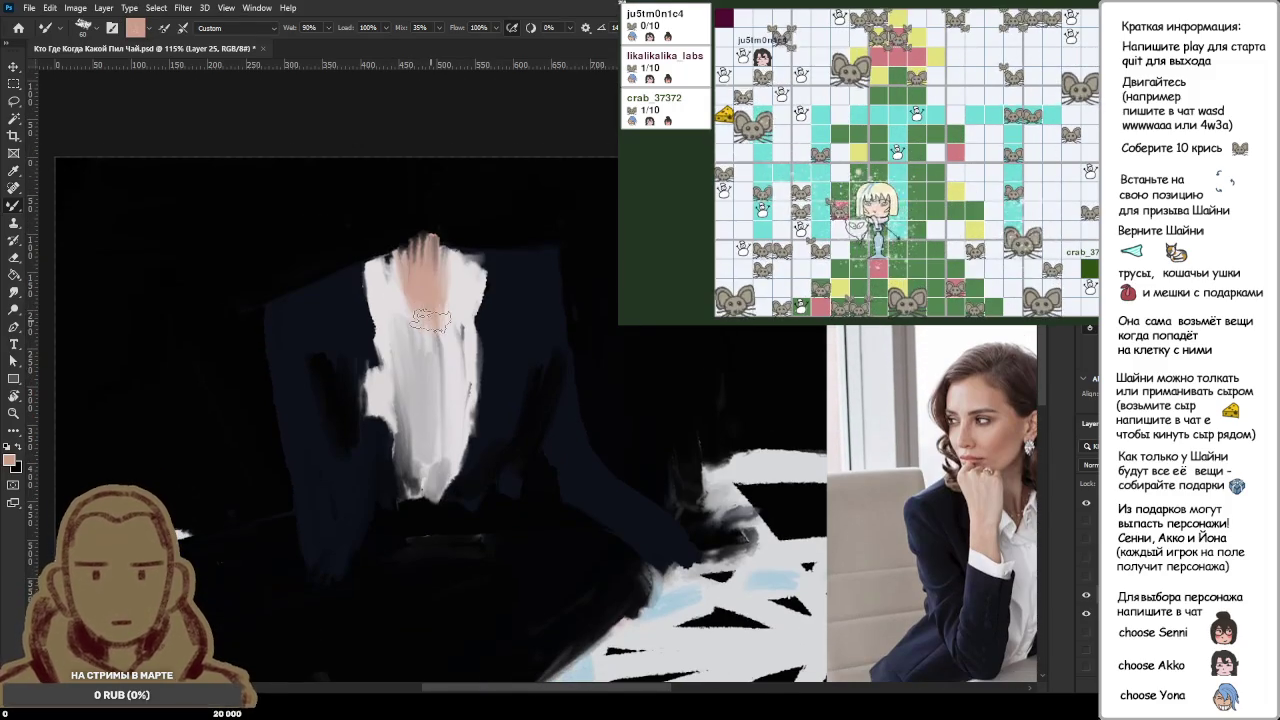
scroll(424, 278, "down", 3)
scroll(466, 360, "down", 2)
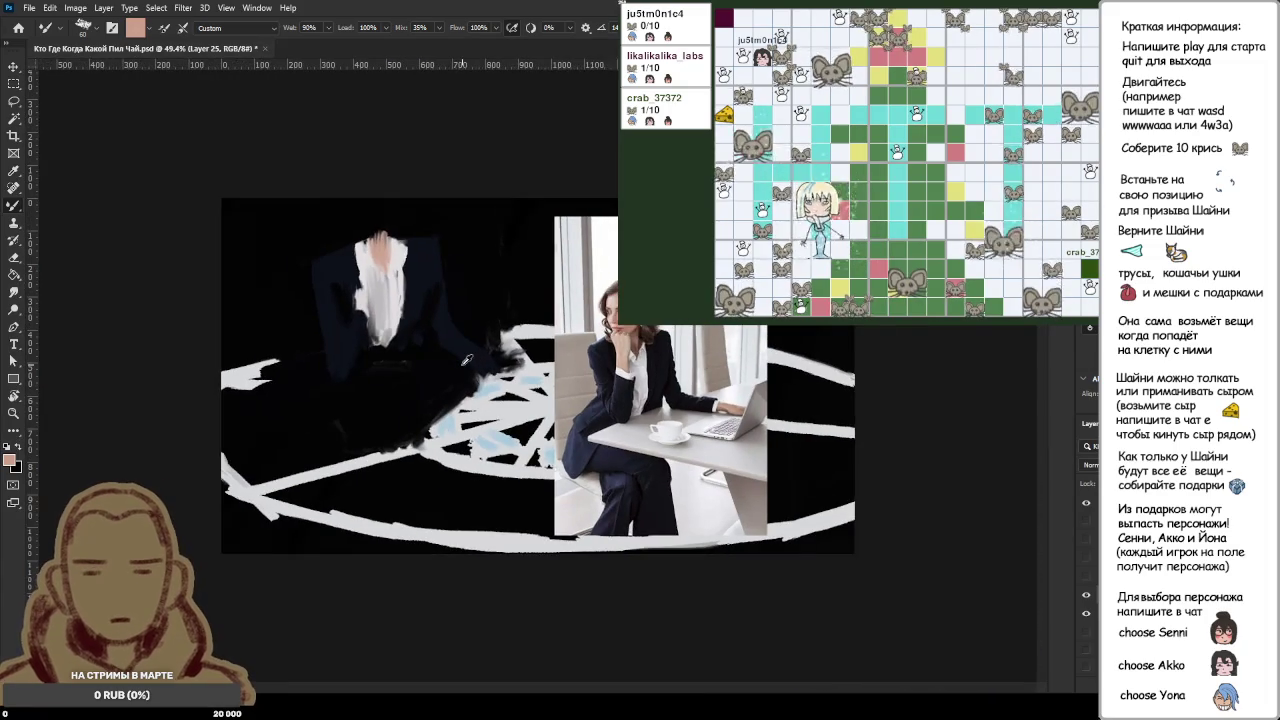
scroll(443, 349, "up", 2)
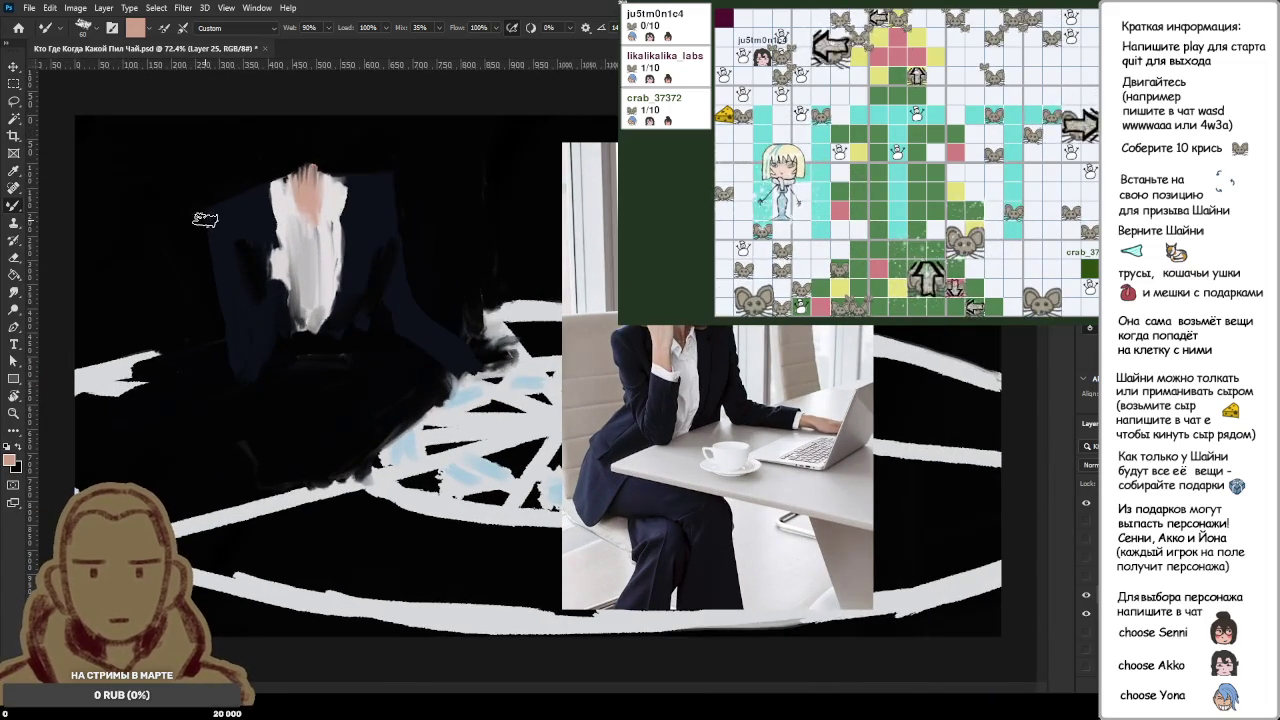
scroll(246, 217, "up", 1)
key("l")
left_click_drag(237, 126, 360, 453)
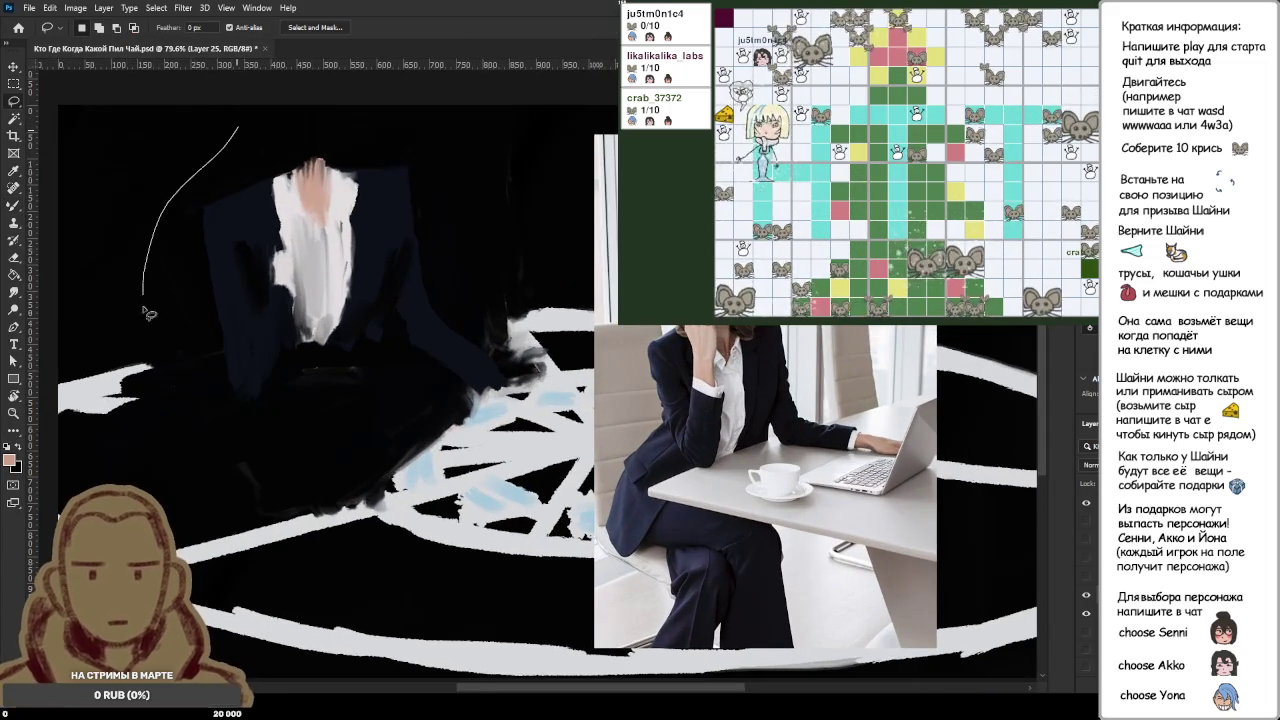
left_click_drag(491, 407, 403, 159)
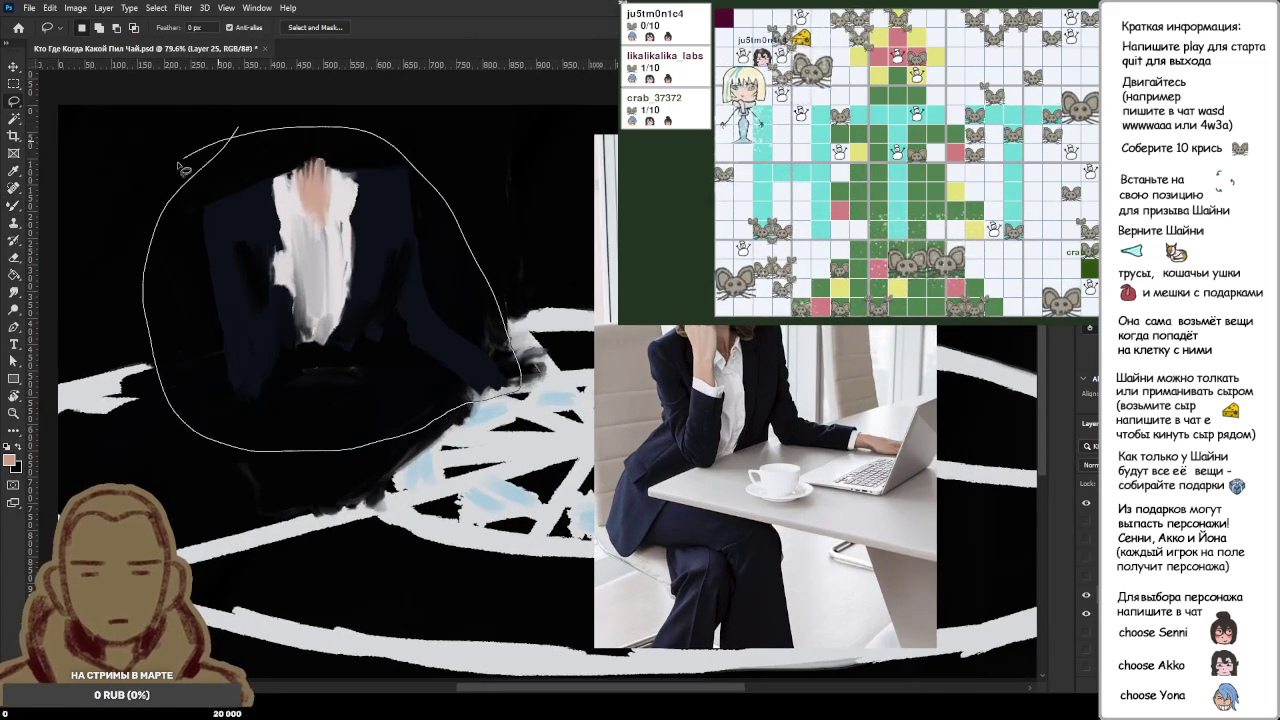
left_click_drag(185, 170, 190, 160)
left_click(318, 205)
key("ctrl+t")
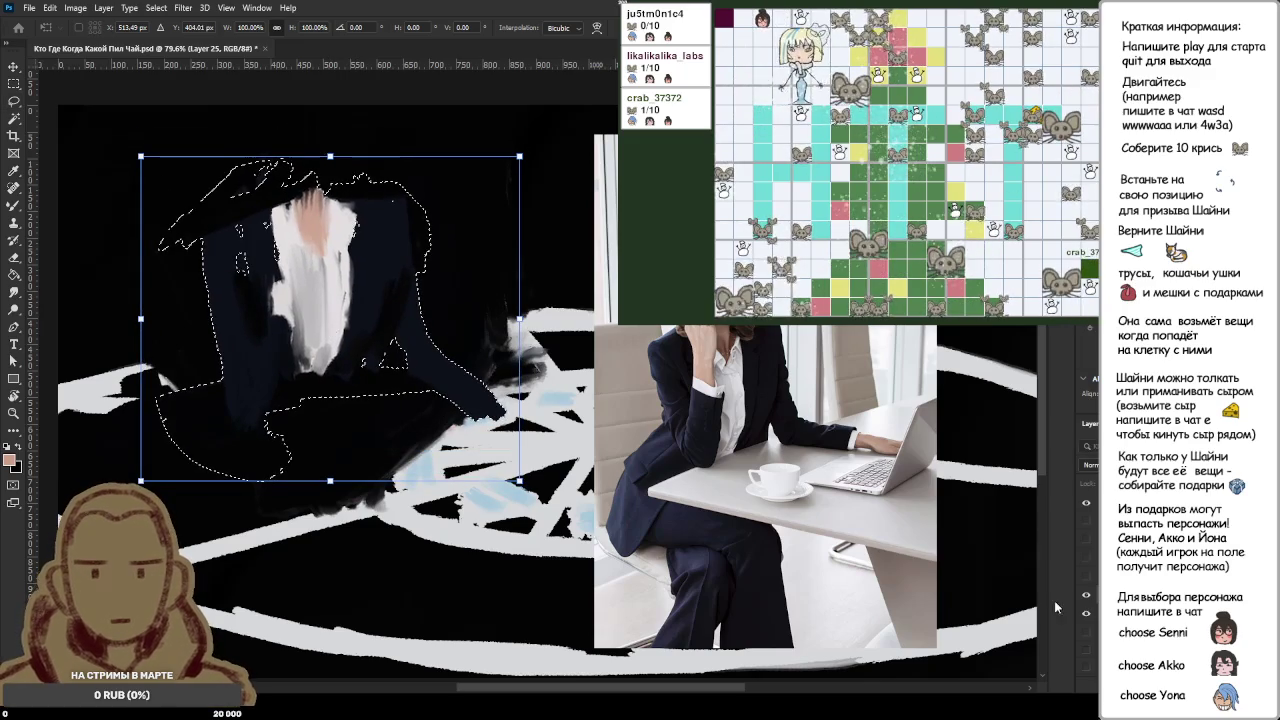
key("Return")
left_click(1087, 615)
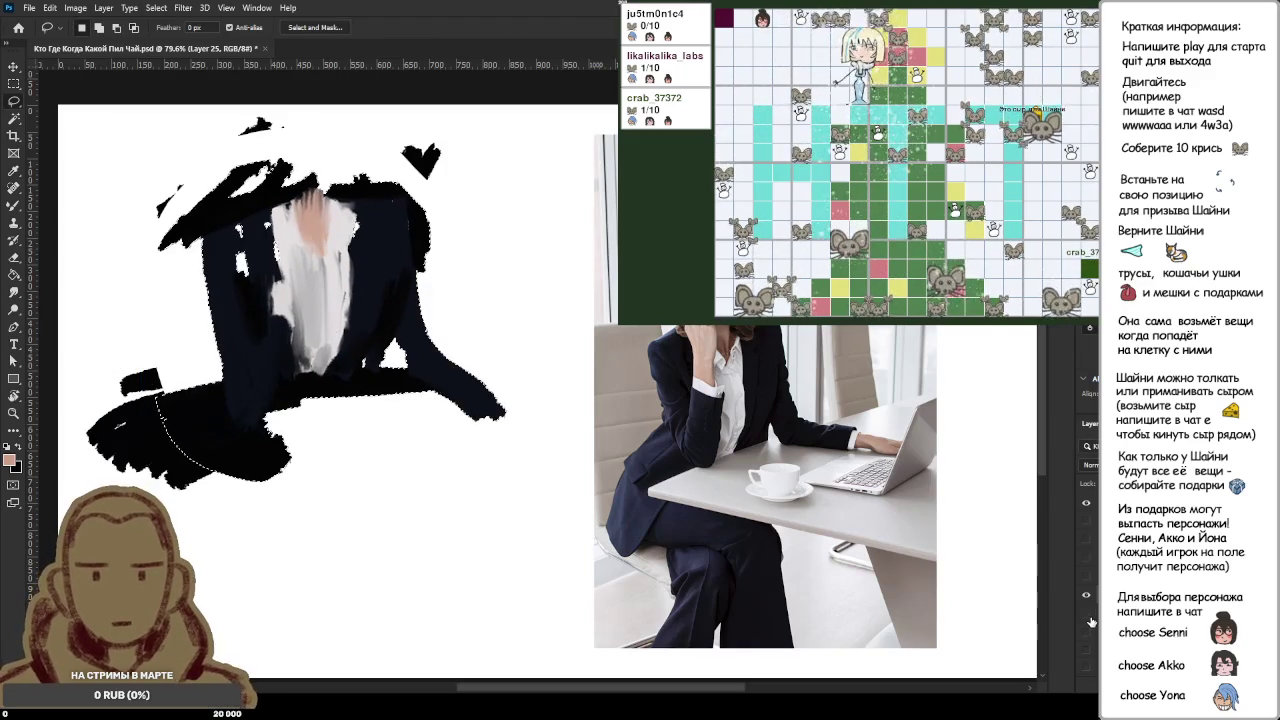
left_click(1087, 615)
left_click(1087, 615)
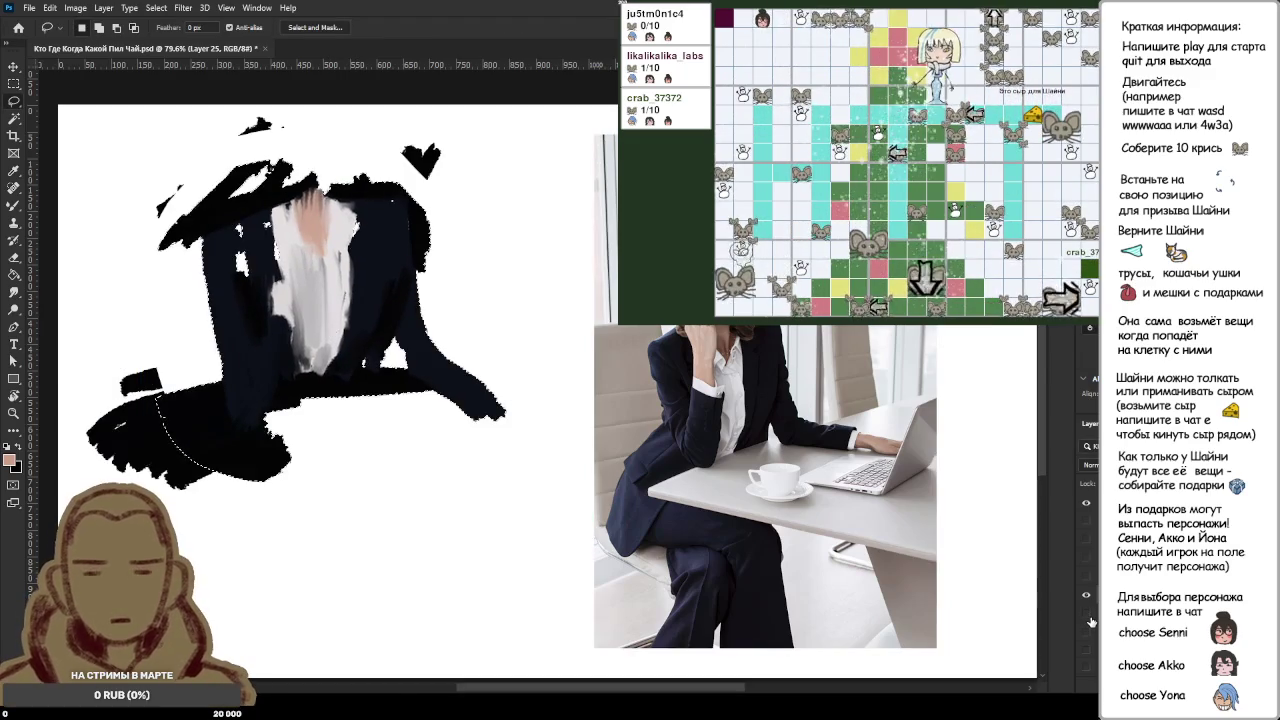
left_click(1087, 597)
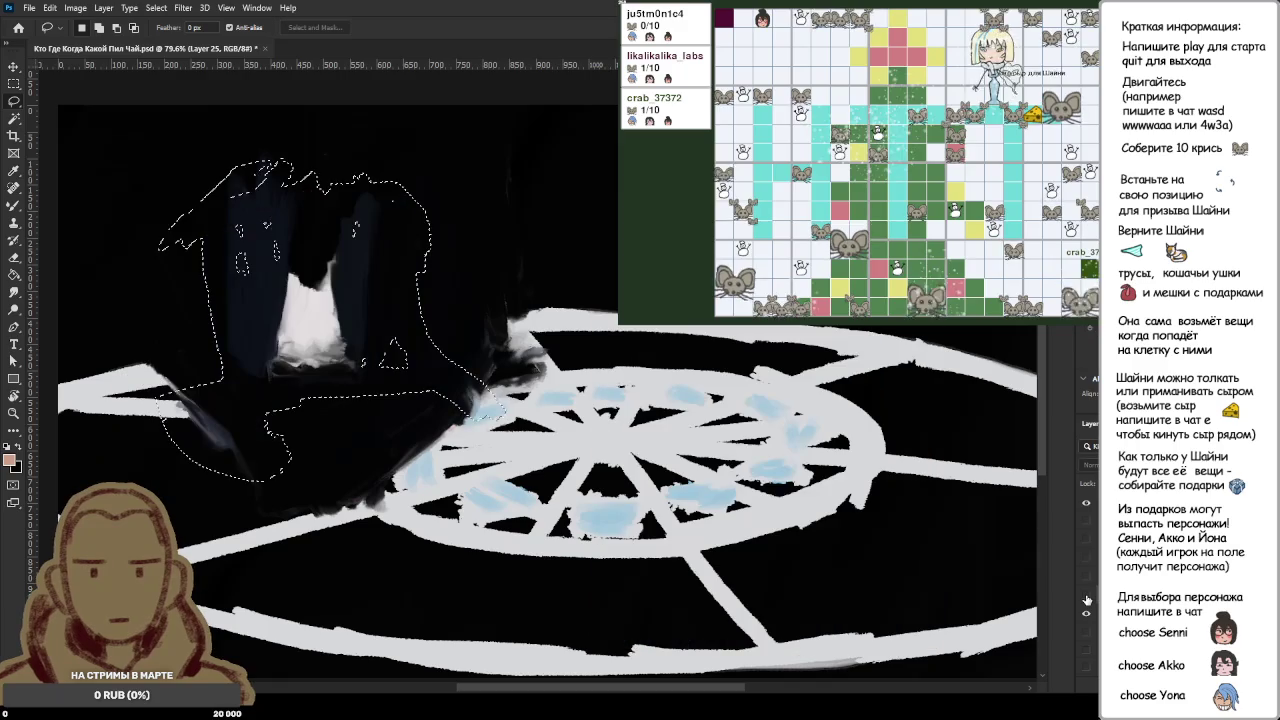
left_click(1087, 597)
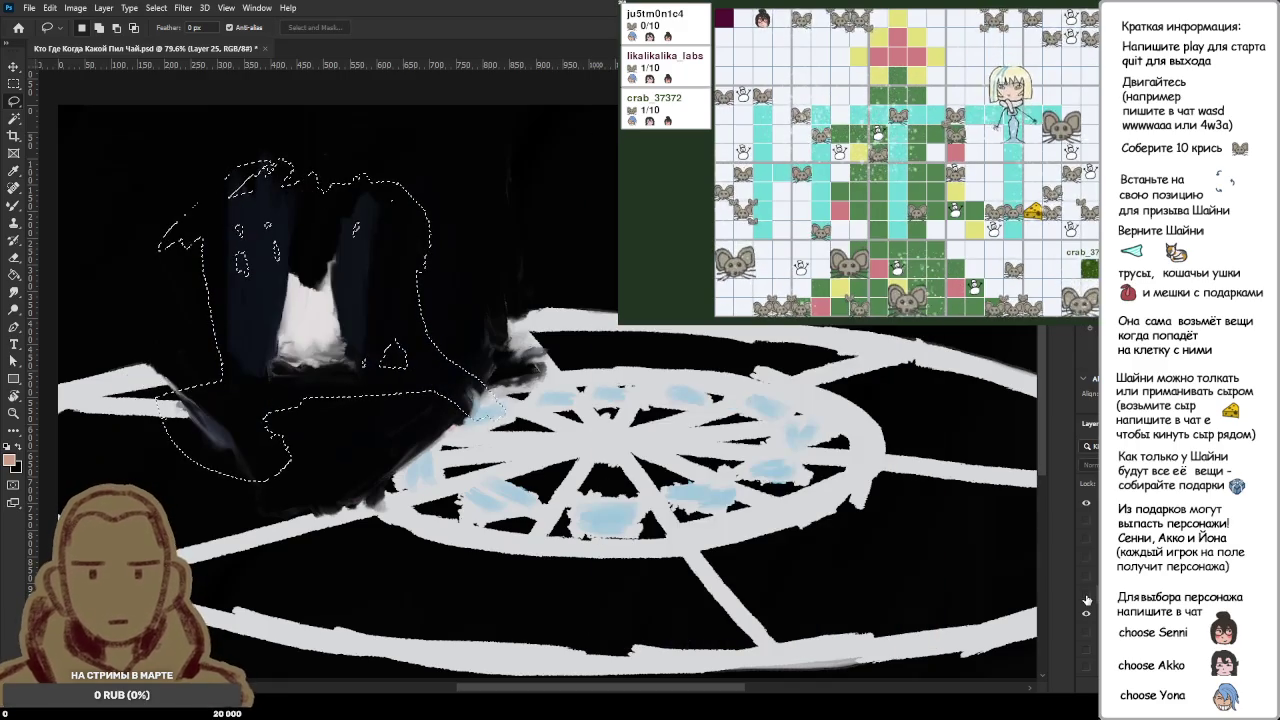
left_click(1087, 597)
left_click(1087, 598)
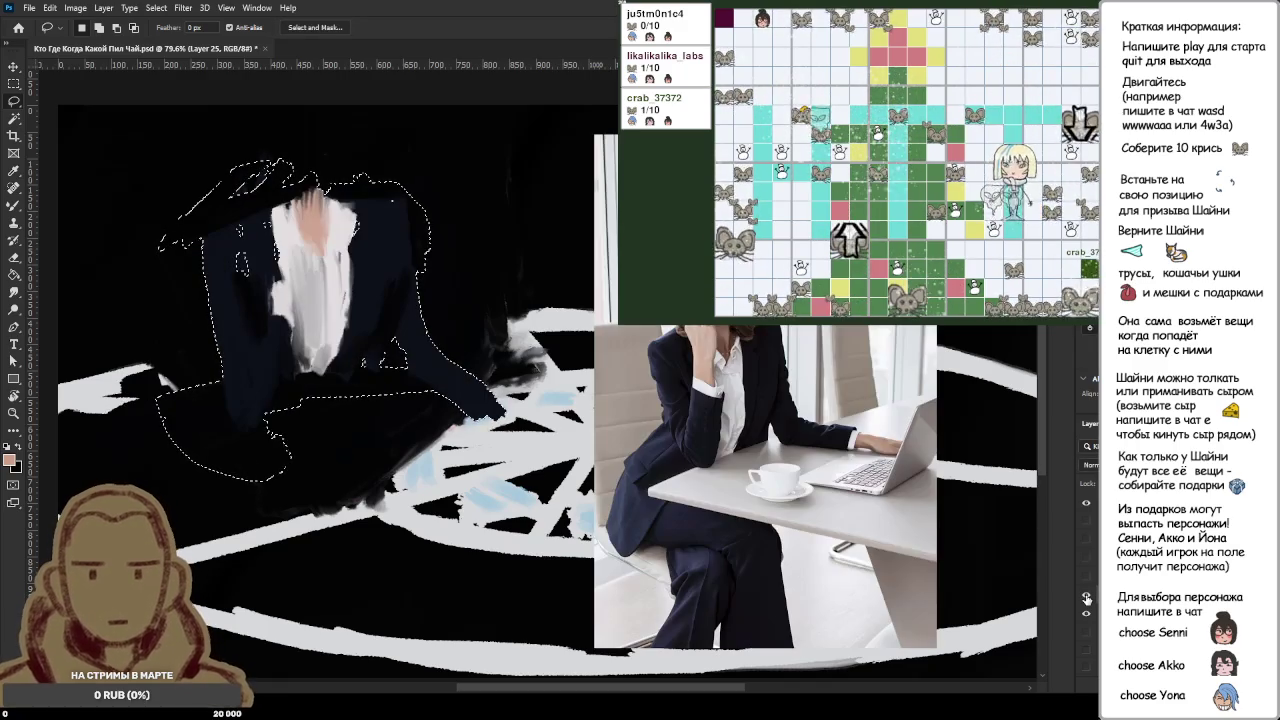
left_click(1087, 599)
left_click(1087, 598)
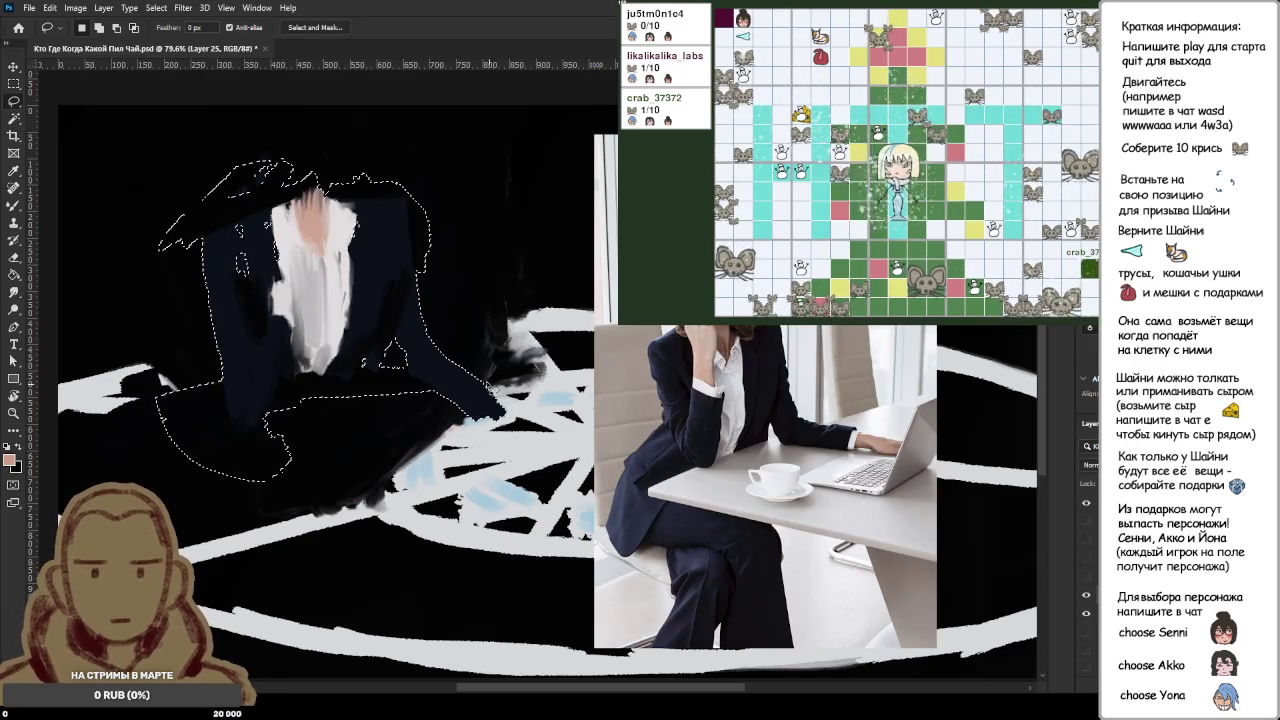
key("Return")
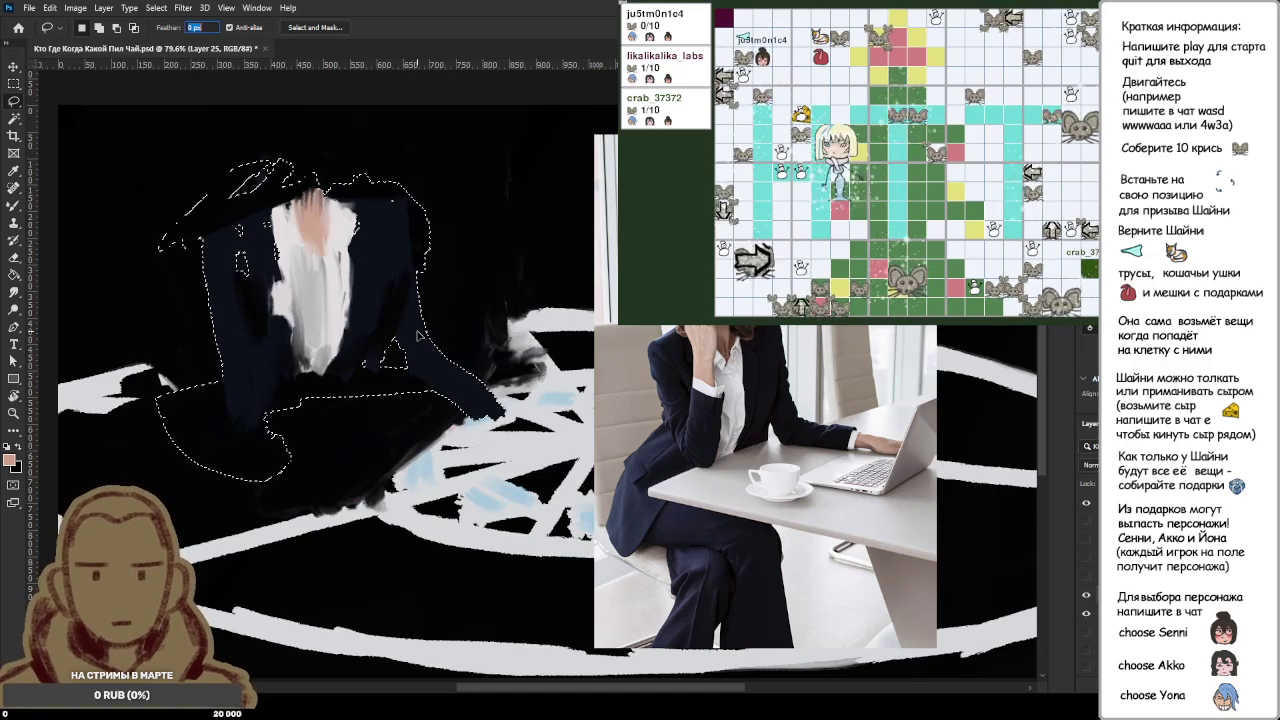
key("ctrl+d")
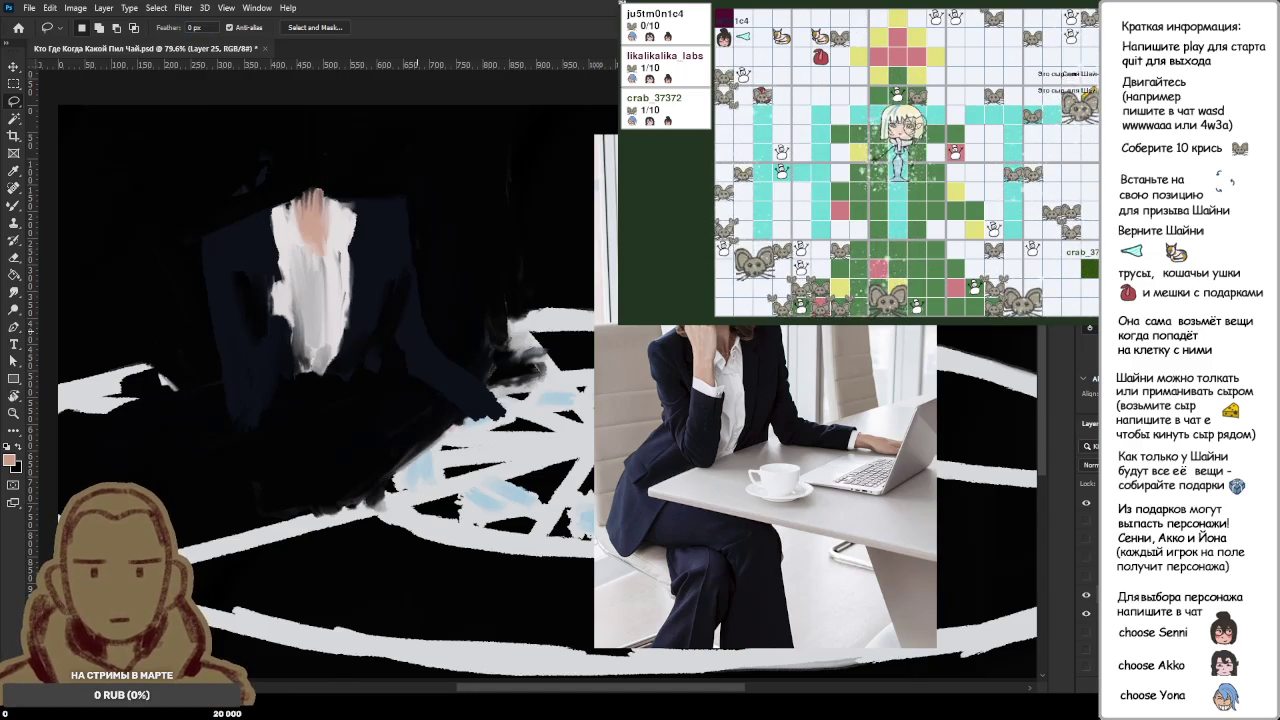
Step: With the Mixer Brush, sample the shirt's light grey and brighten the shirt with white paint
key("b")
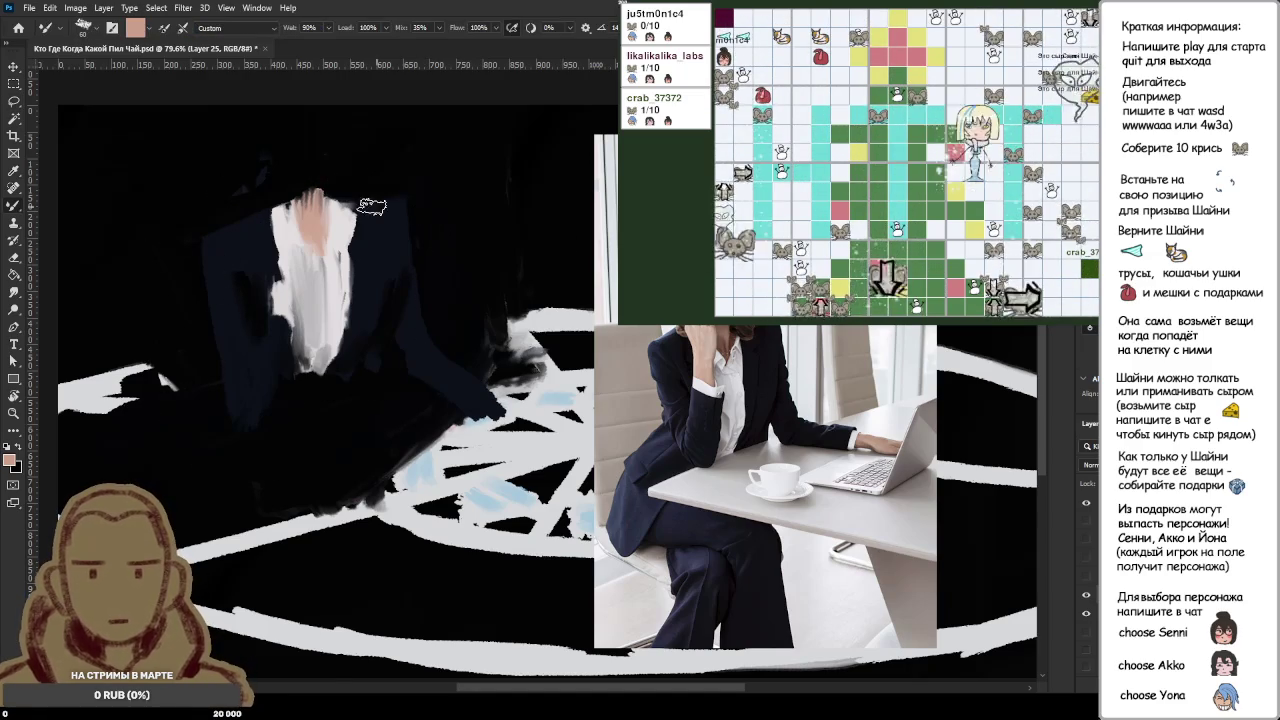
key("d")
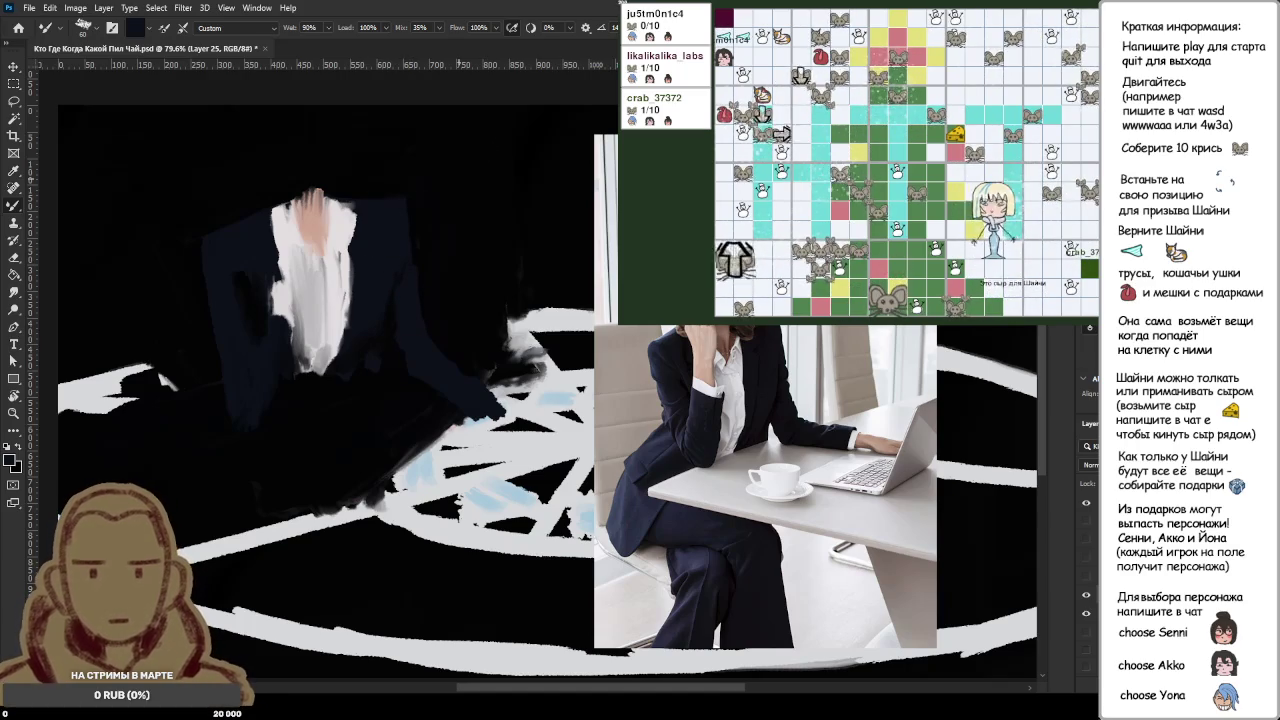
left_click(350, 232, "alt")
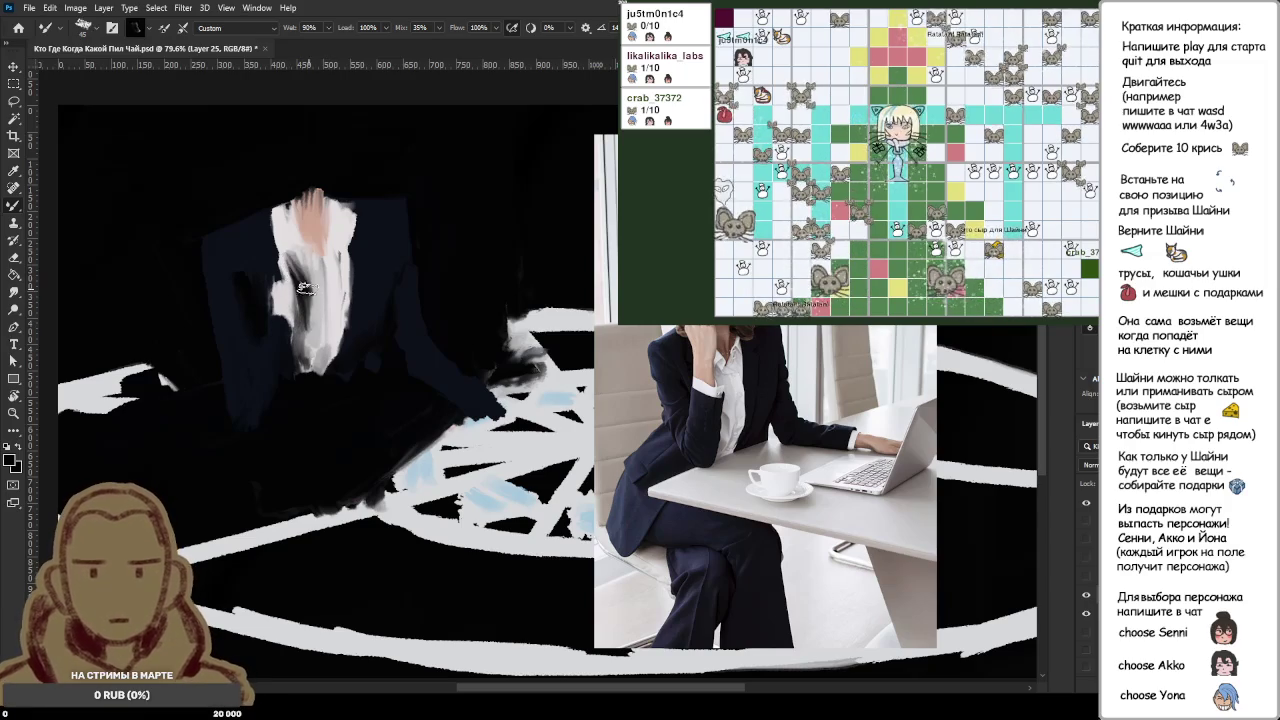
key("x")
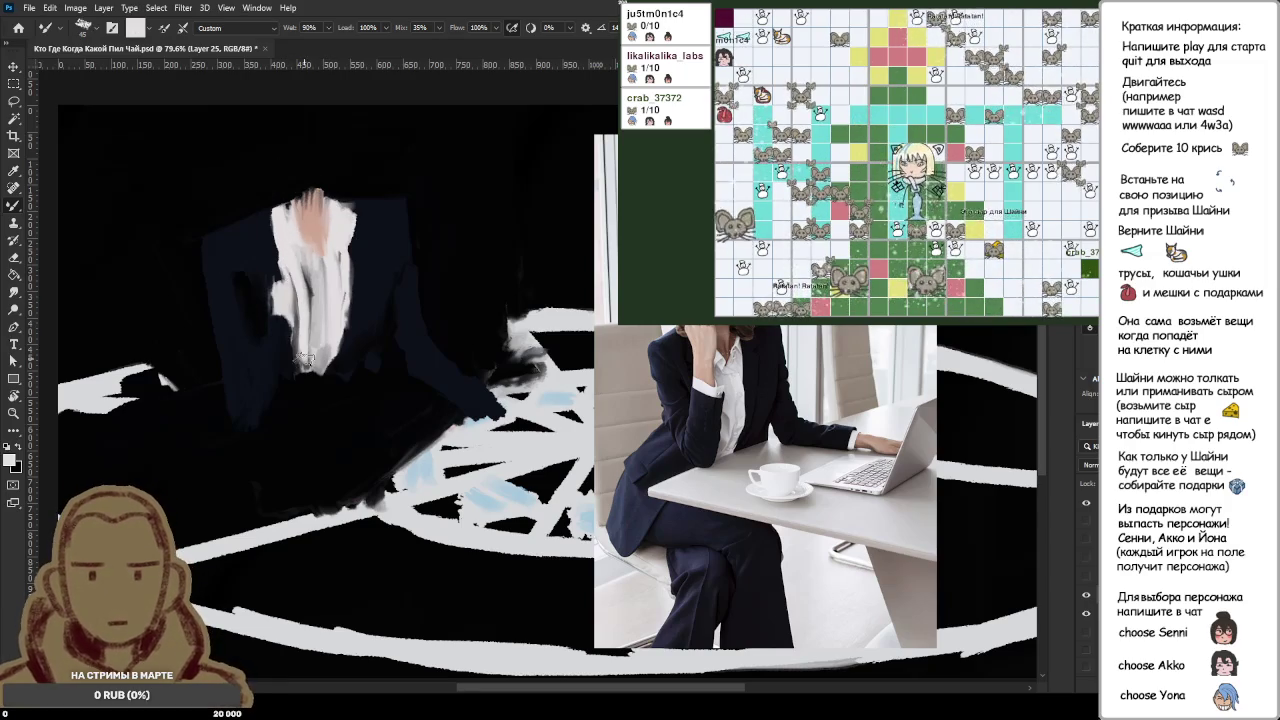
left_click_drag(311, 339, 297, 287)
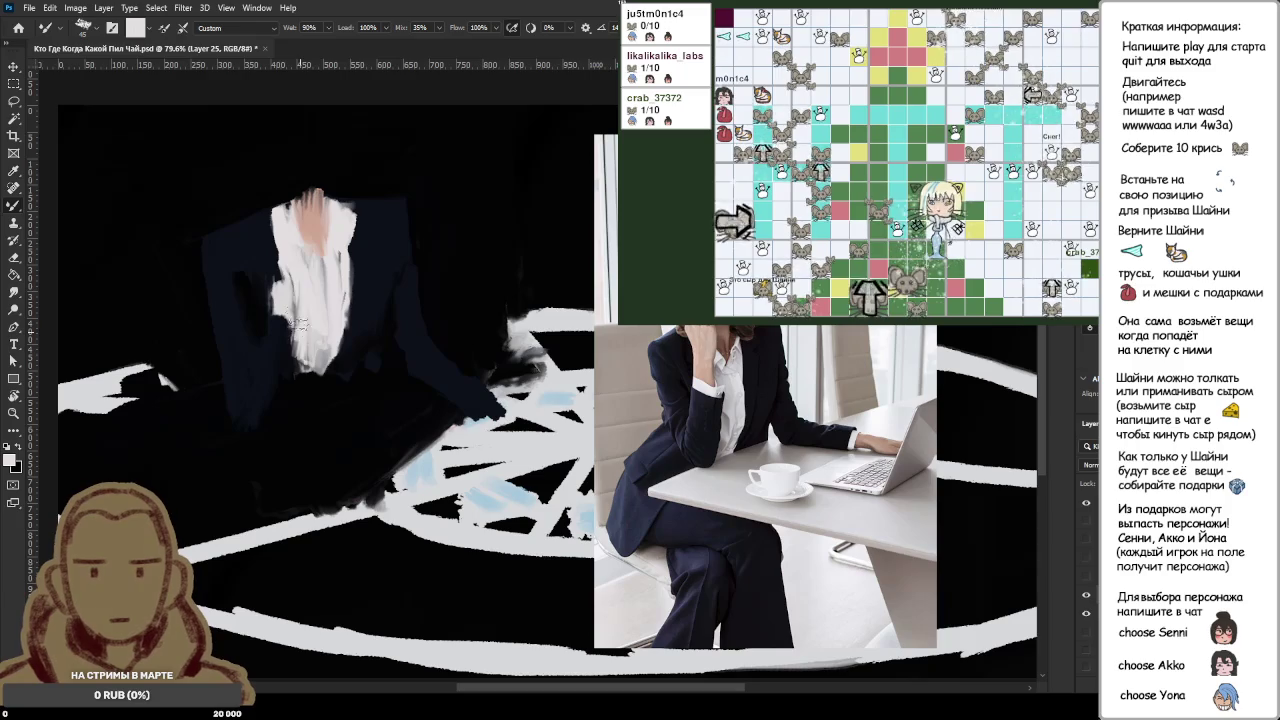
scroll(368, 287, "down", 2)
scroll(243, 287, "up", 2)
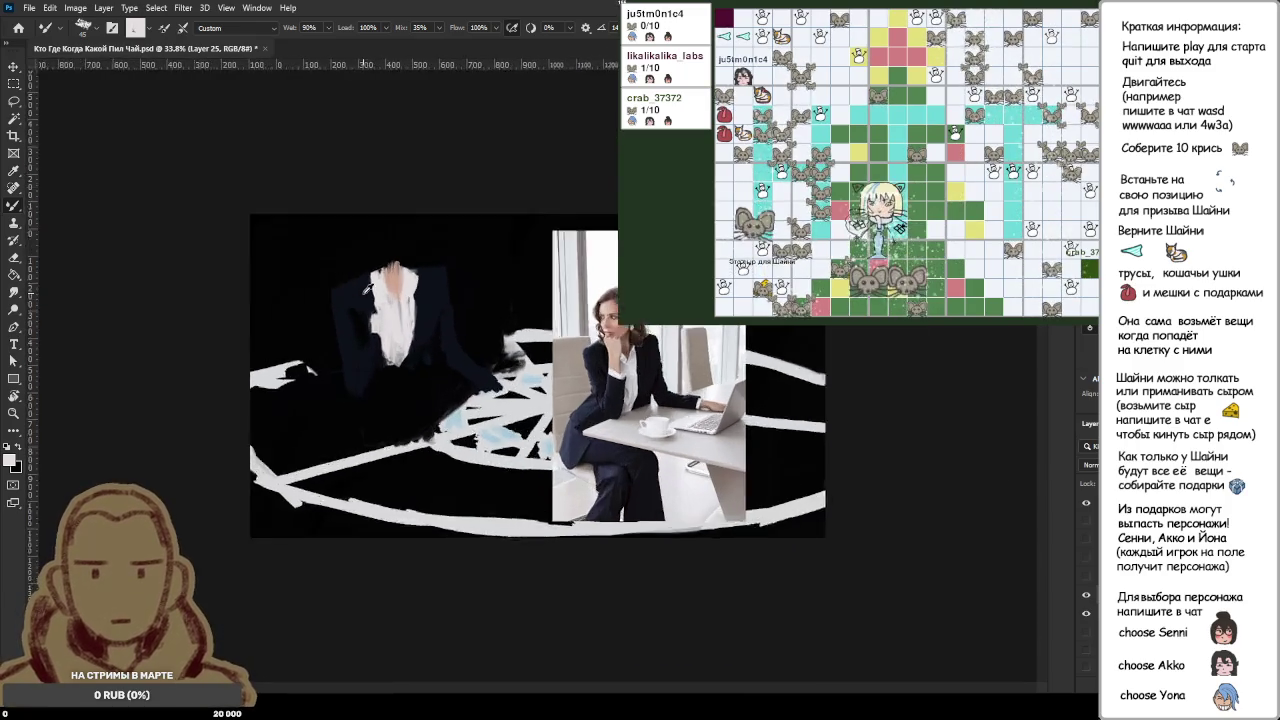
scroll(208, 287, "up", 2)
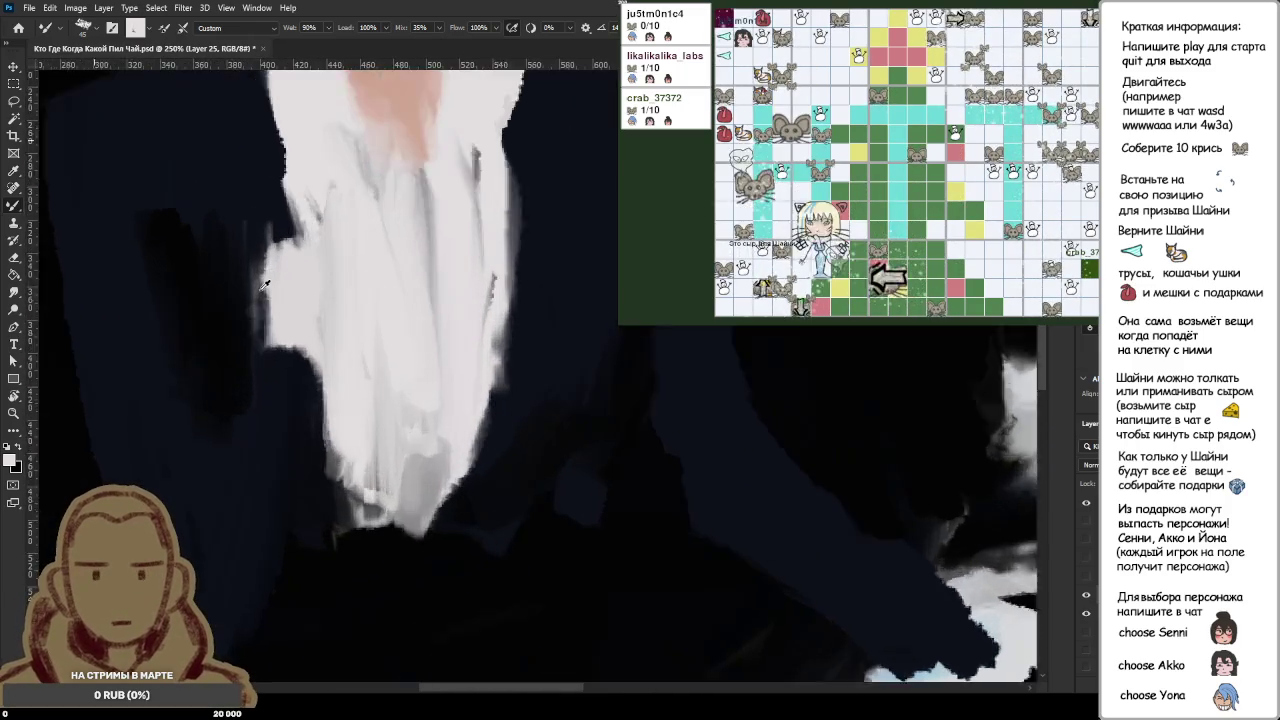
scroll(300, 285, "down", 3)
scroll(300, 285, "up", 6)
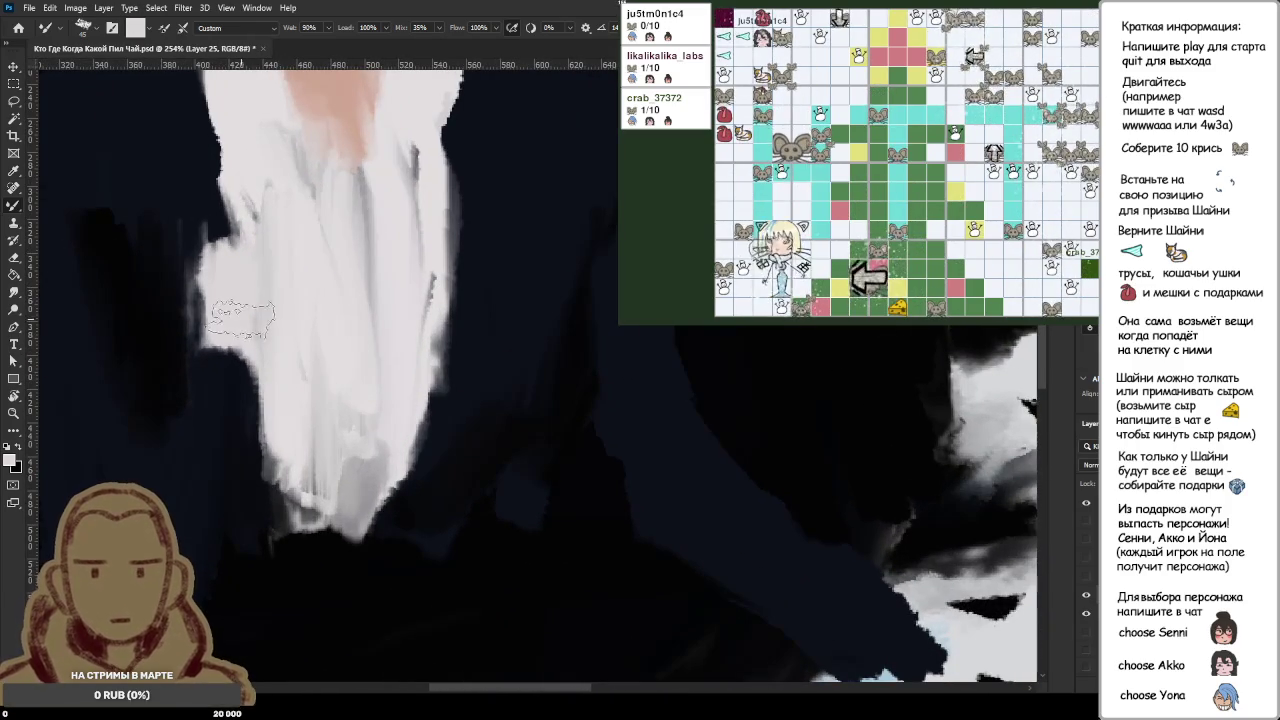
scroll(257, 322, "down", 6)
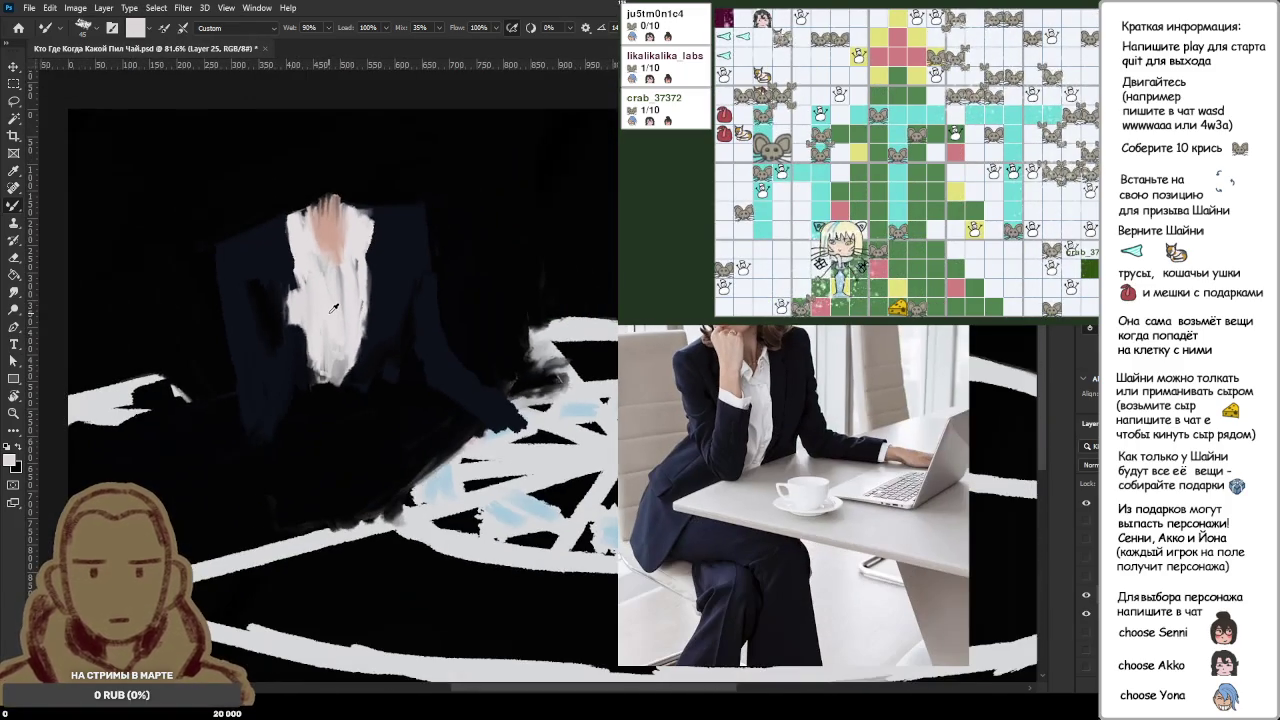
scroll(300, 272, "up", 3)
scroll(305, 300, "up", 2)
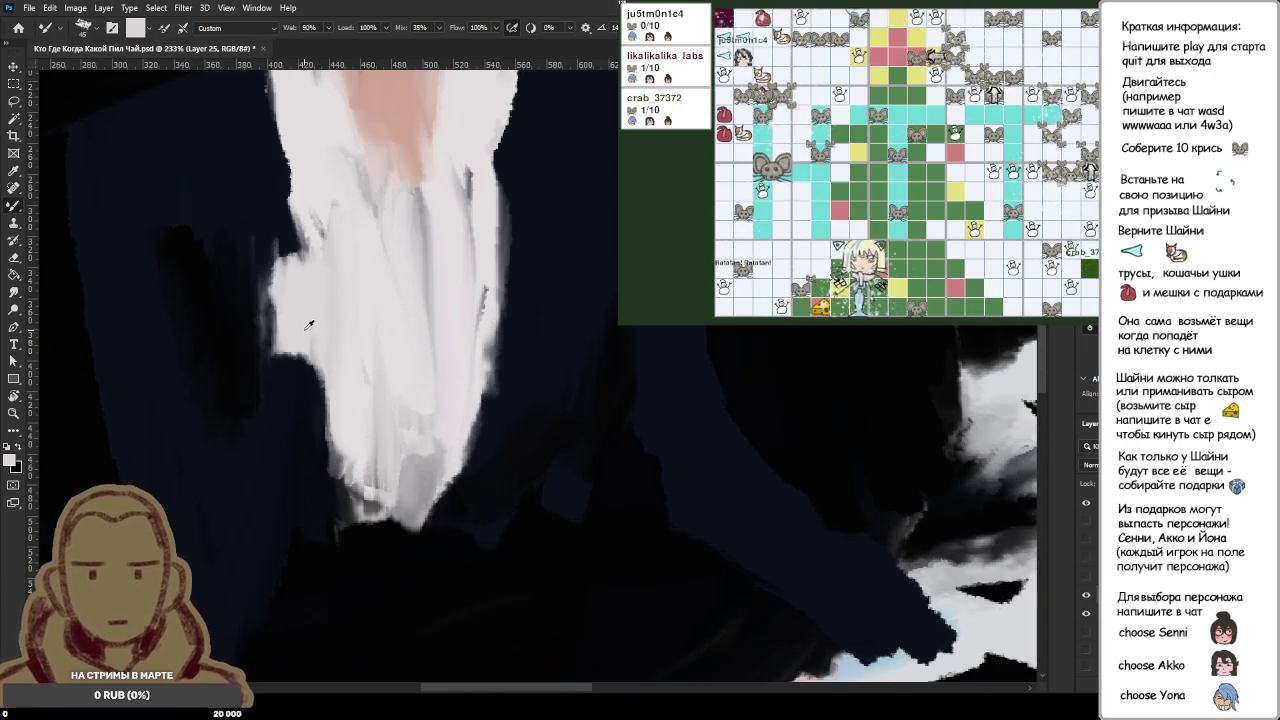
Step: Undo a stray light stroke and paint grey diagonal fold shading across the shirt
left_click_drag(315, 338, 313, 340)
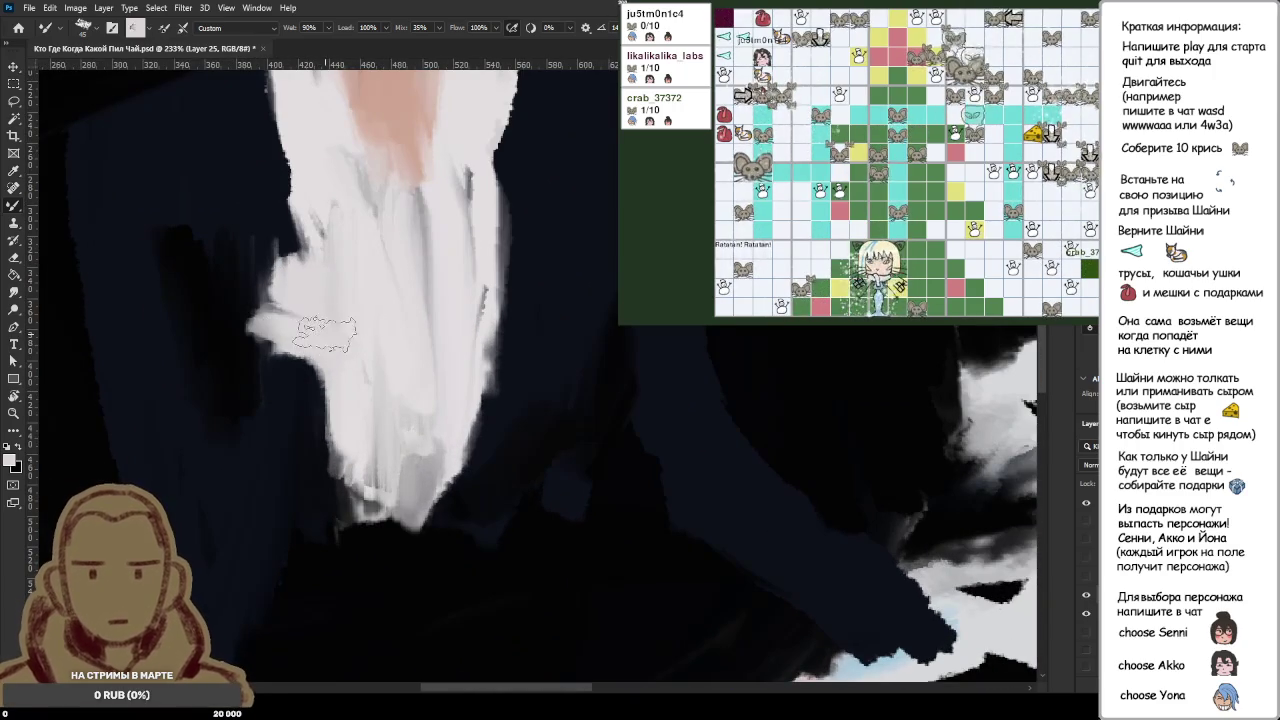
key("ctrl+z")
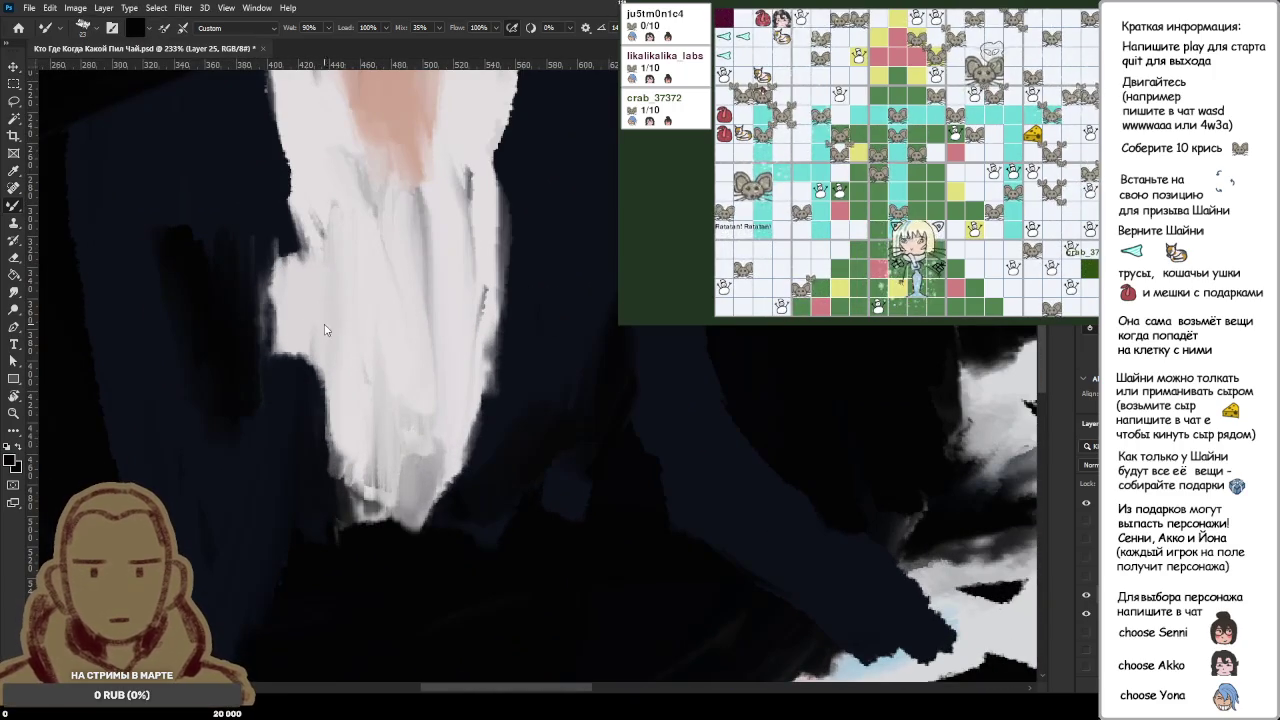
mouse_move(328, 318)
left_mouse_down()
mouse_move(350, 355)
mouse_move(332, 300)
mouse_move(341, 287)
mouse_move(345, 315)
mouse_move(375, 265)
mouse_move(395, 300)
left_mouse_up()
left_click_drag(380, 255, 410, 300)
mouse_move(345, 225)
left_mouse_down()
mouse_move(395, 300)
mouse_move(385, 370)
mouse_move(367, 345)
mouse_move(345, 398)
left_mouse_up()
left_click_drag(358, 355, 338, 402)
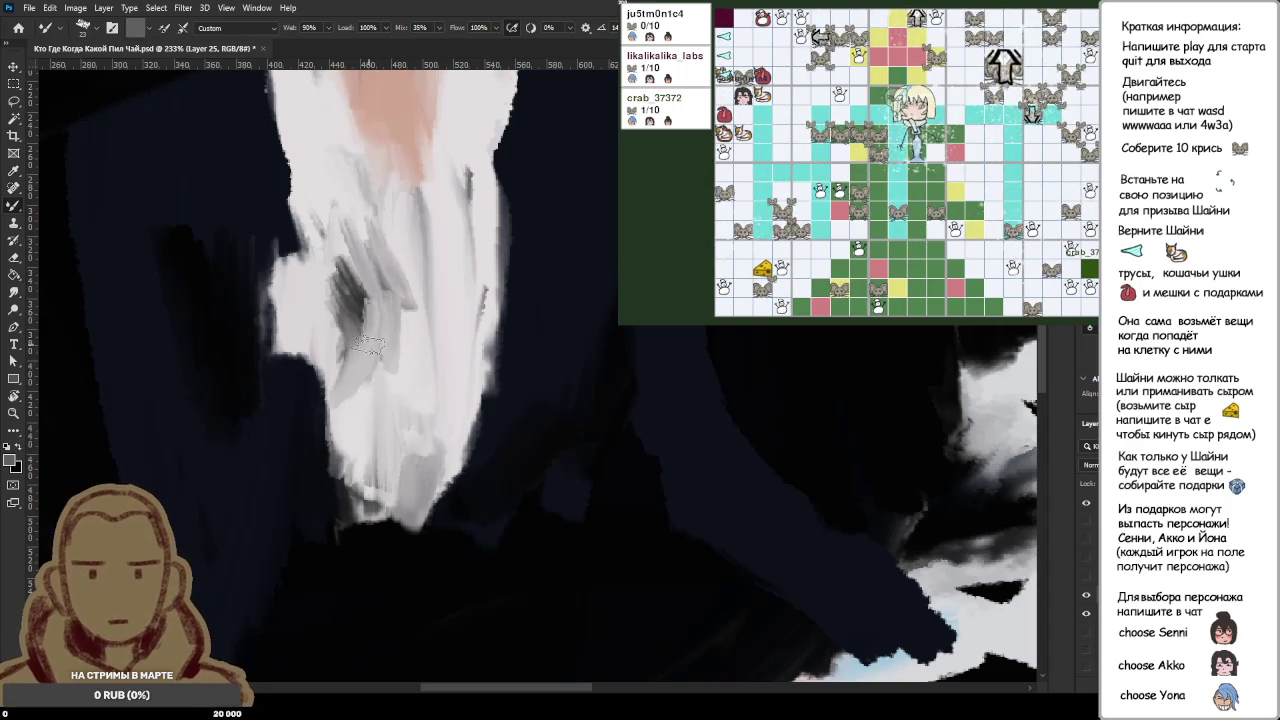
left_click_drag(355, 245, 355, 310)
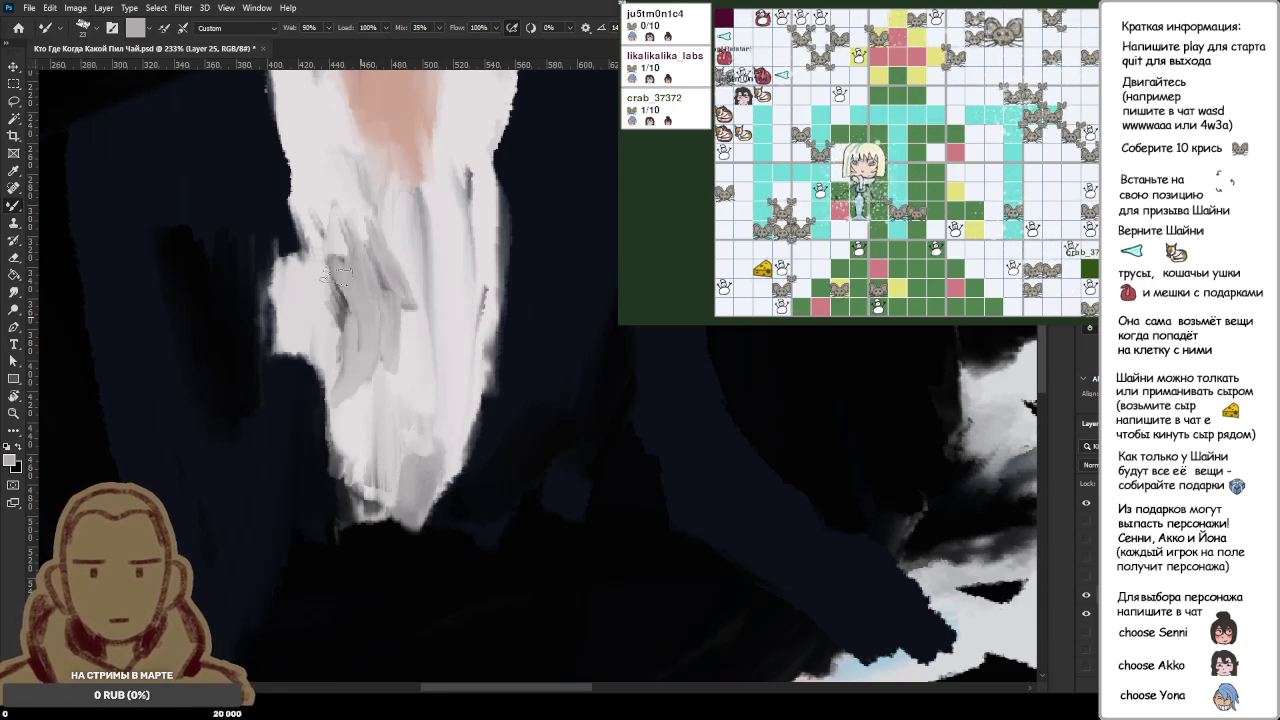
Step: Paint a skin-tone stroke for the raised hand along the shirt's edge, sampling the pink
scroll(407, 112, "down", 3)
scroll(394, 124, "up", 3)
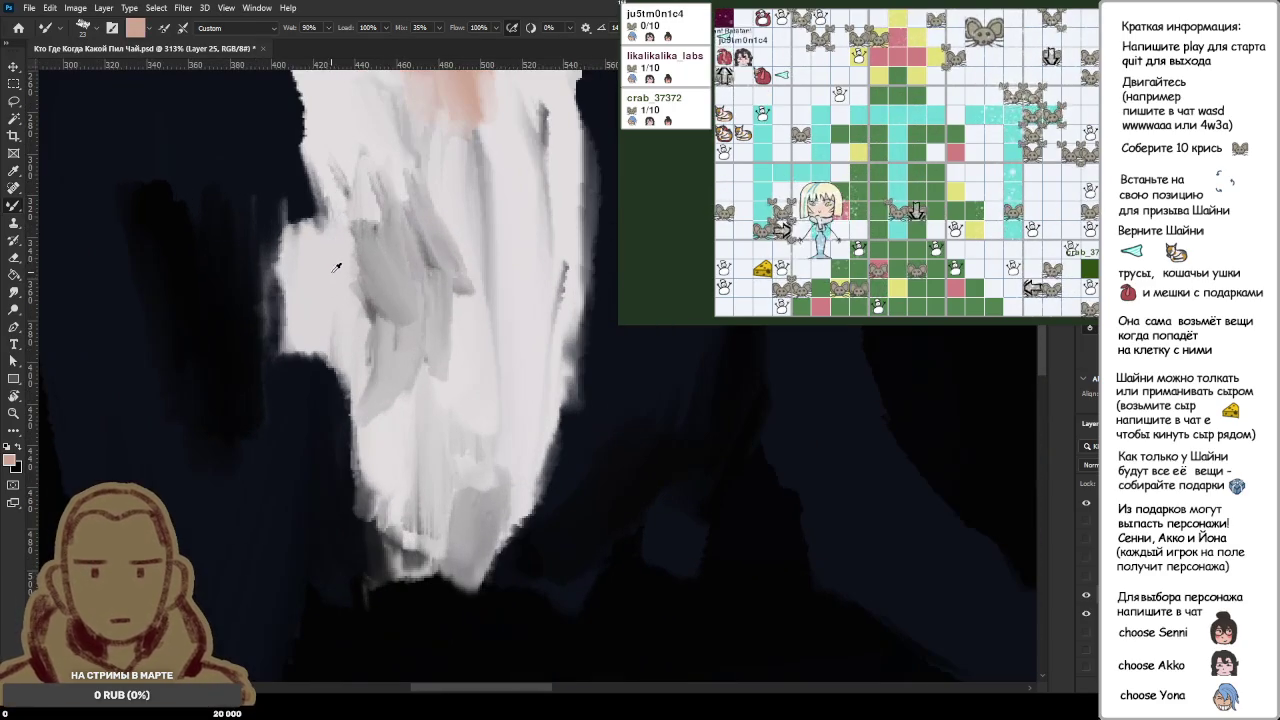
left_click_drag(314, 282, 312, 183)
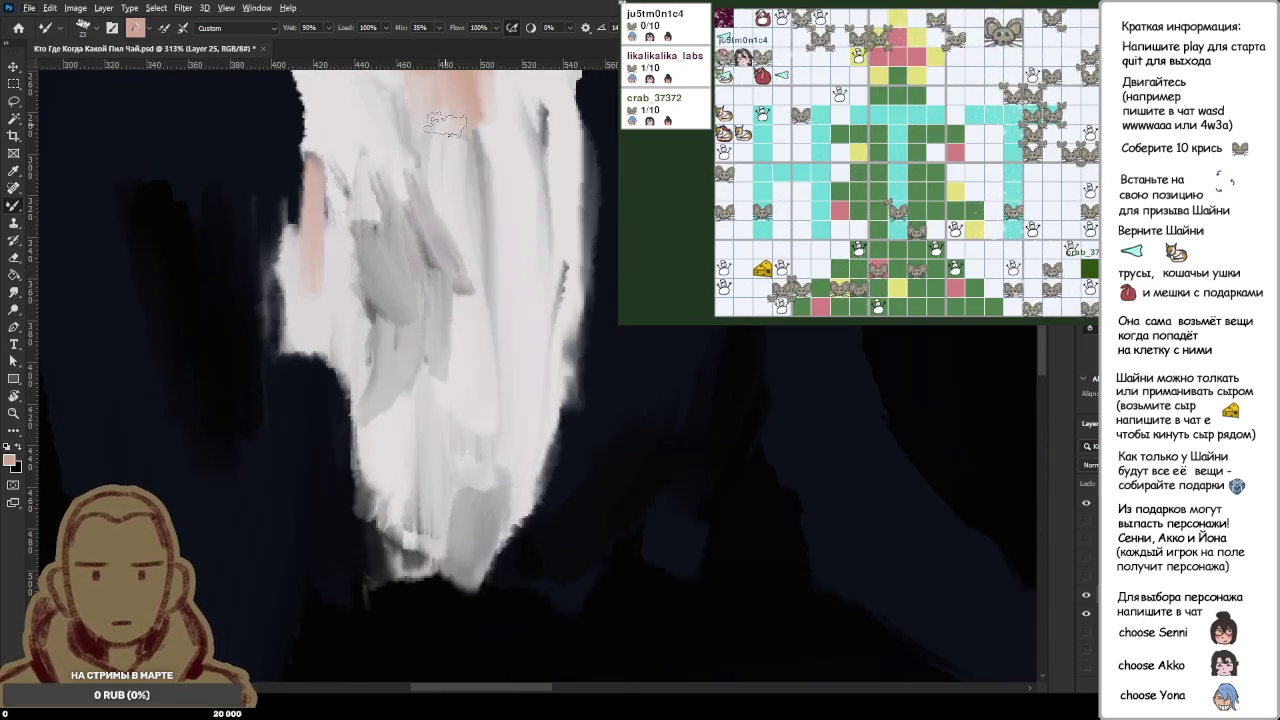
scroll(446, 124, "down", 4)
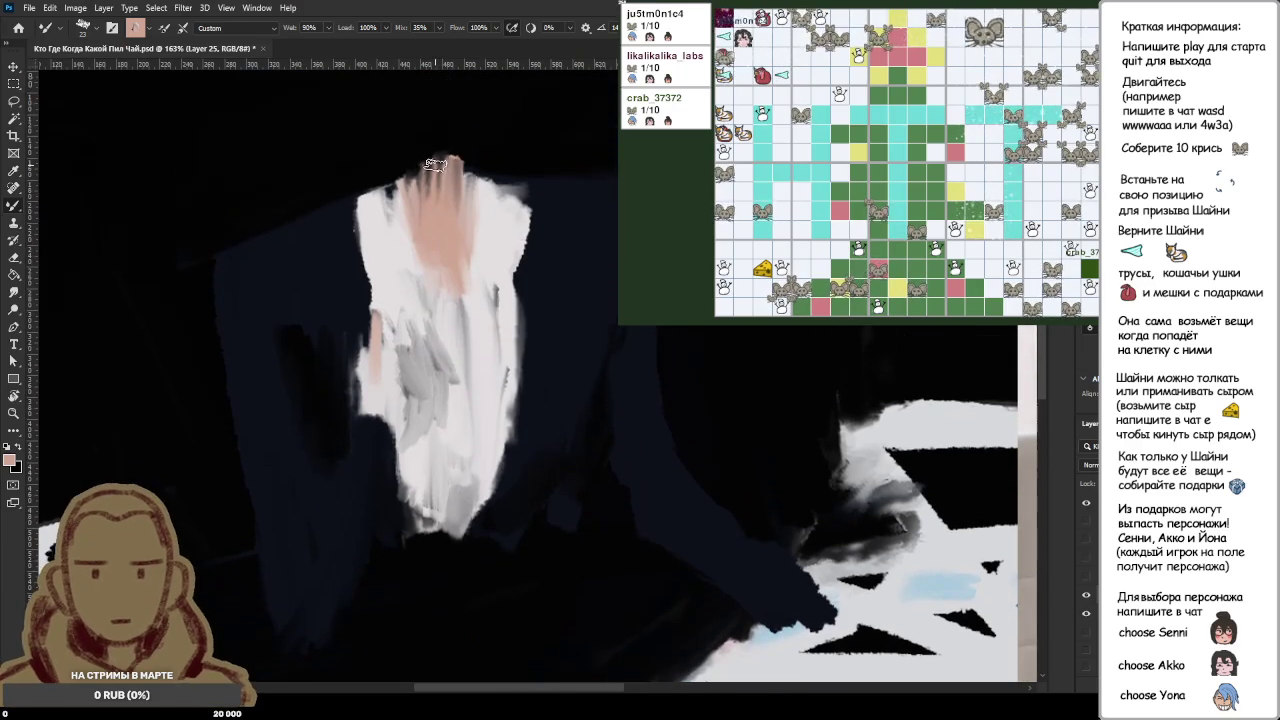
left_click(447, 210, "alt")
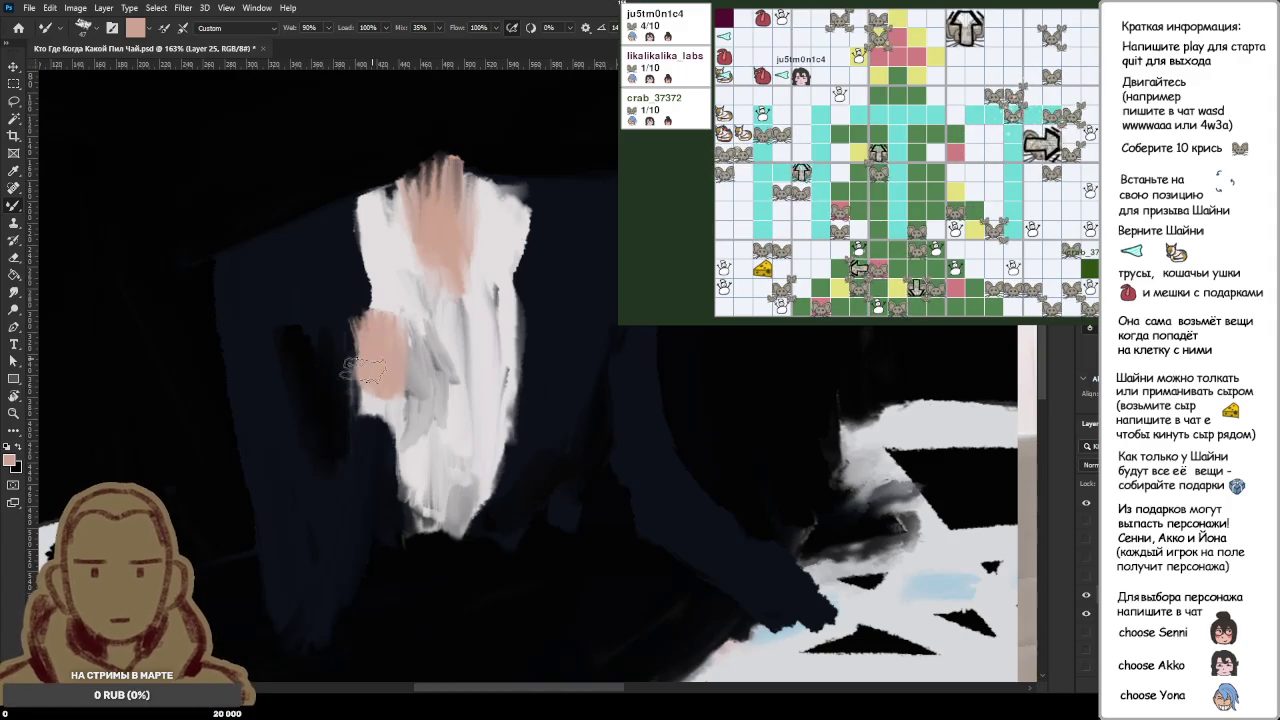
Step: Sample a near-white and paint a pale stroke just below the pink hand
left_click(373, 411, "alt")
left_click_drag(352, 405, 392, 408)
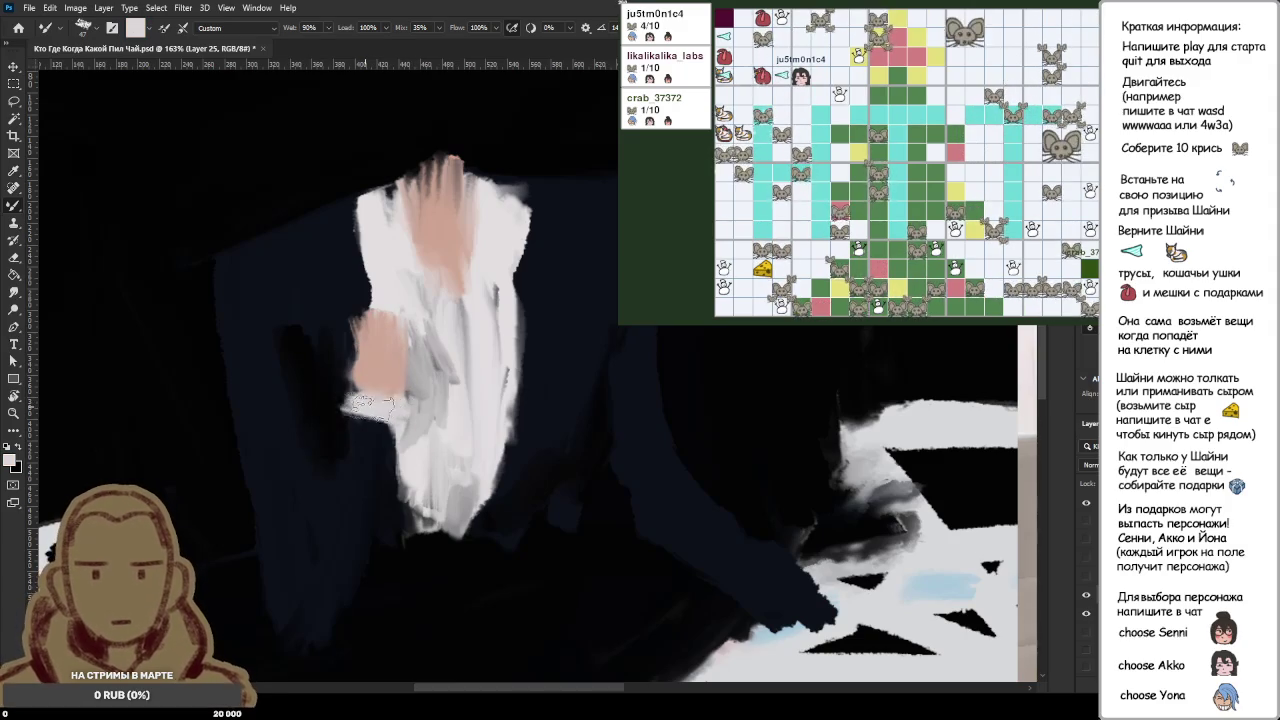
left_click(357, 425, "alt")
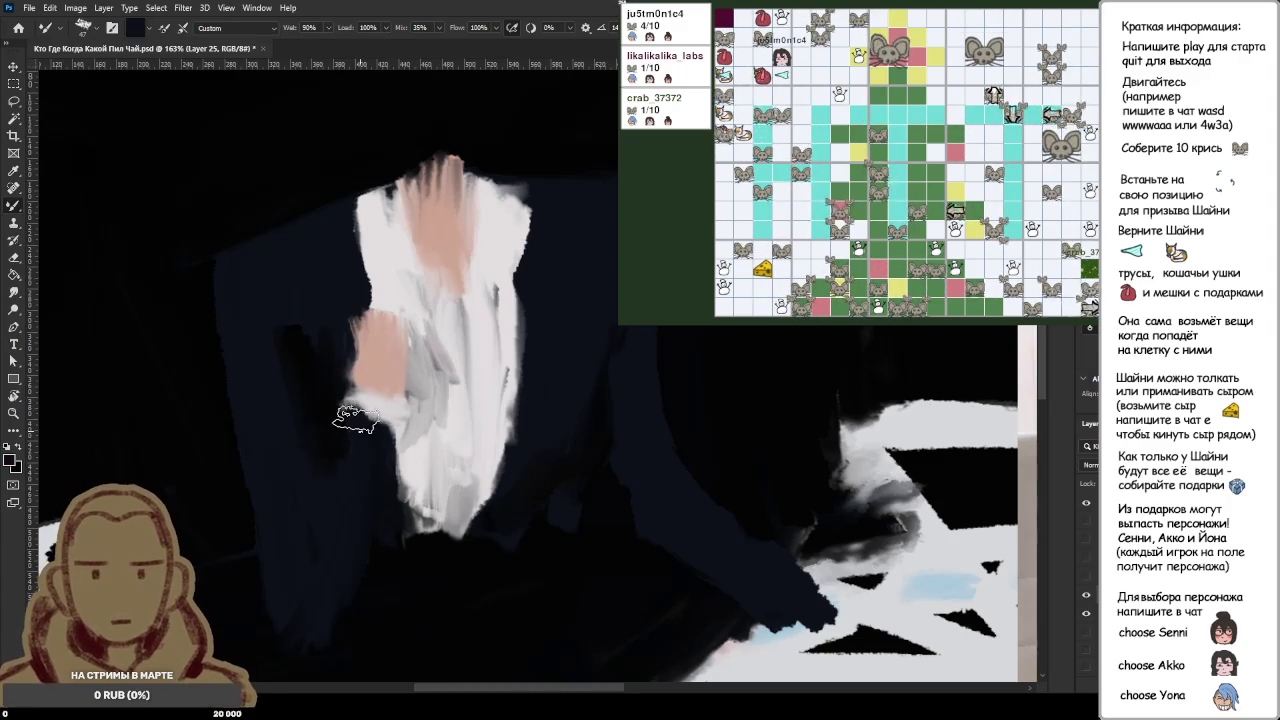
Step: Check the reference photo, then lay grey shadow strokes over the white shirt
scroll(439, 372, "down", 3)
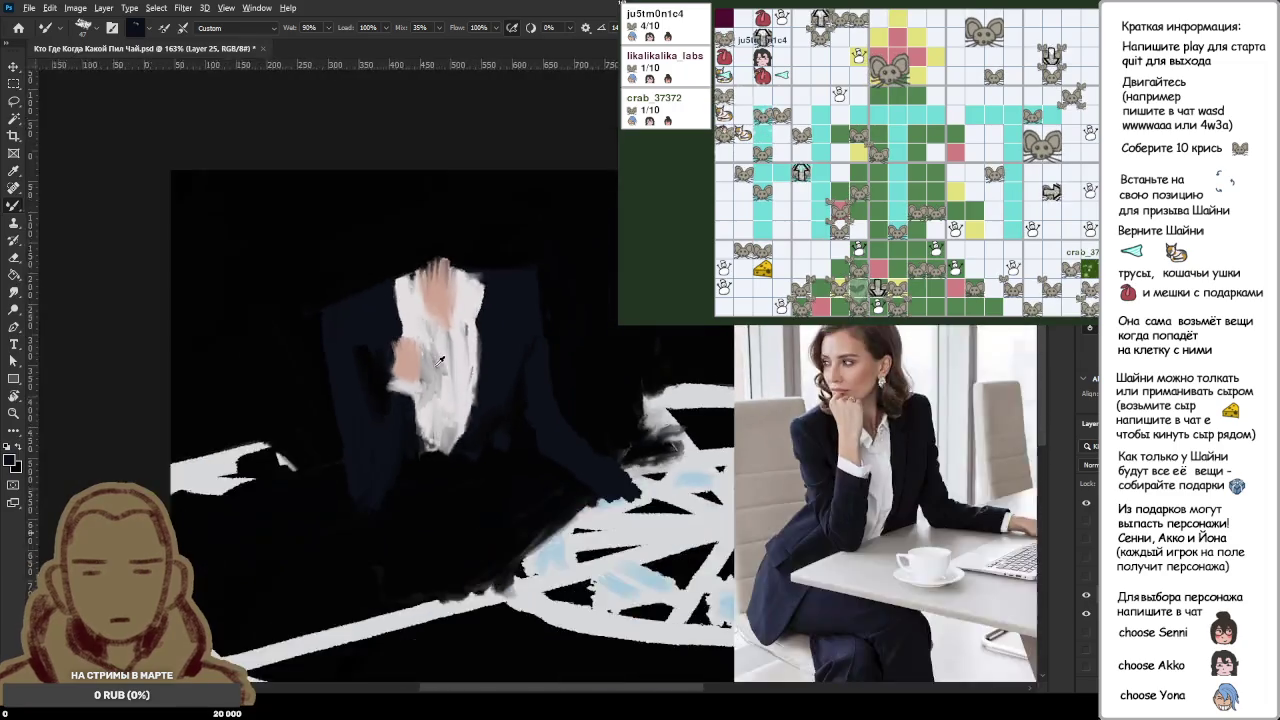
scroll(439, 360, "down", 2)
scroll(688, 354, "up", 3)
scroll(688, 354, "up", 2)
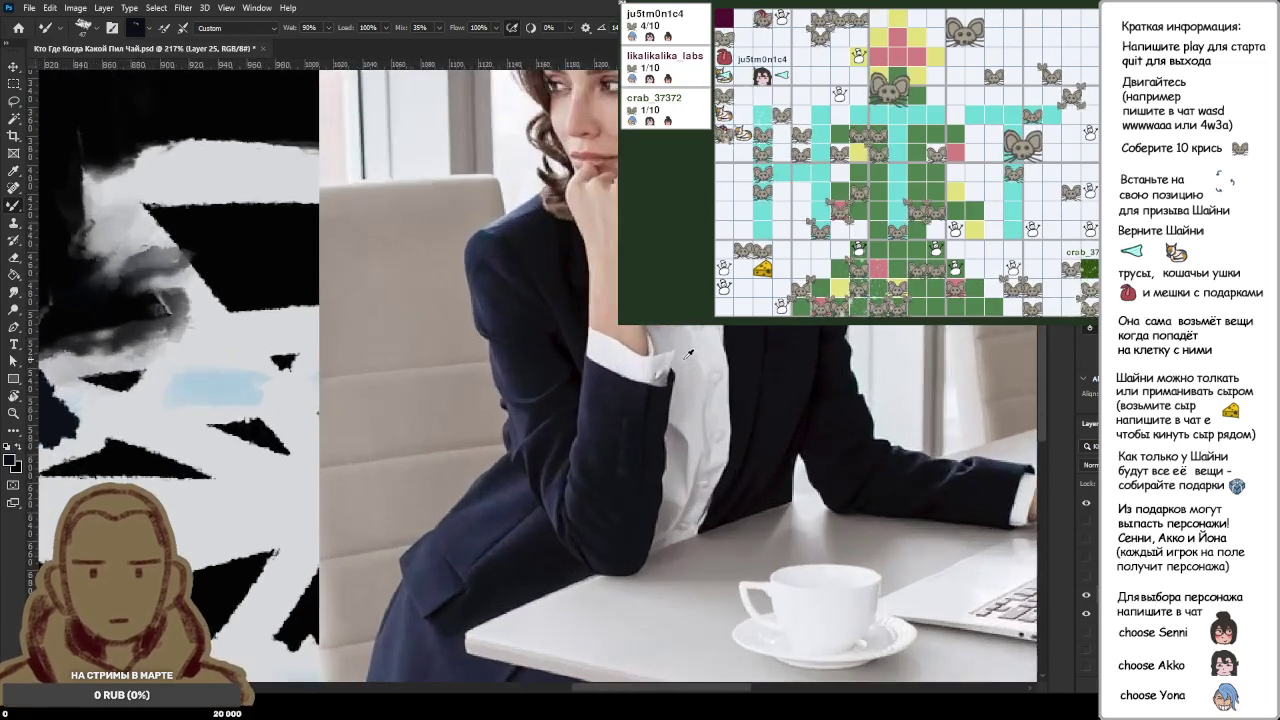
scroll(688, 354, "down", 2)
scroll(330, 300, "up", 2)
scroll(328, 297, "down", 3)
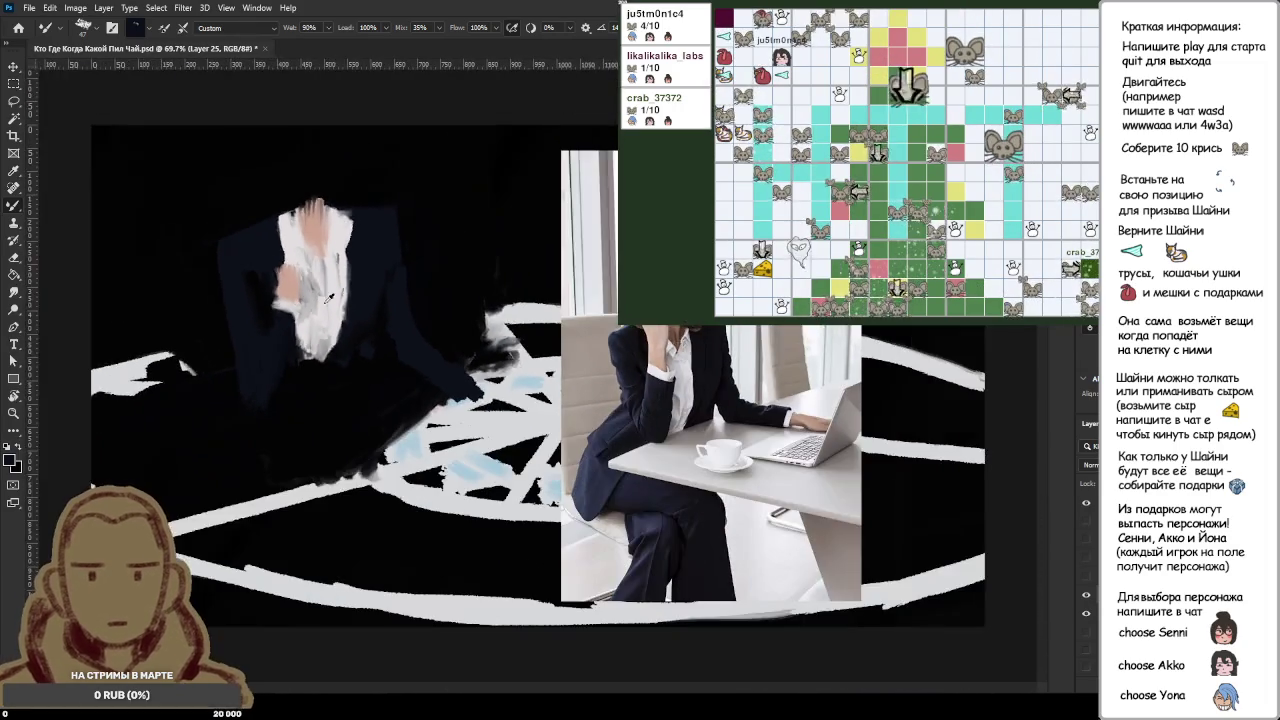
scroll(328, 297, "down", 2)
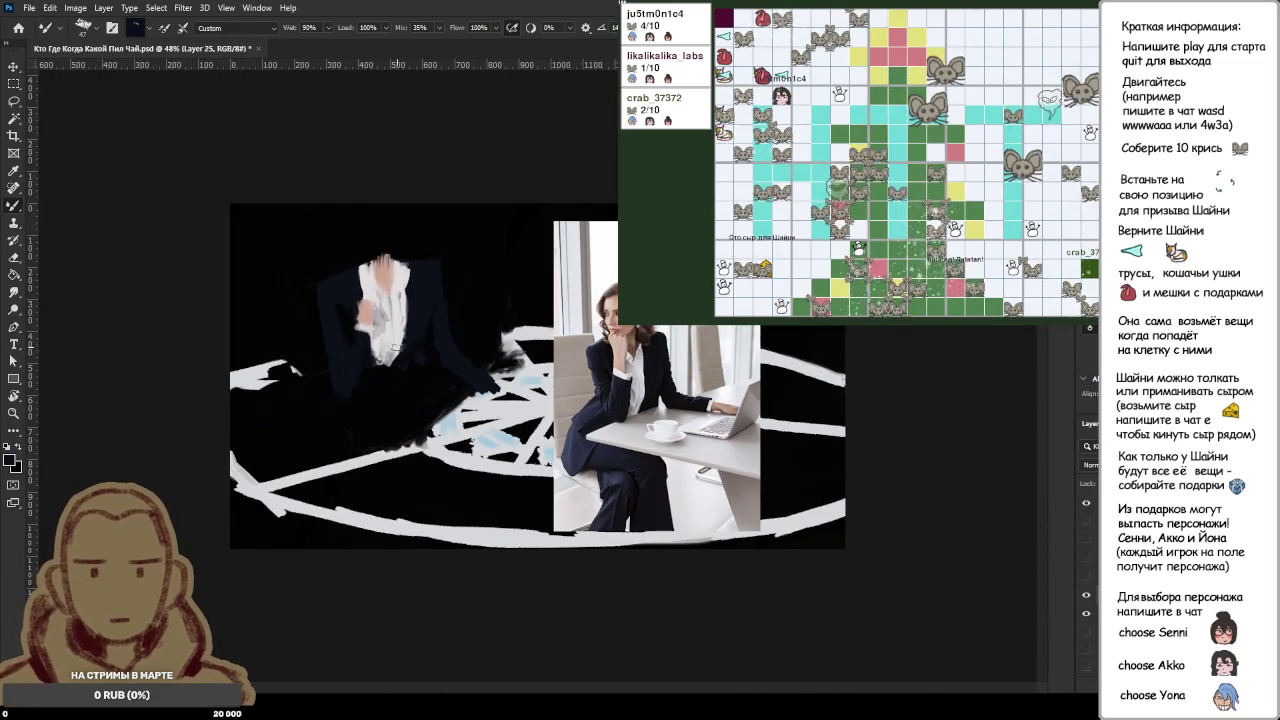
scroll(334, 320, "up", 2)
scroll(300, 312, "up", 2)
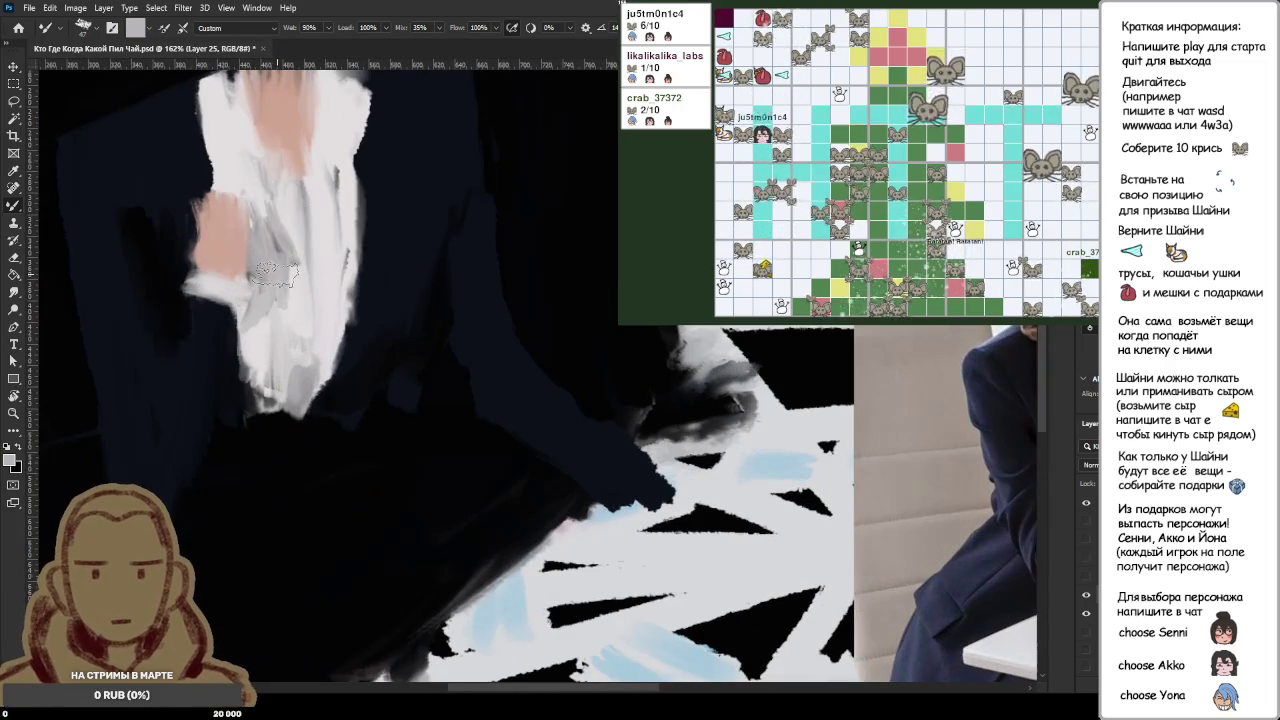
mouse_move(277, 256)
left_mouse_down()
mouse_move(305, 320)
mouse_move(300, 350)
mouse_move(318, 367)
left_mouse_up()
mouse_move(345, 312)
left_mouse_down()
mouse_move(315, 345)
mouse_move(262, 352)
mouse_move(275, 395)
mouse_move(293, 352)
mouse_move(275, 320)
left_mouse_up()
Step: Sample shirt greys and shade the shirt centre and lower shirt with darker grey
key("x")
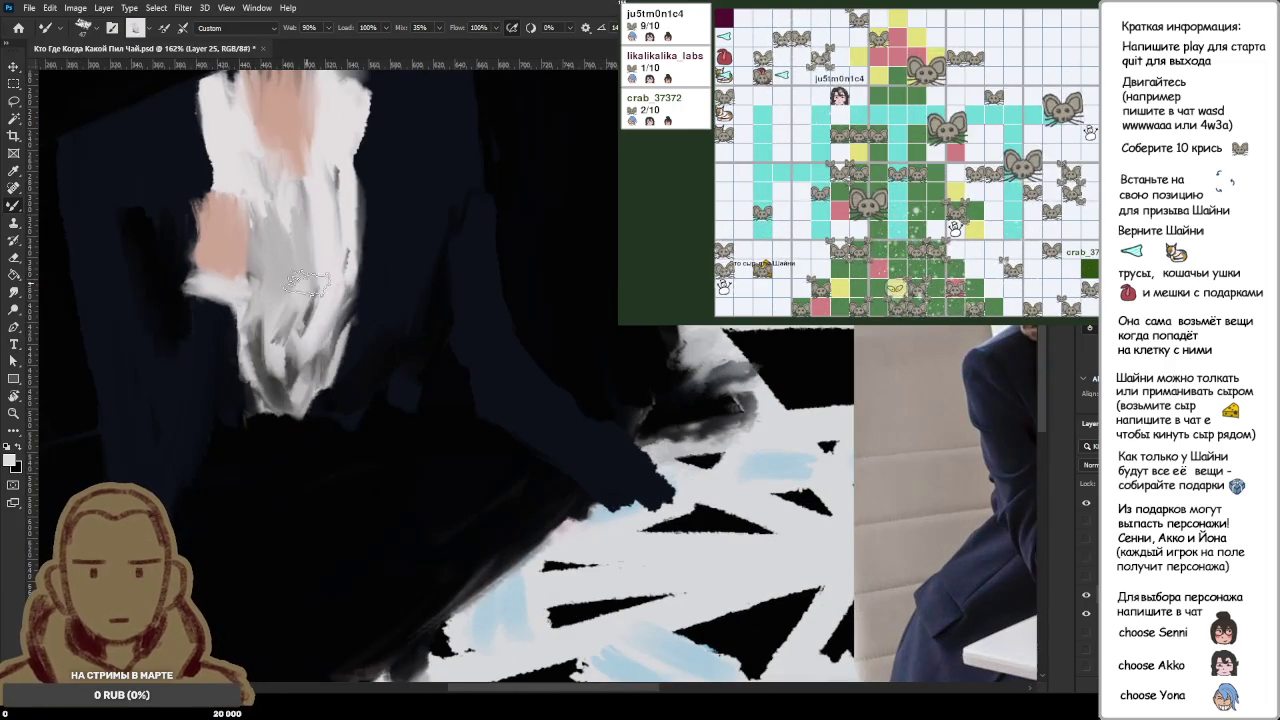
left_click(263, 234, "alt")
left_click_drag(310, 270, 280, 385)
mouse_move(320, 220)
left_mouse_down()
mouse_move(315, 340)
mouse_move(270, 380)
left_mouse_up()
left_click(257, 350, "alt")
left_click_drag(250, 320, 285, 385)
Step: Brighten the shirt centre and lower shirt with light grey and pale strokes
mouse_move(315, 288)
left_mouse_down()
mouse_move(330, 200)
mouse_move(290, 305)
left_mouse_up()
left_click_drag(300, 240, 260, 365)
mouse_move(250, 320)
left_mouse_down()
mouse_move(275, 348)
mouse_move(320, 290)
left_mouse_up()
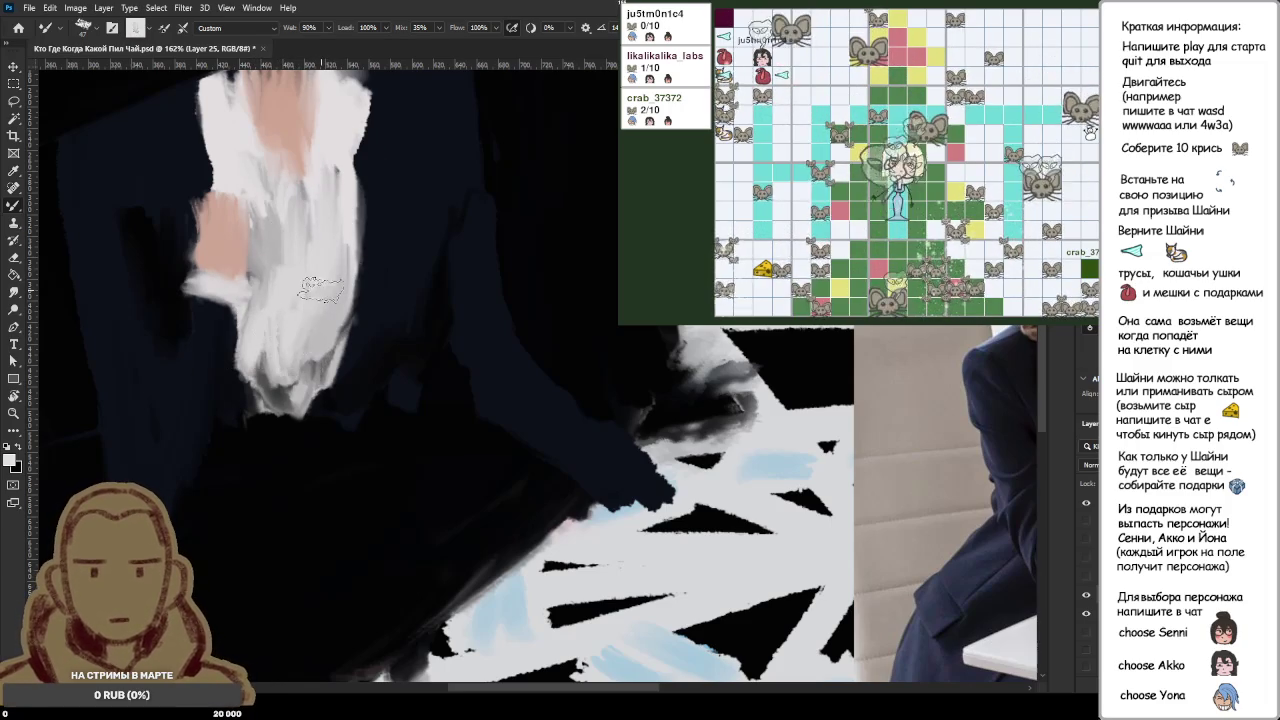
left_click_drag(330, 230, 335, 302)
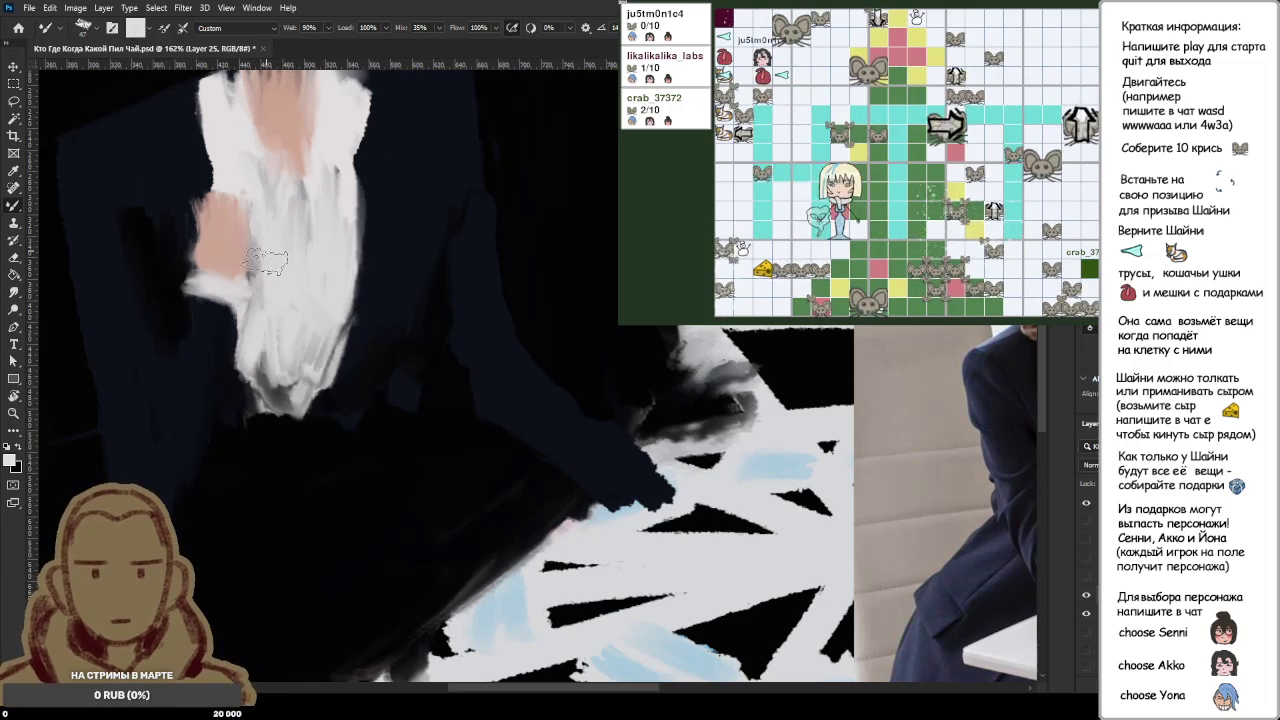
left_click_drag(267, 357, 286, 352)
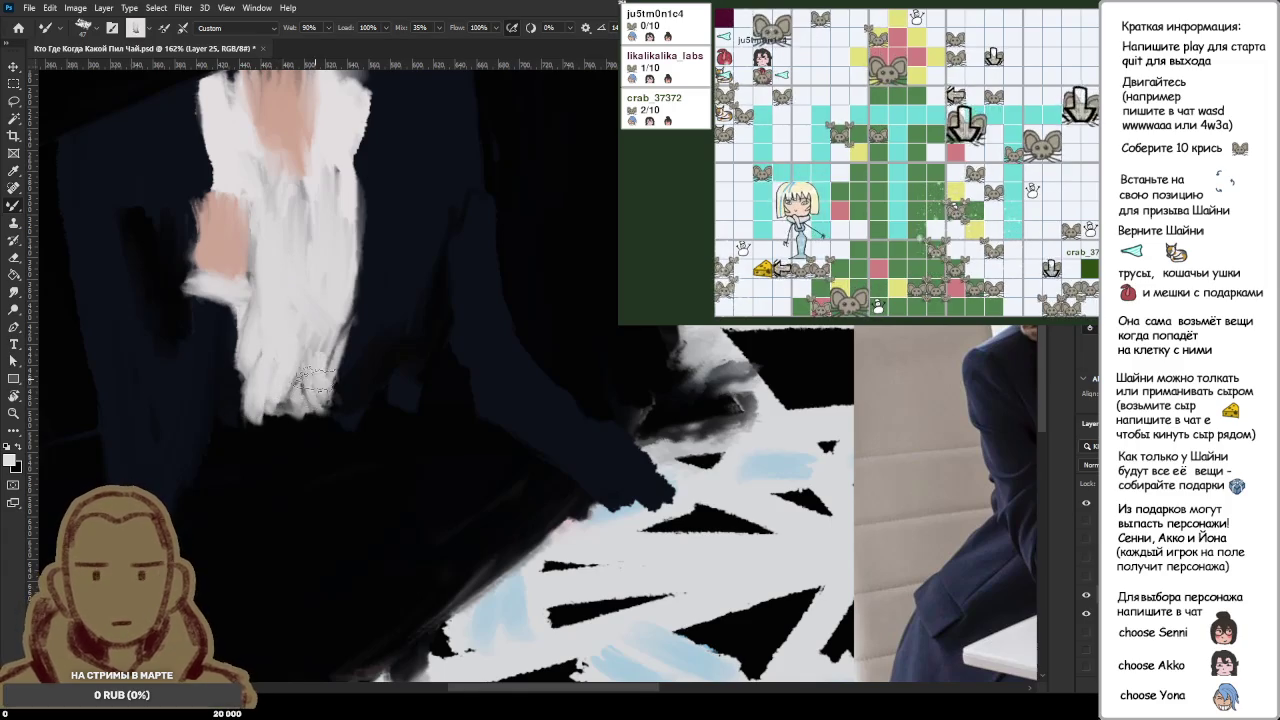
Step: Sample the shirt's white and zoom in on the painting to review the shading
scroll(300, 360, "down", 3)
scroll(383, 325, "down", 3)
scroll(372, 310, "up", 3)
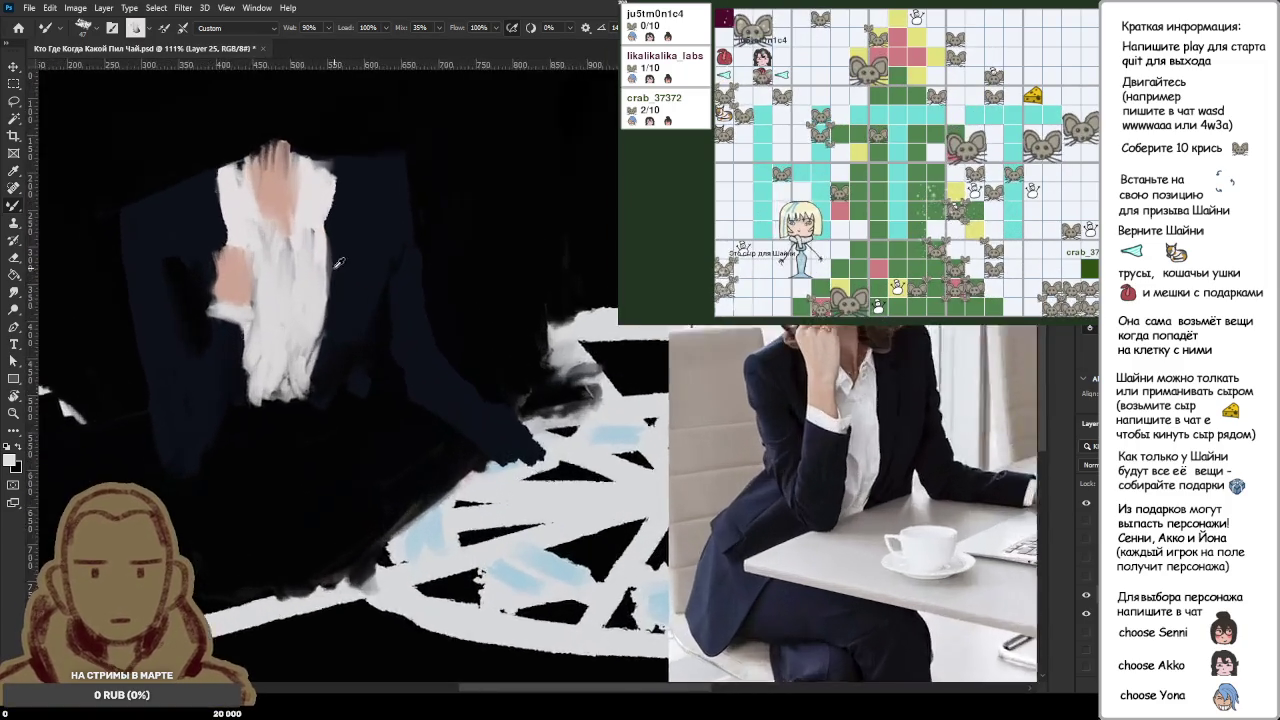
scroll(372, 310, "up", 3)
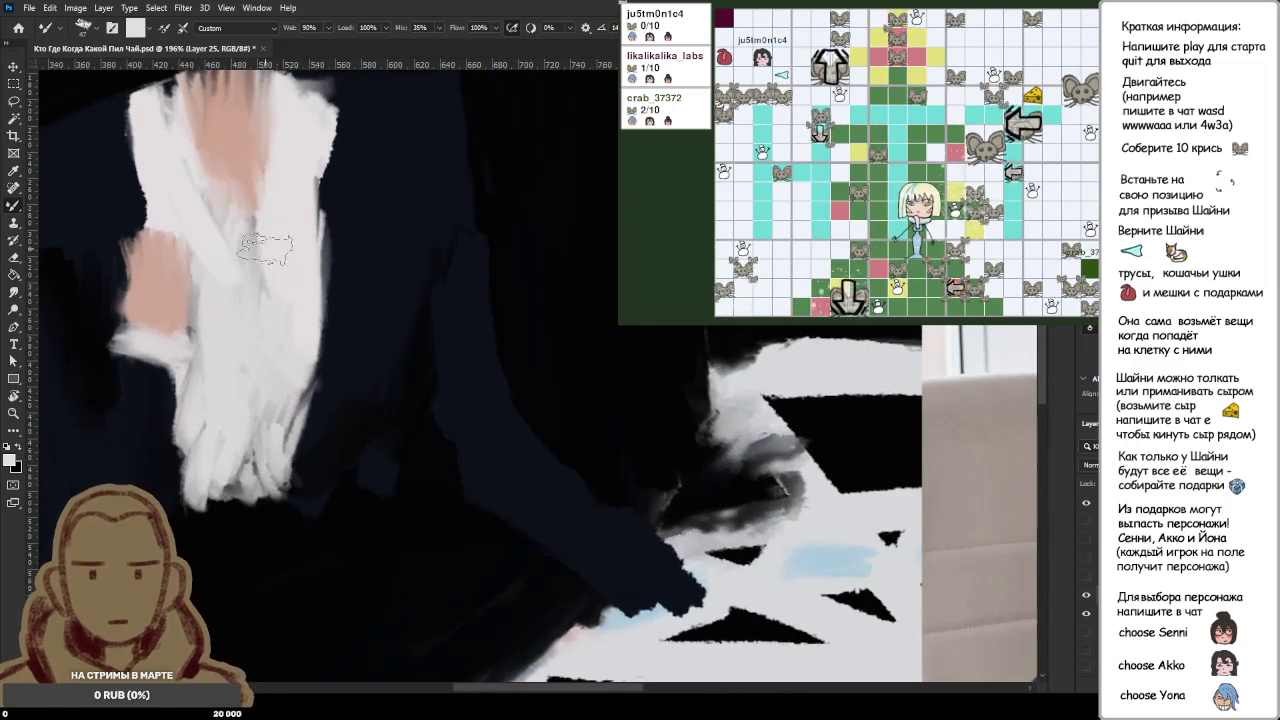
left_click(163, 167, "alt")
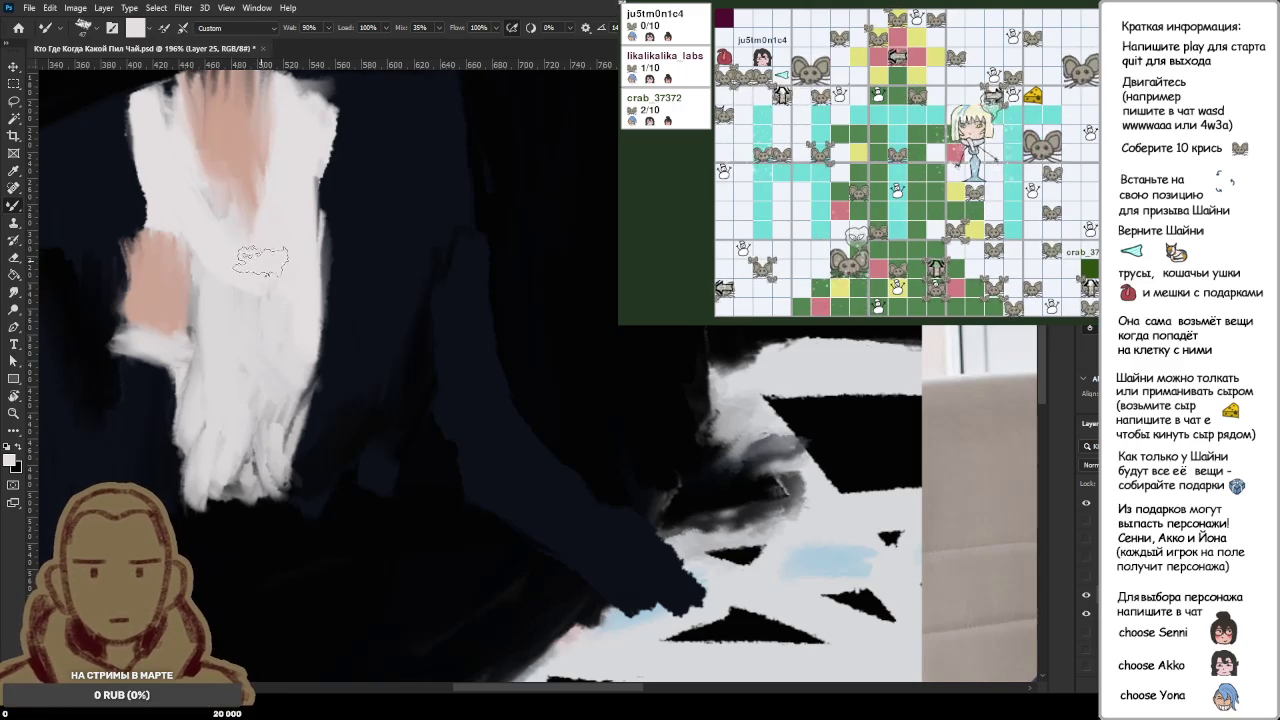
scroll(400, 320, "down", 3)
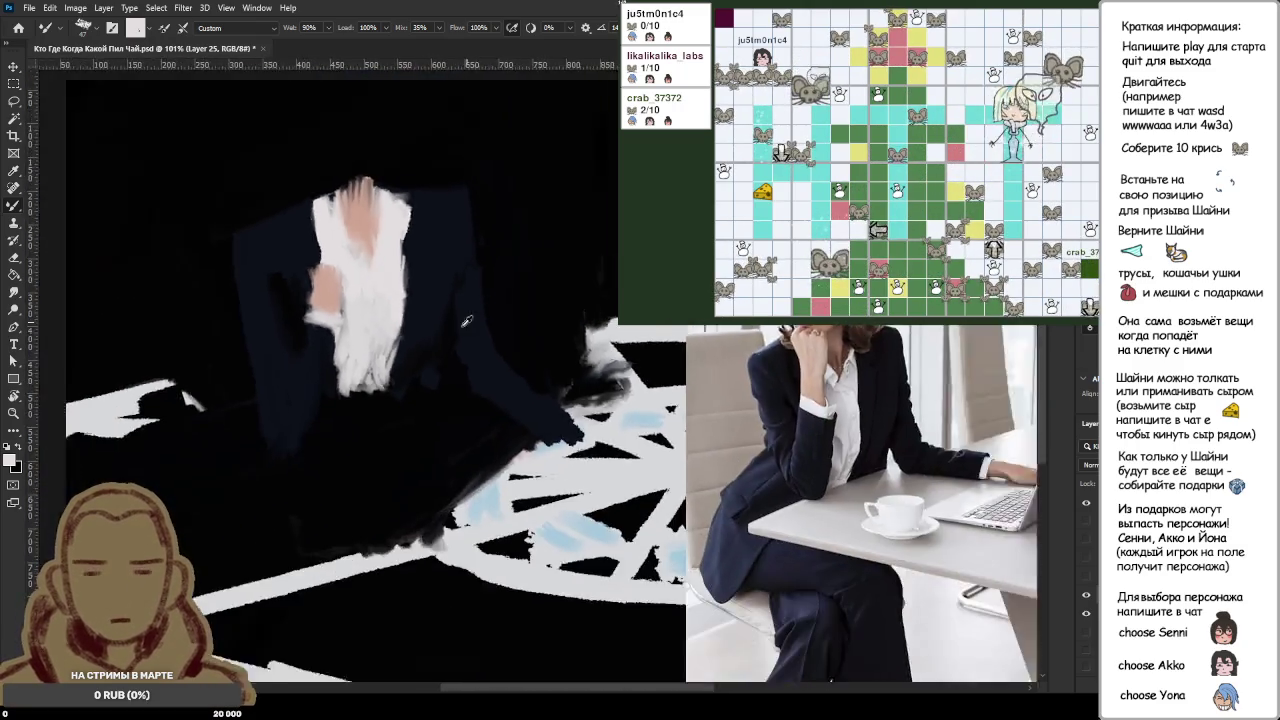
scroll(455, 332, "down", 3)
scroll(455, 332, "down", 2)
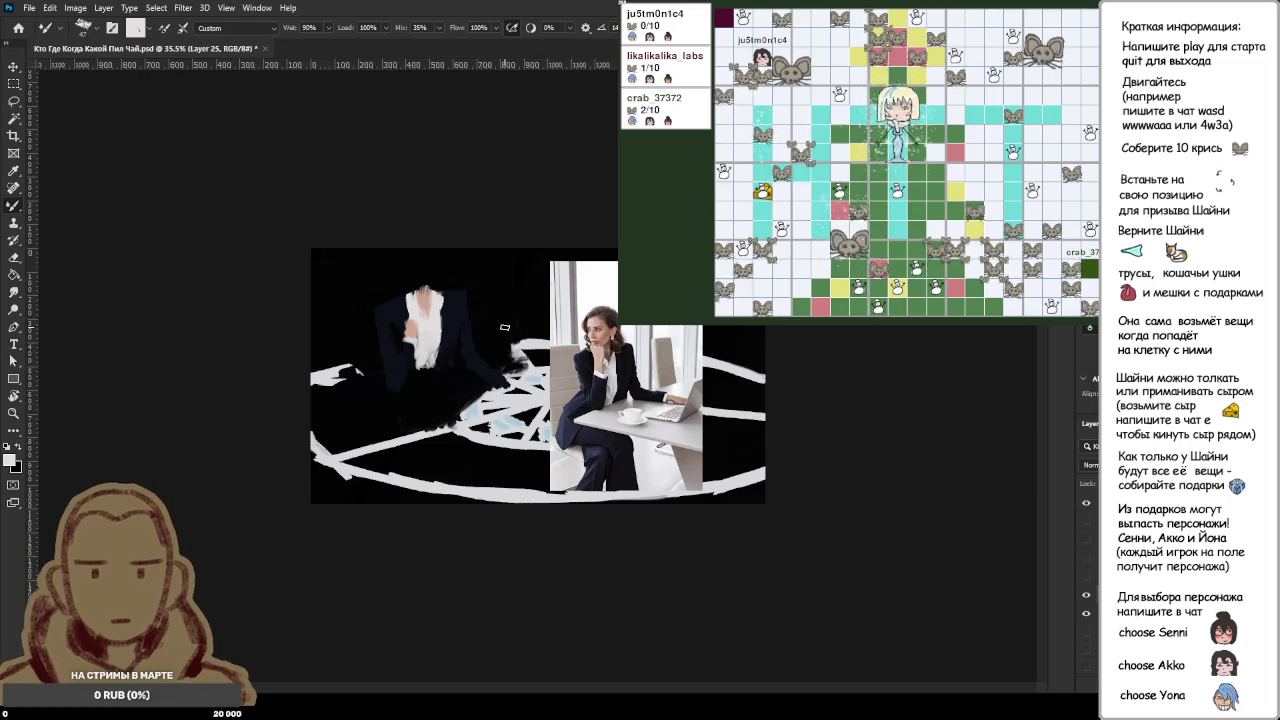
key("ctrl+plus")
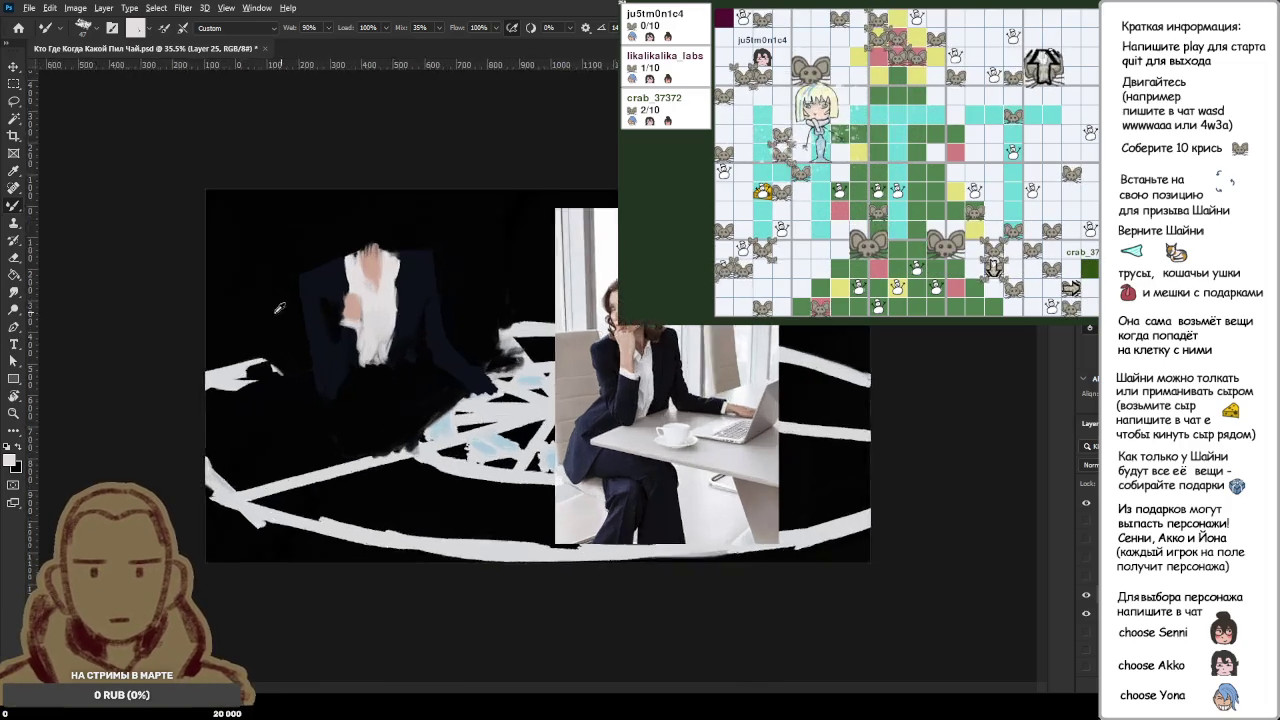
scroll(279, 307, "up", 7)
scroll(253, 272, "up", 6)
scroll(254, 272, "down", 3)
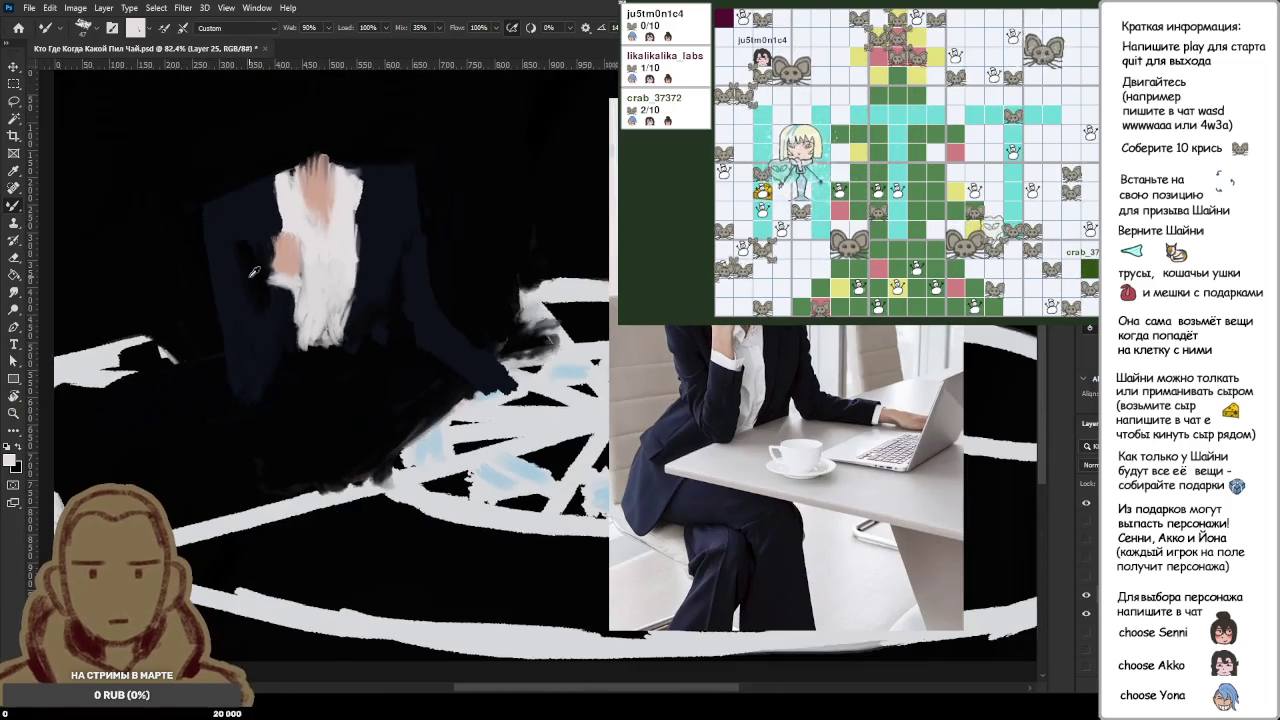
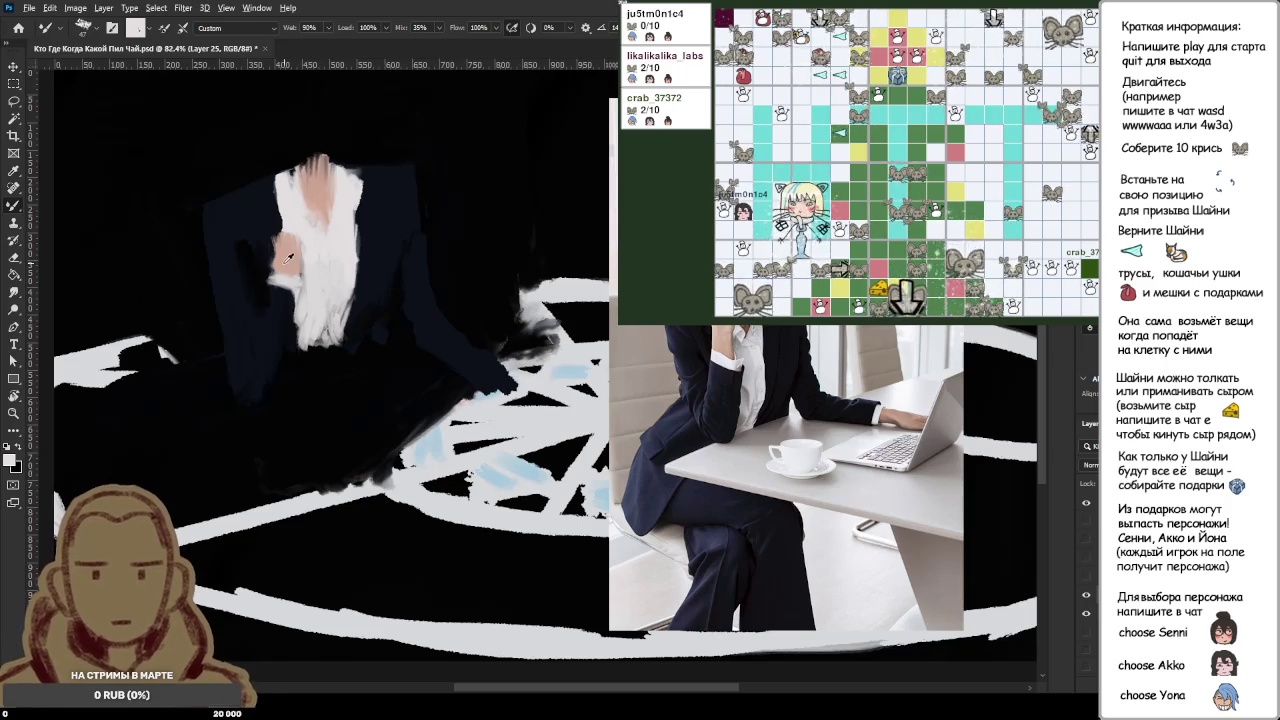
Step: Sample skin pink from the raised hand and dab small skin-tone strokes onto it
left_click(271, 229, "alt")
left_click_drag(268, 238, 278, 222)
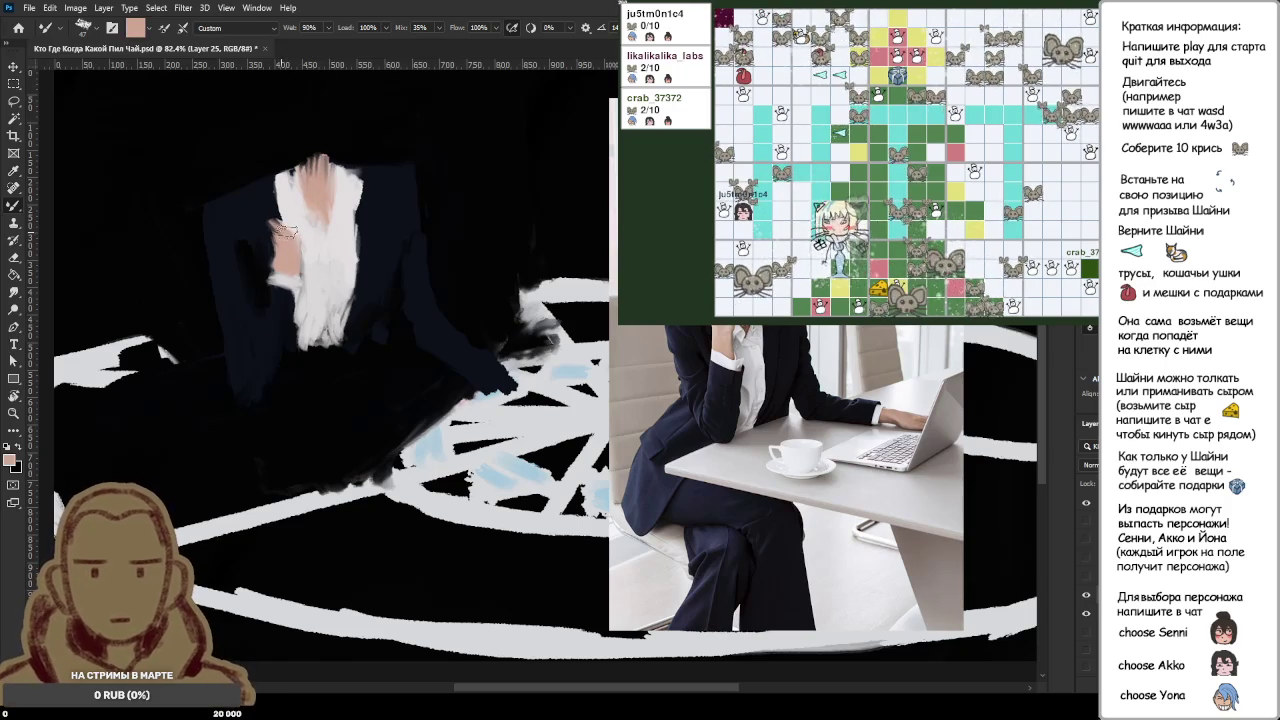
left_click(274, 229, "alt")
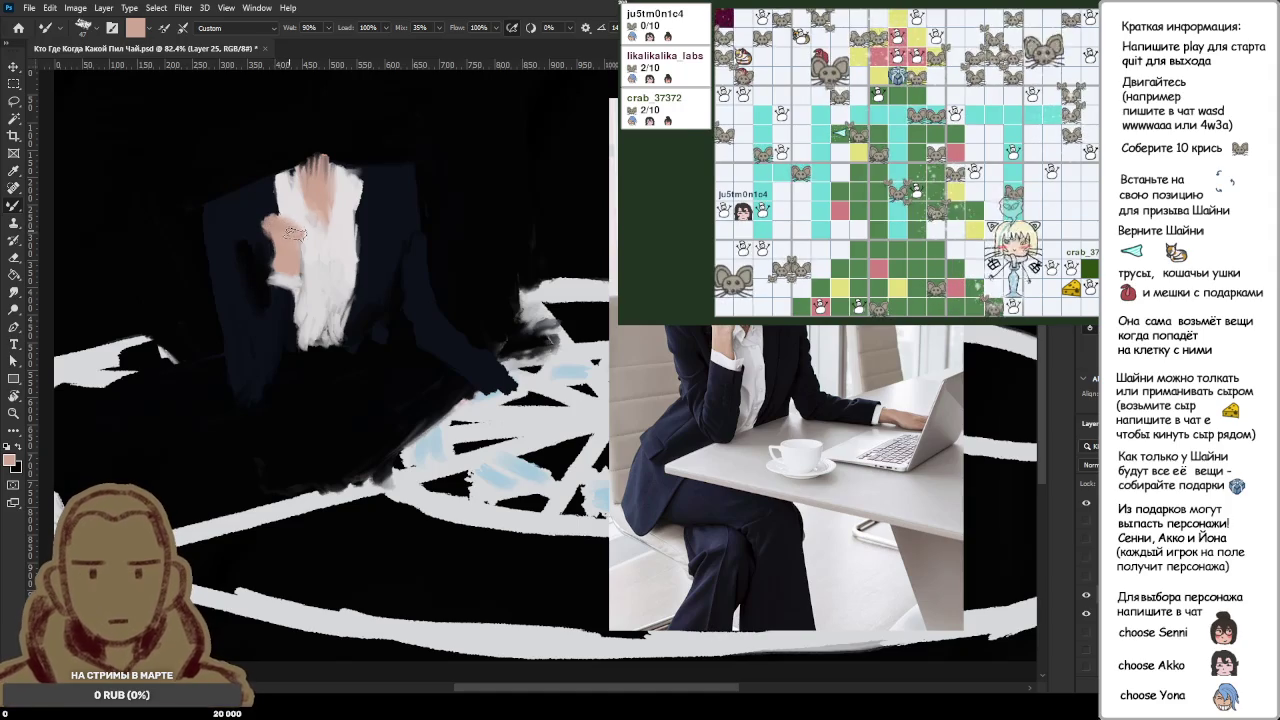
scroll(417, 179, "down", 1)
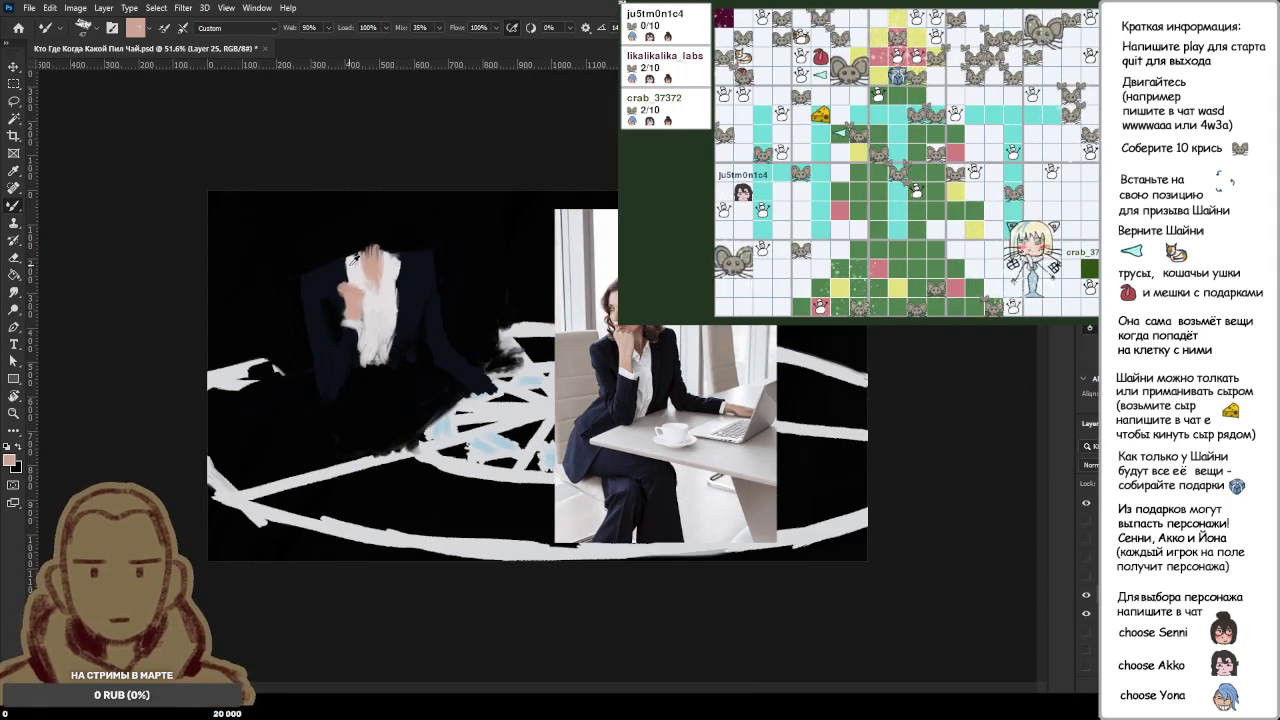
scroll(355, 258, "up", 5)
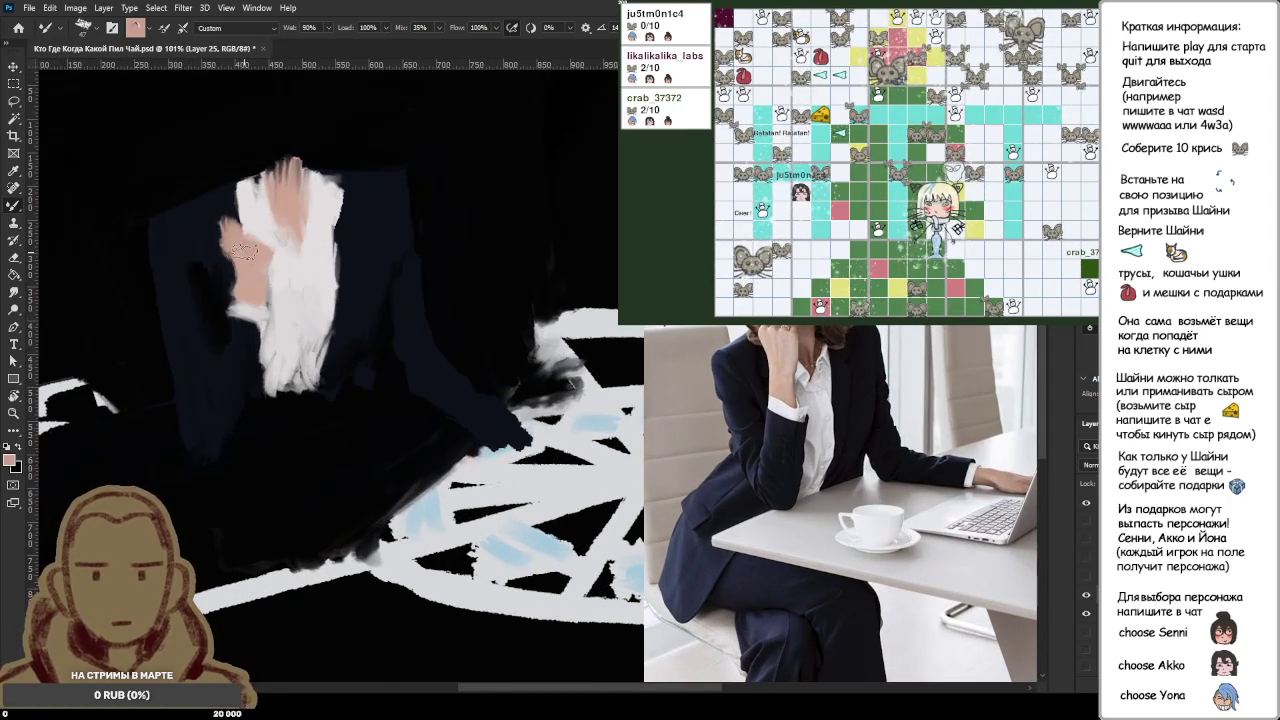
left_click(217, 249, "alt")
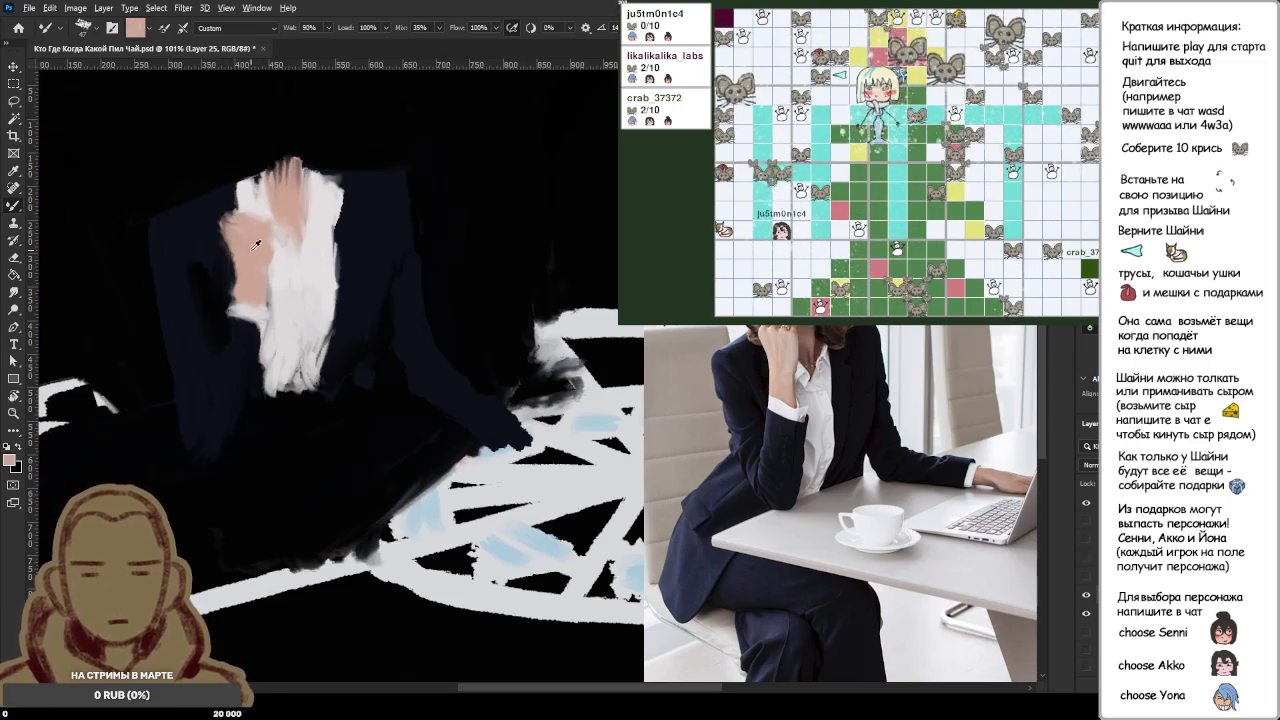
scroll(257, 244, "down", 5)
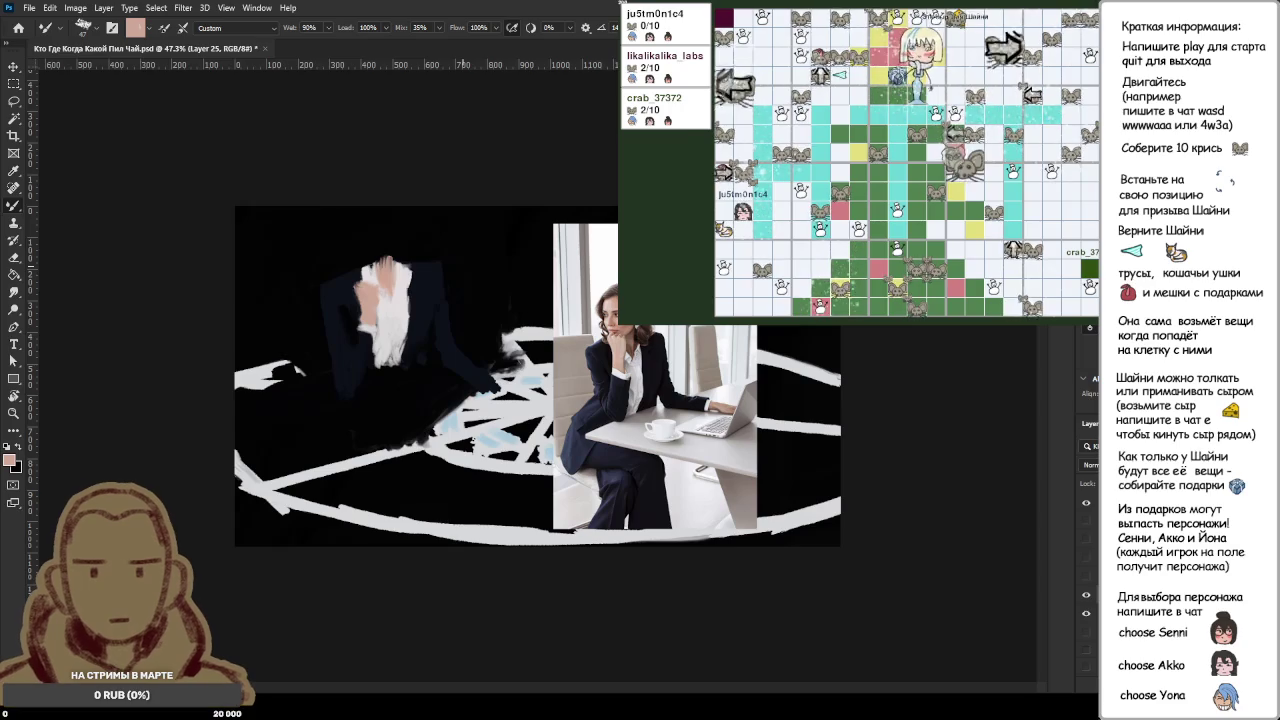
scroll(413, 285, "up", 4)
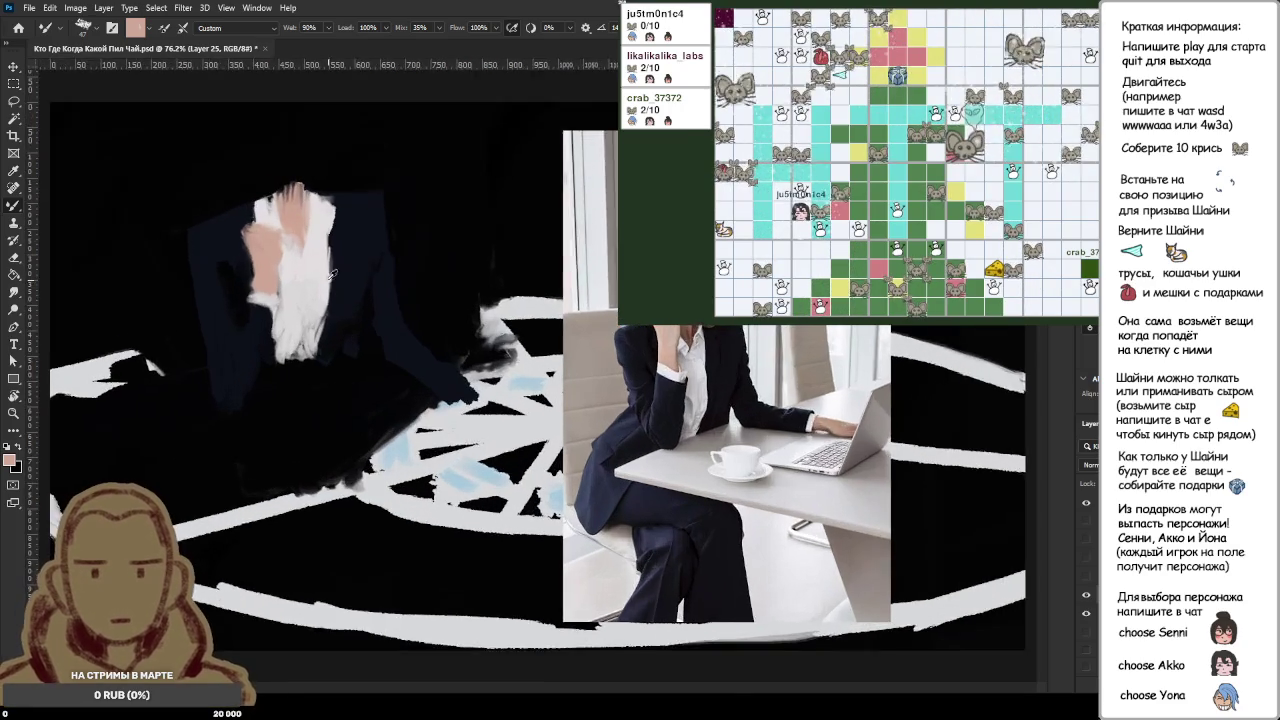
scroll(243, 233, "up", 2)
Step: Paint upward skin-tone strokes over the chin hand and face, undoing one stray stroke
scroll(258, 280, "up", 2)
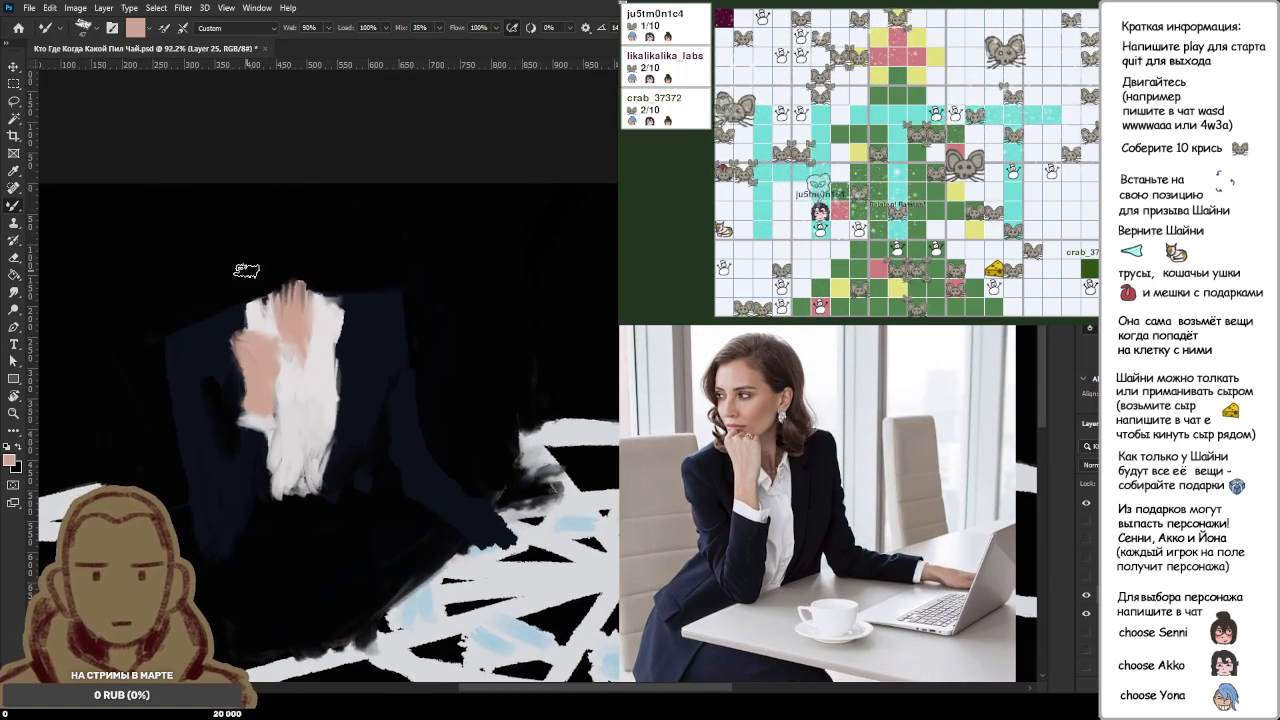
left_click(292, 320, "alt")
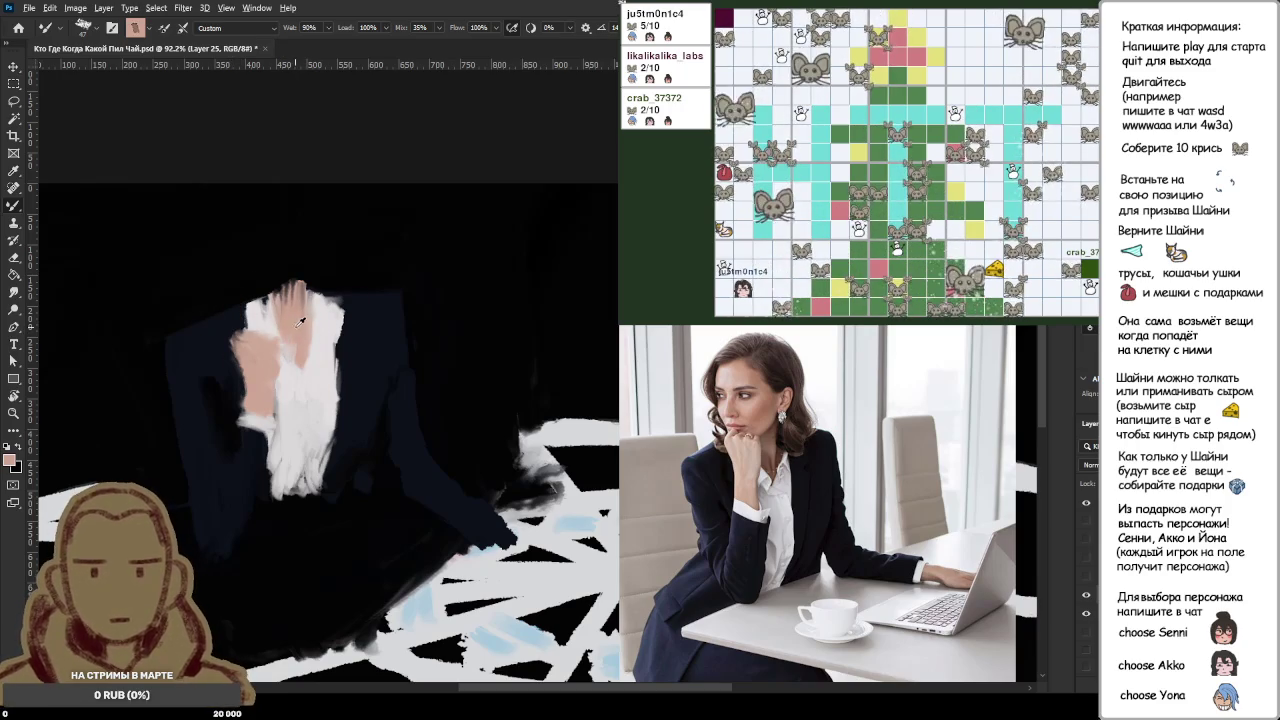
left_click_drag(256, 324, 212, 302)
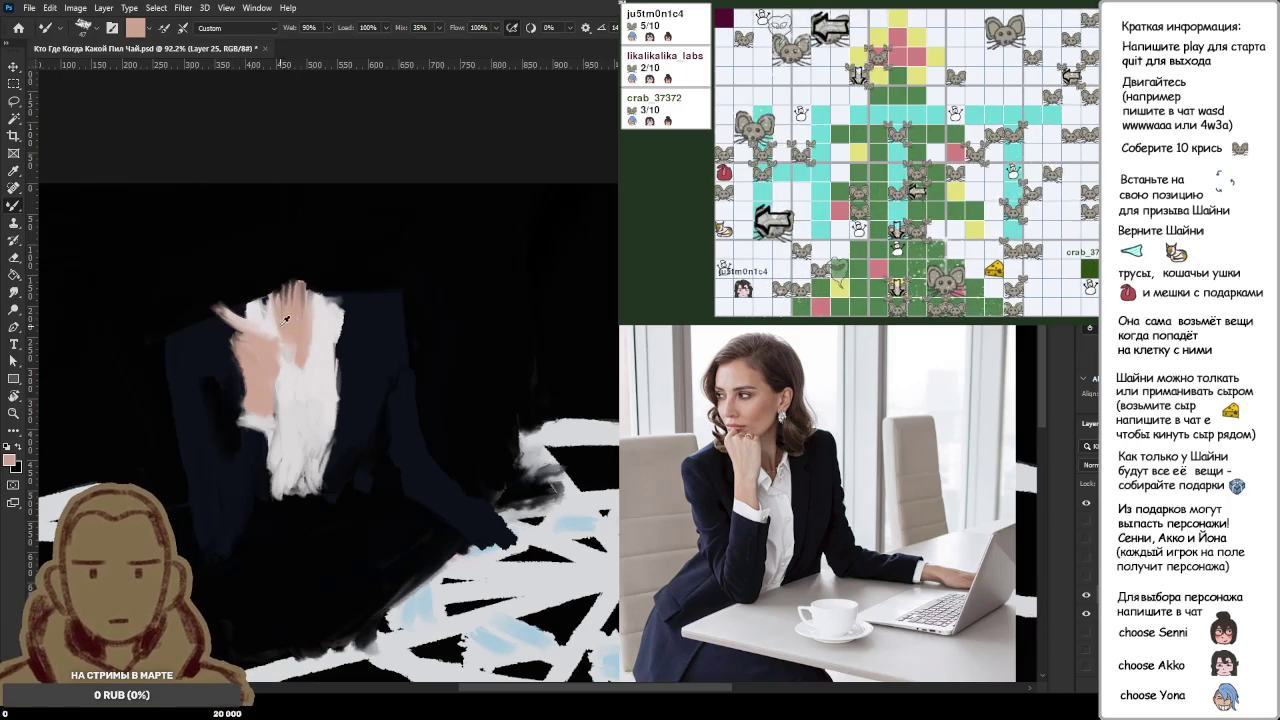
key("ctrl+z")
mouse_move(270, 330)
left_mouse_down()
mouse_move(242, 318)
mouse_move(240, 278)
left_mouse_up()
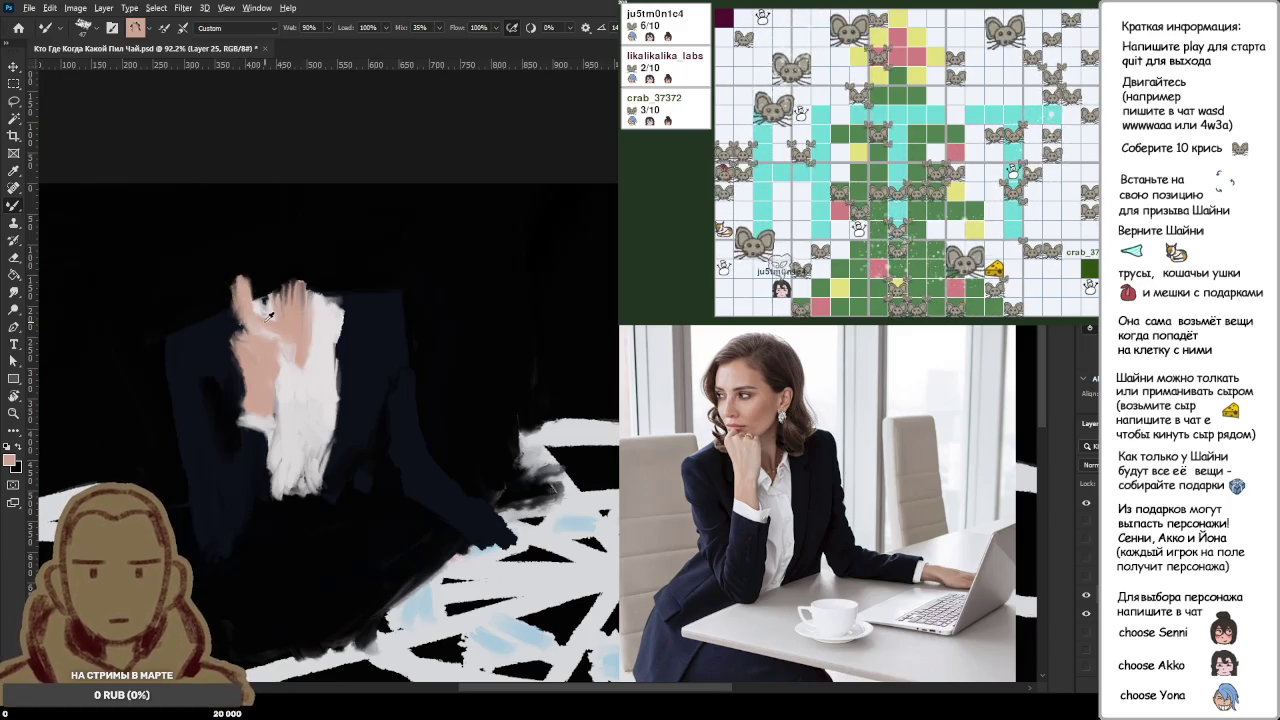
mouse_move(258, 322)
left_mouse_down()
mouse_move(232, 276)
mouse_move(240, 320)
mouse_move(238, 272)
mouse_move(286, 264)
mouse_move(250, 240)
mouse_move(248, 290)
mouse_move(276, 267)
mouse_move(262, 242)
mouse_move(236, 272)
mouse_move(290, 232)
mouse_move(308, 236)
mouse_move(302, 284)
mouse_move(295, 262)
mouse_move(255, 245)
mouse_move(290, 240)
mouse_move(322, 285)
mouse_move(309, 297)
left_mouse_up()
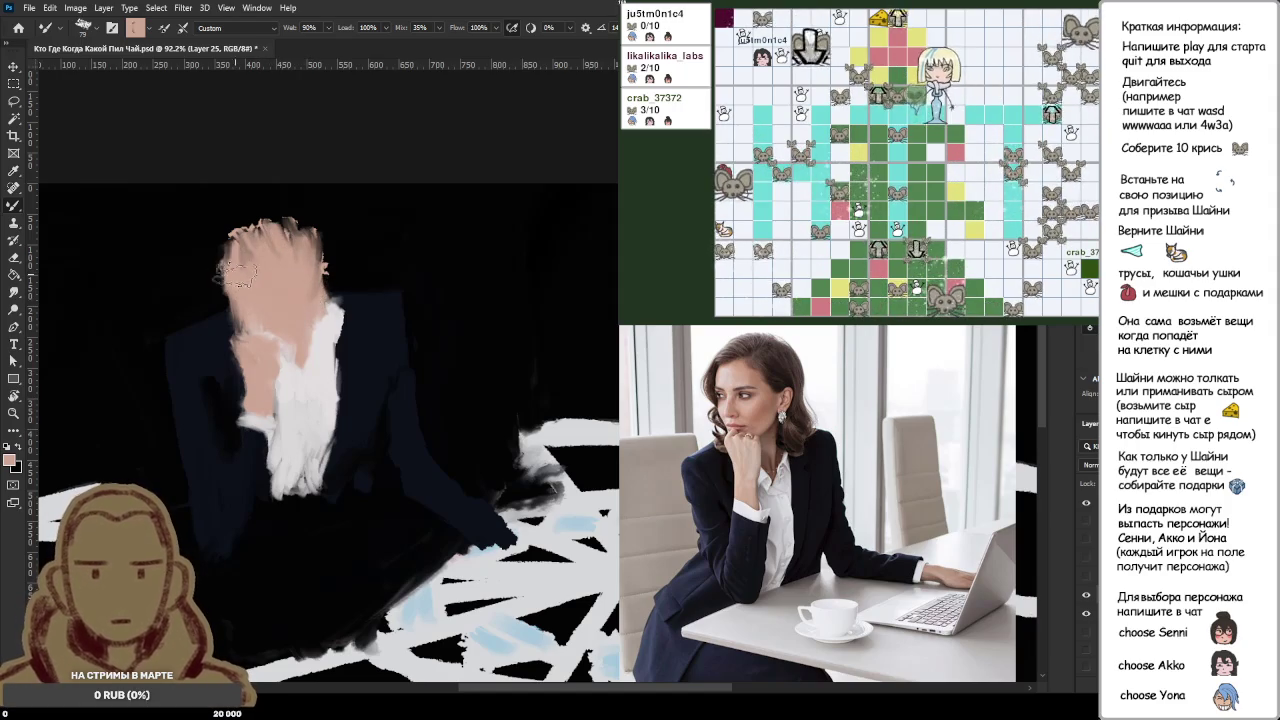
left_click_drag(236, 270, 220, 246)
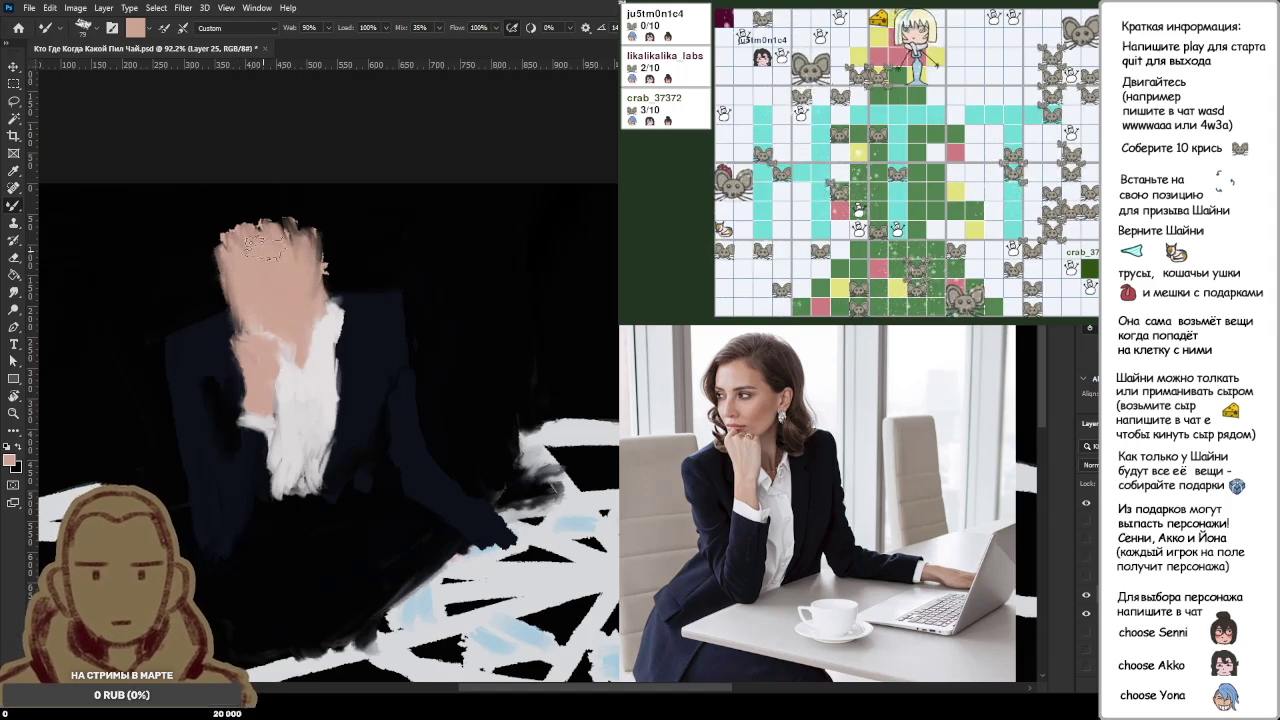
key("ctrl+minus")
key("ctrl+minus")
key("ctrl+minus")
Step: Paint dark brown hair over the top and down the right side of the head
scroll(521, 365, "up", 4)
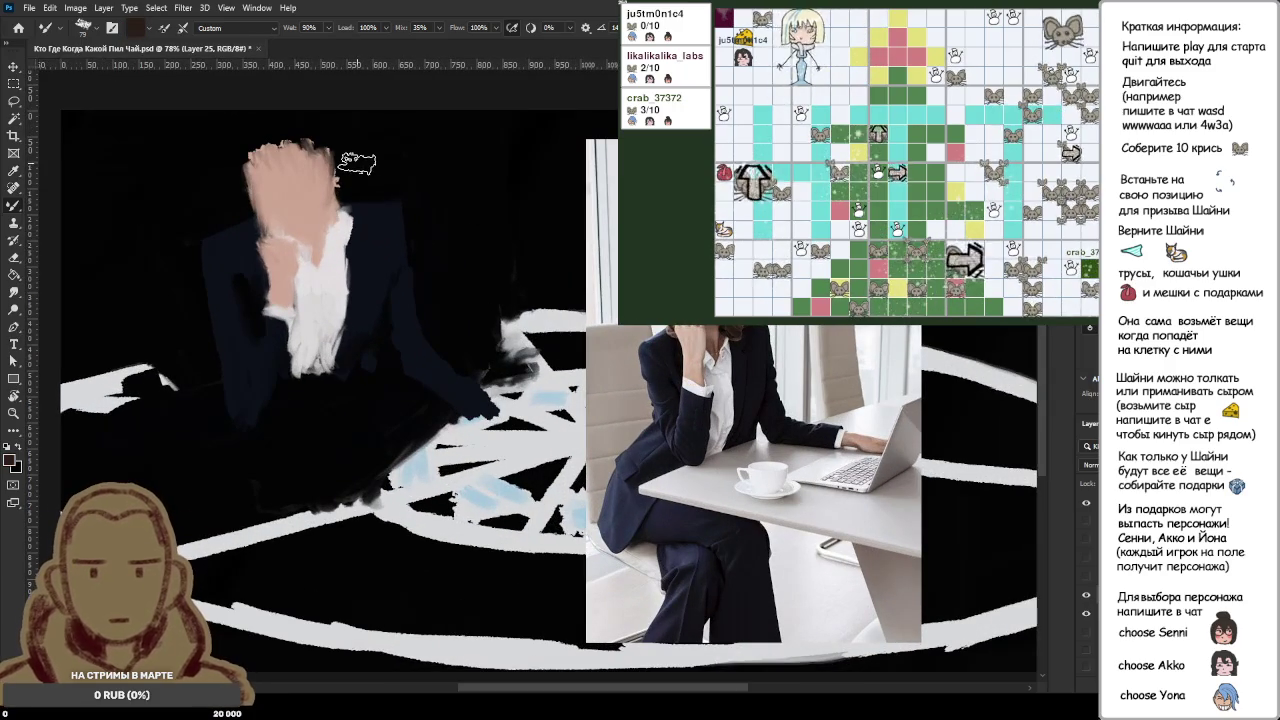
left_click_drag(357, 163, 347, 193)
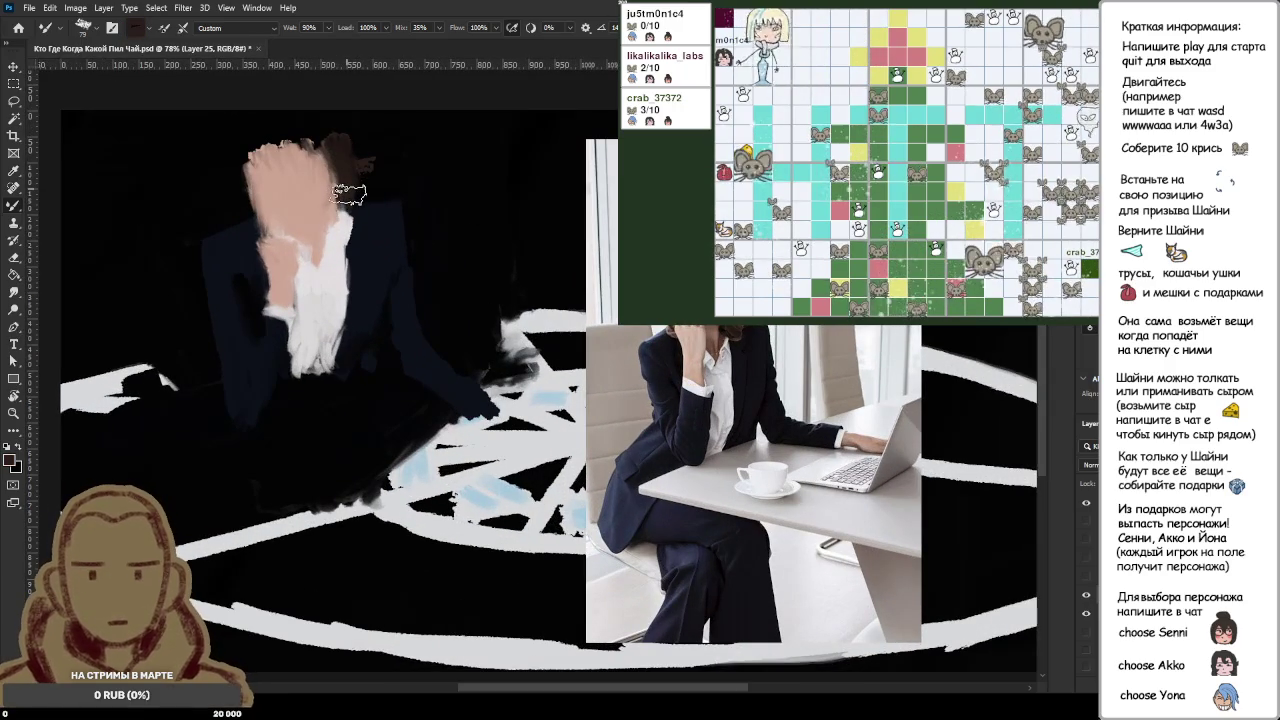
left_click_drag(347, 200, 338, 258)
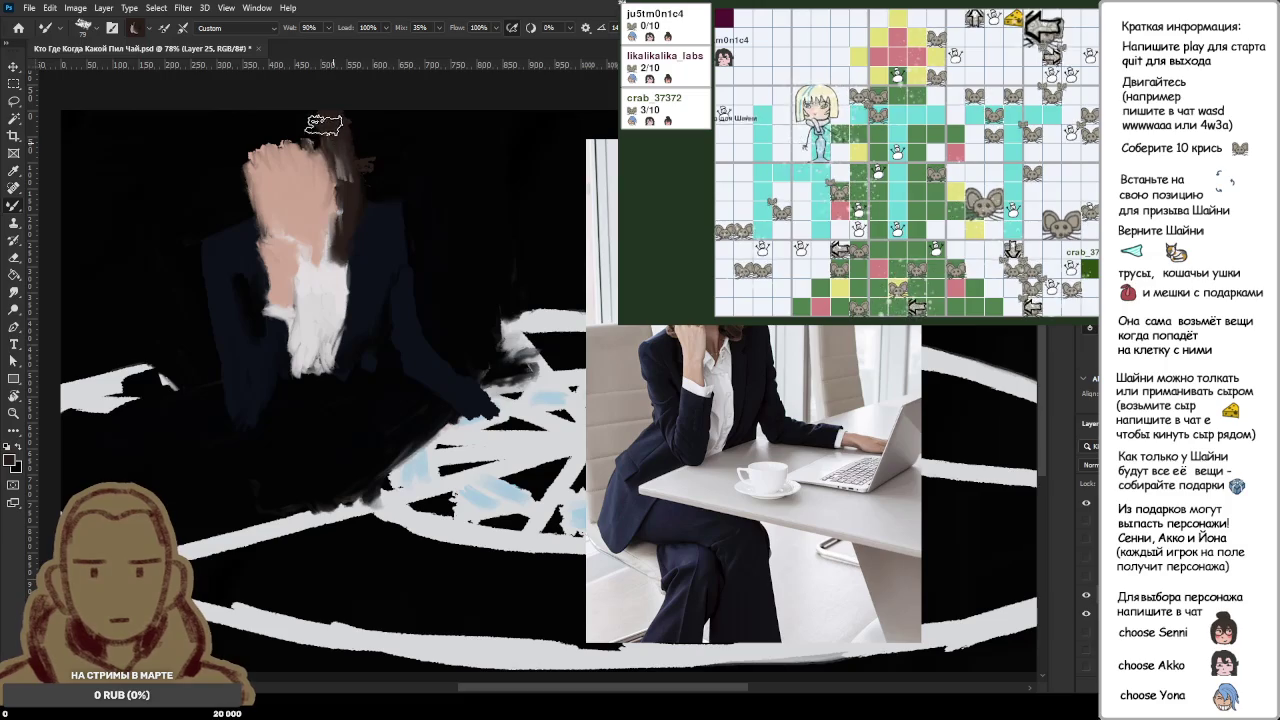
left_click_drag(323, 125, 355, 165)
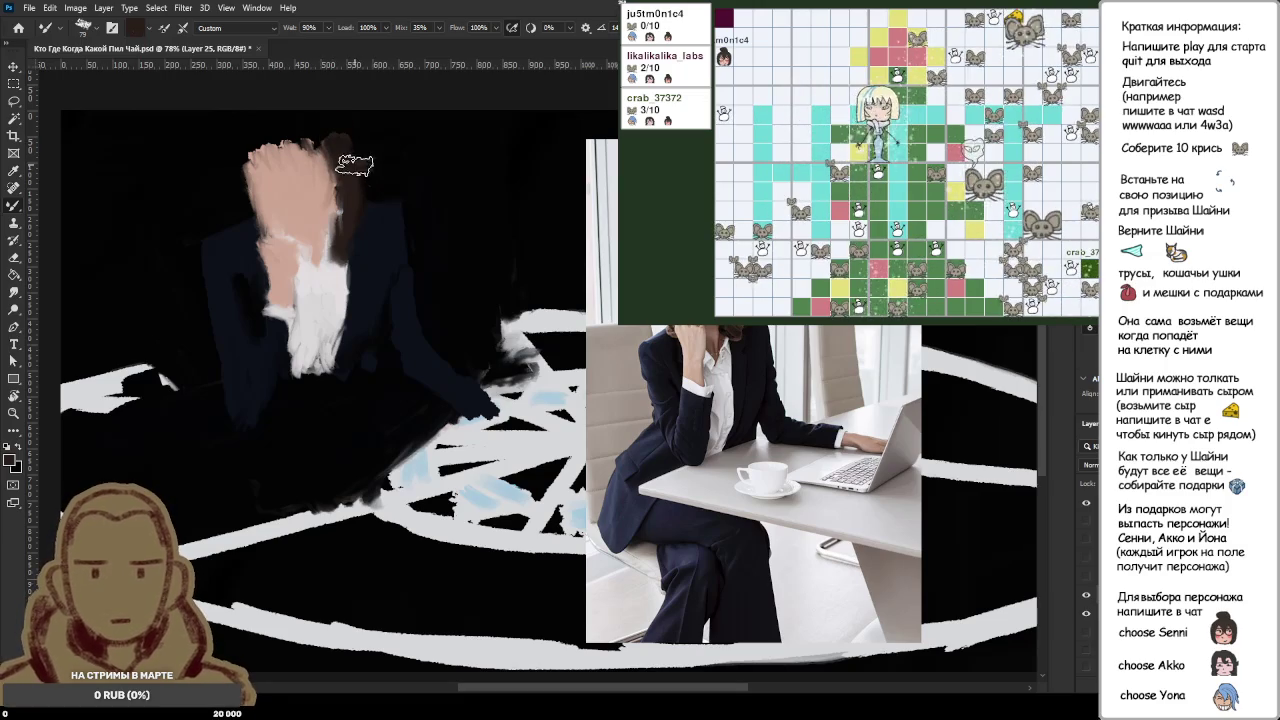
mouse_move(355, 165)
left_mouse_down()
mouse_move(322, 138)
mouse_move(256, 134)
mouse_move(238, 150)
mouse_move(244, 202)
left_mouse_up()
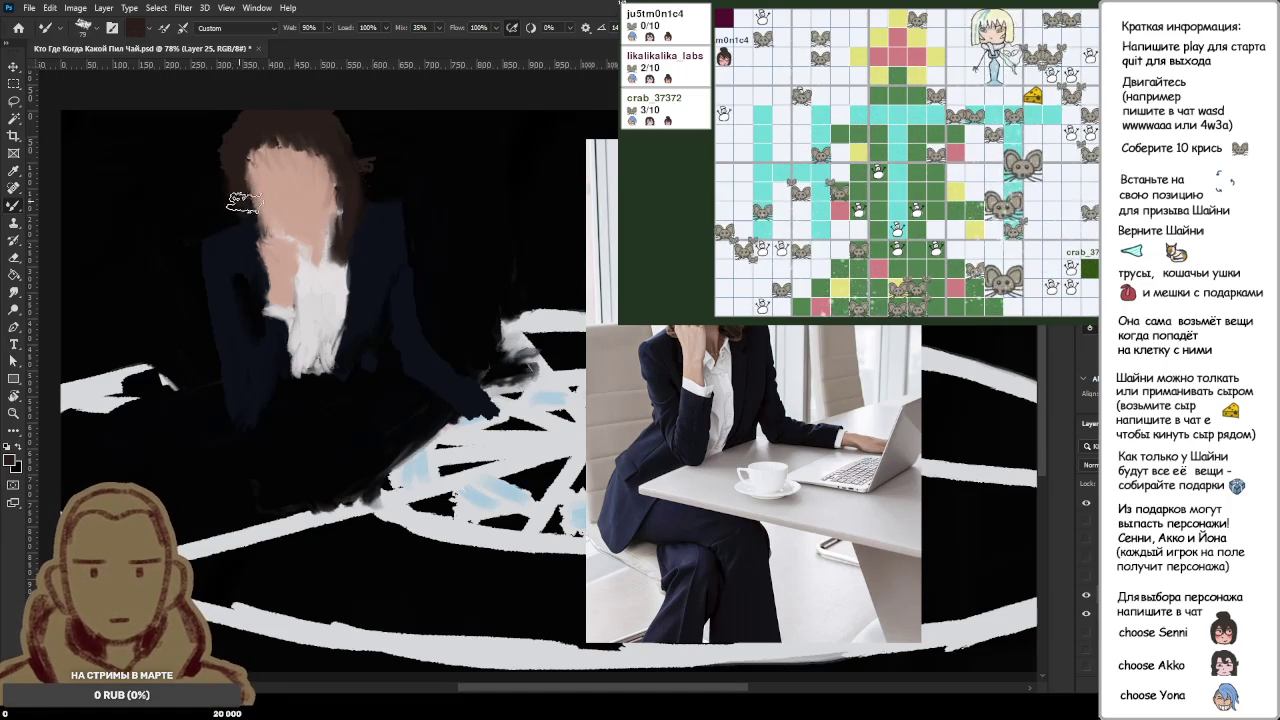
Step: Resample the hair brown and darken the hair at the head's upper left
left_click(236, 172, "alt")
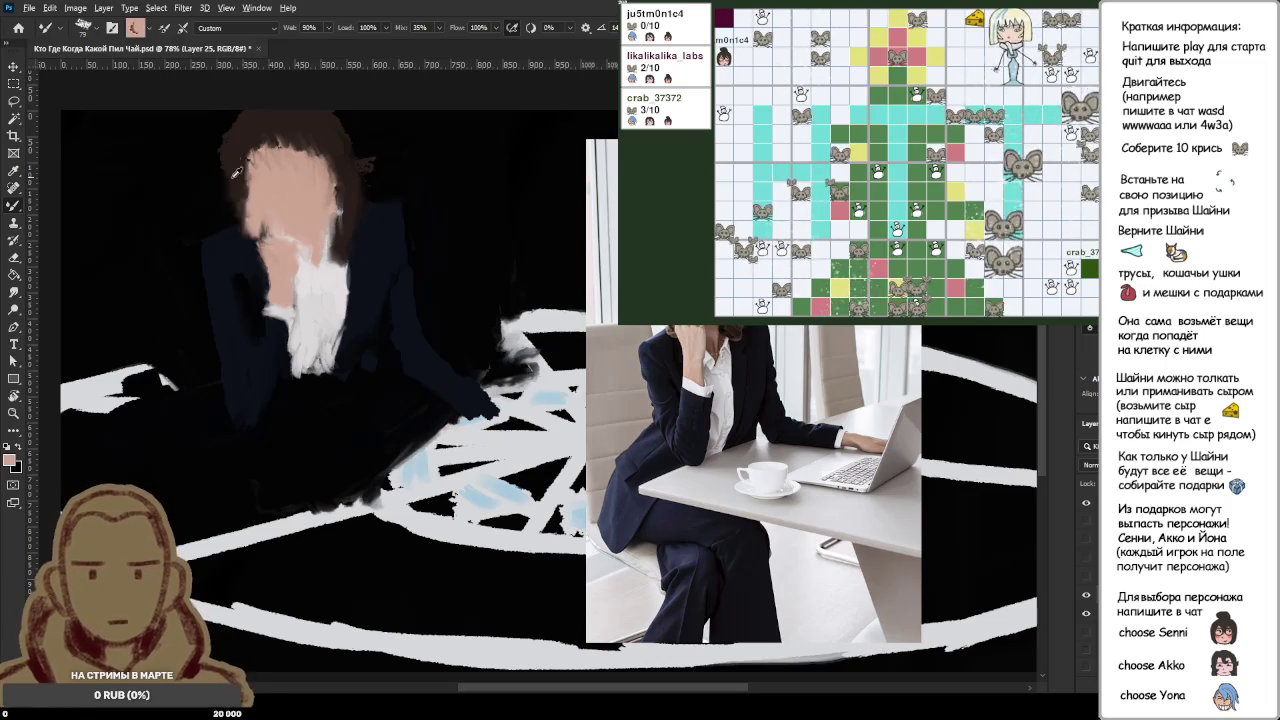
left_click(240, 140, "alt")
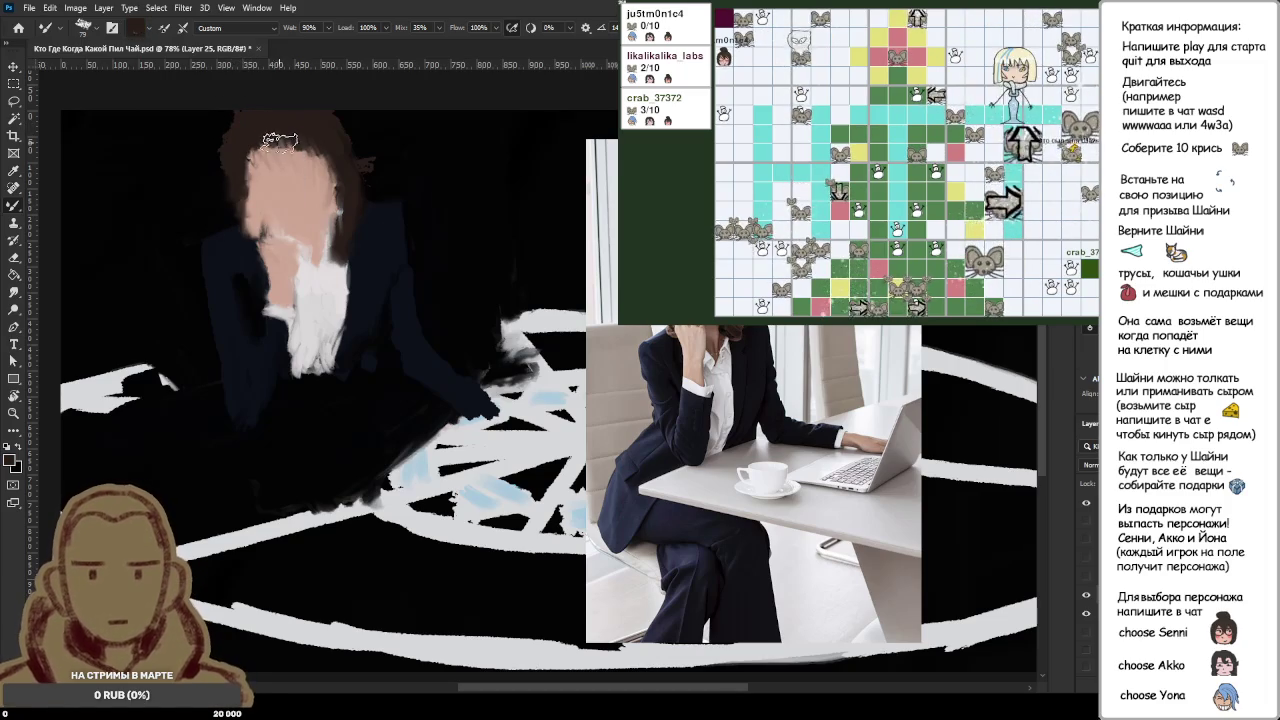
left_click_drag(255, 138, 315, 157)
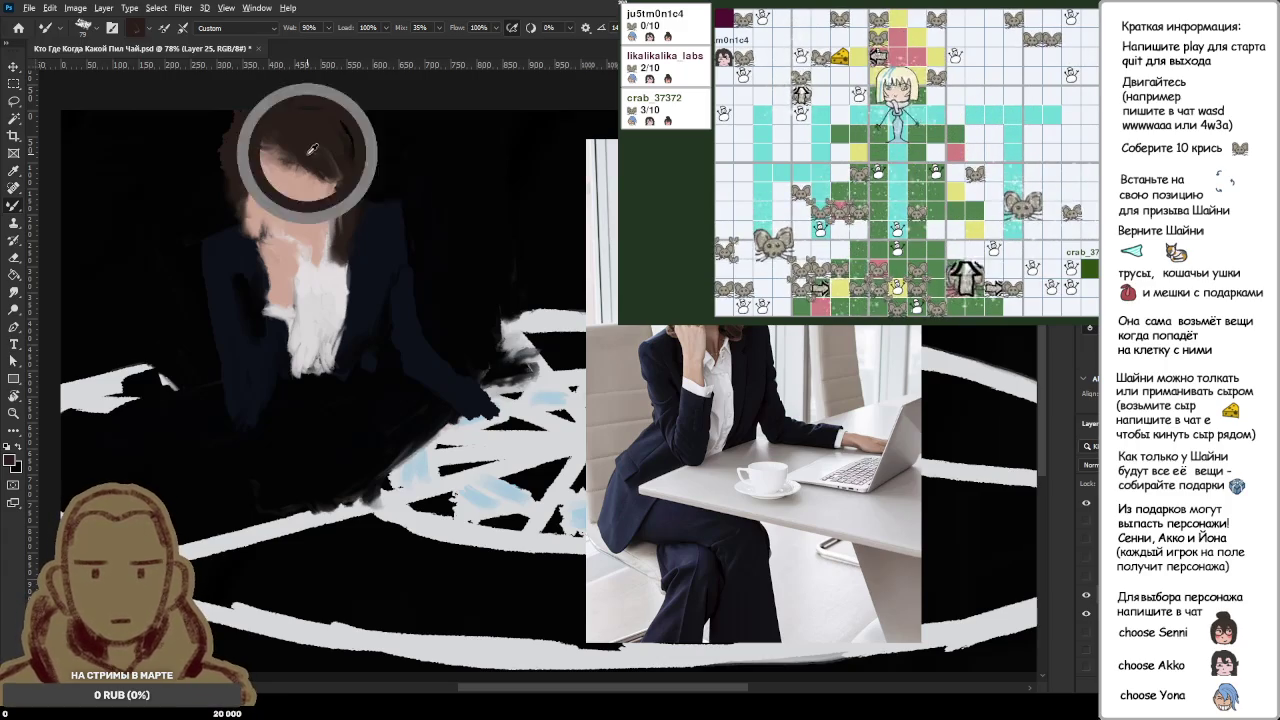
key("ctrl+minus")
key("ctrl+minus")
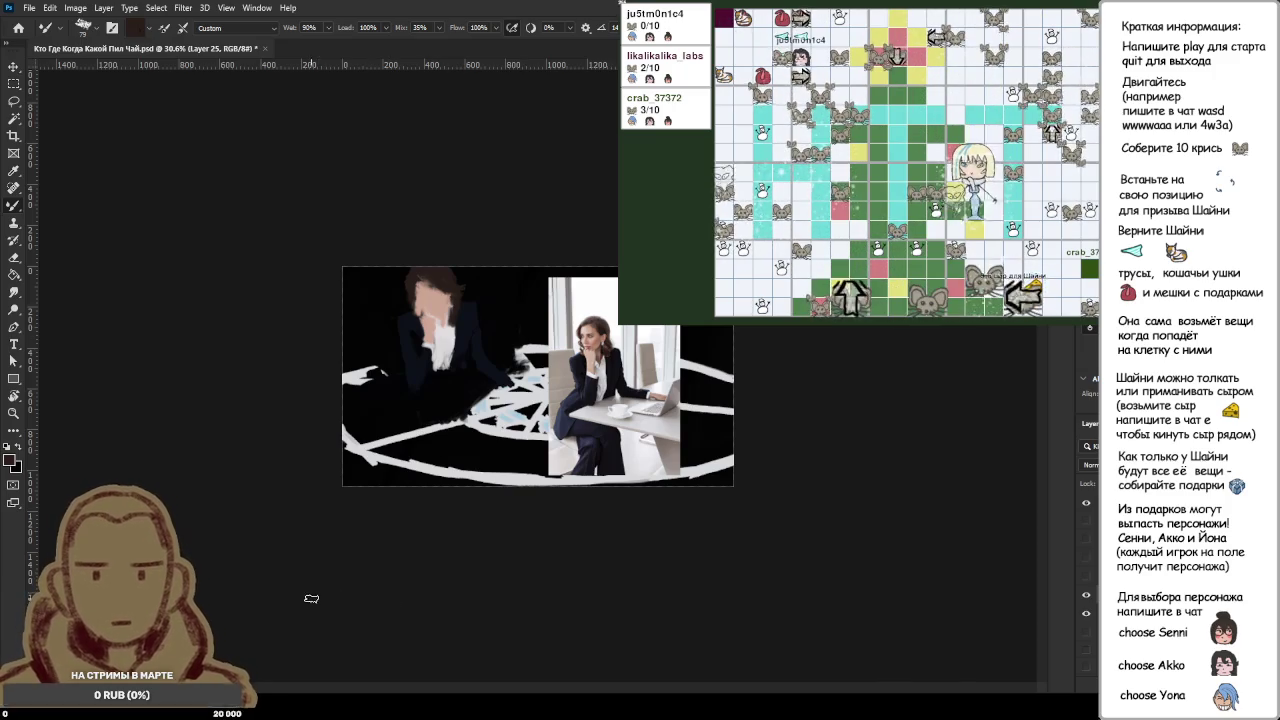
scroll(421, 316, "up", 5)
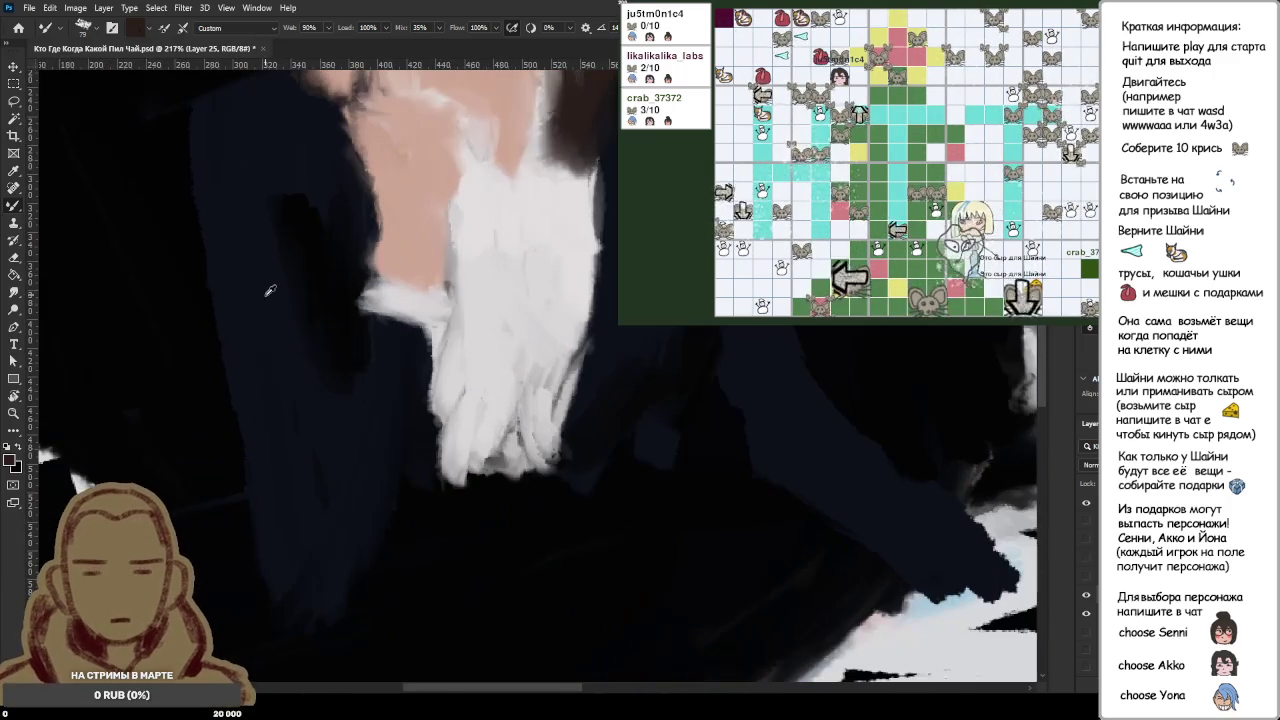
scroll(310, 290, "down", 2)
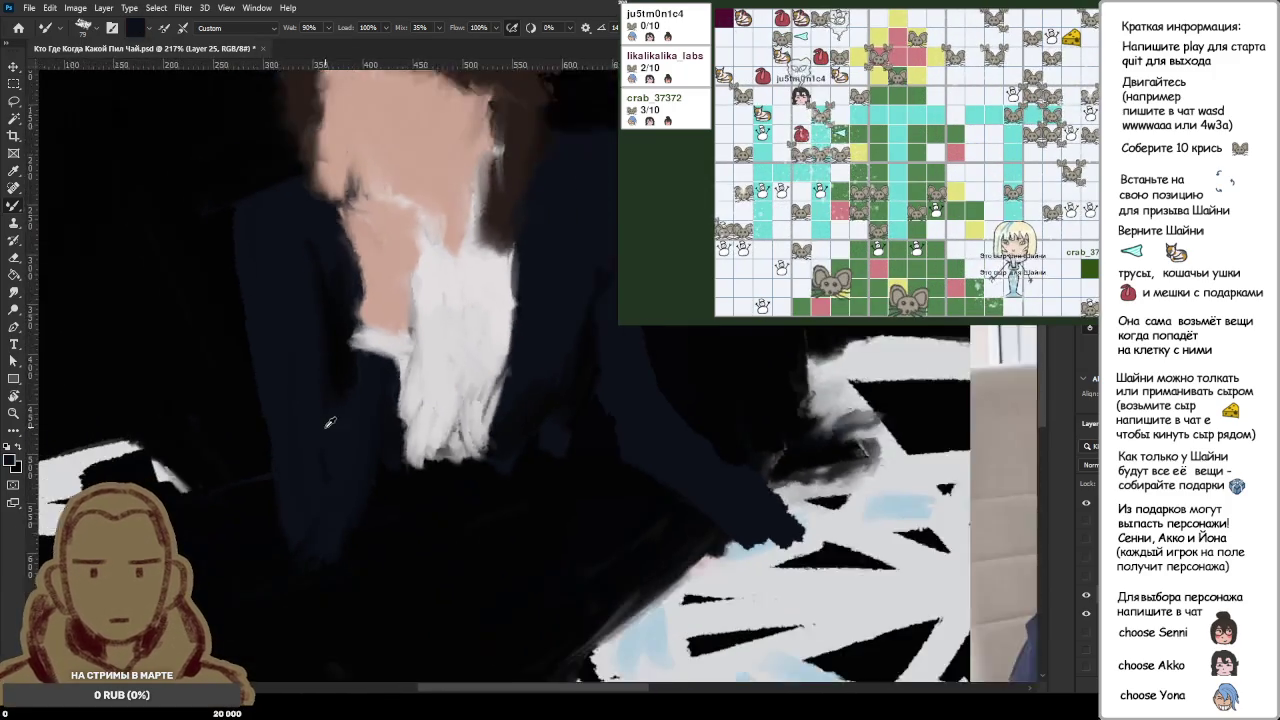
scroll(327, 432, "down", 2)
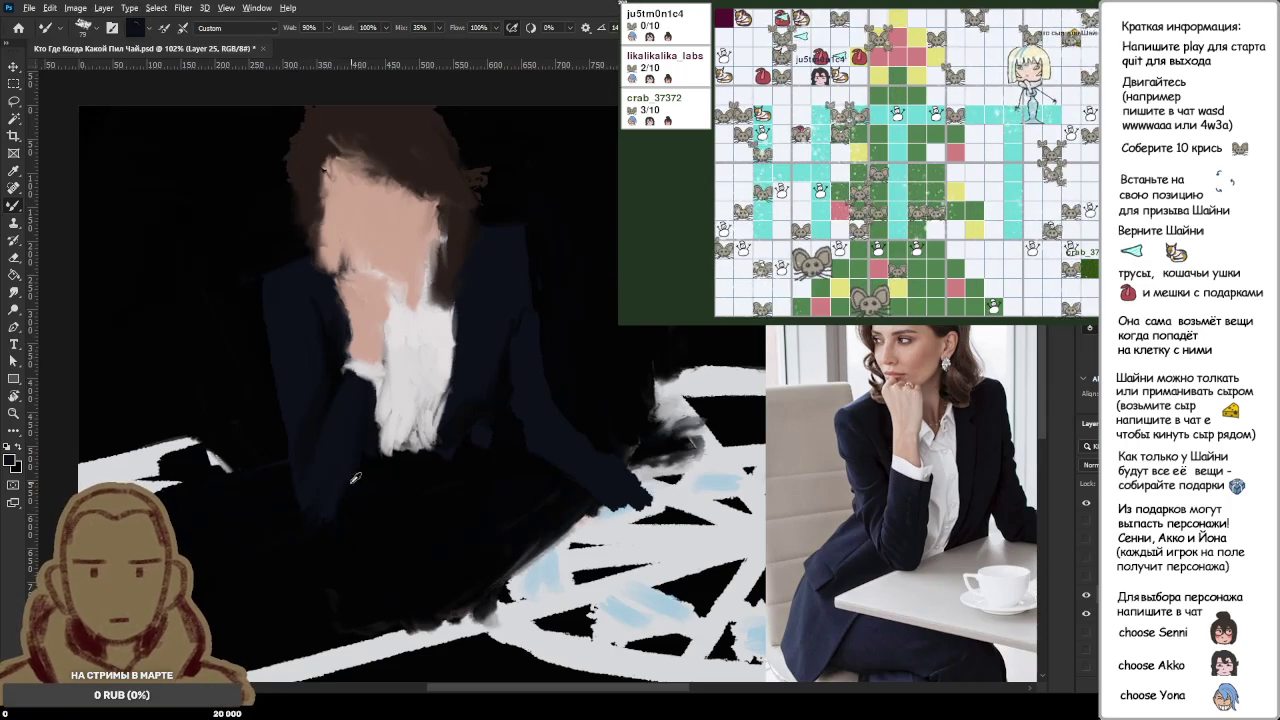
left_click(351, 415, "alt")
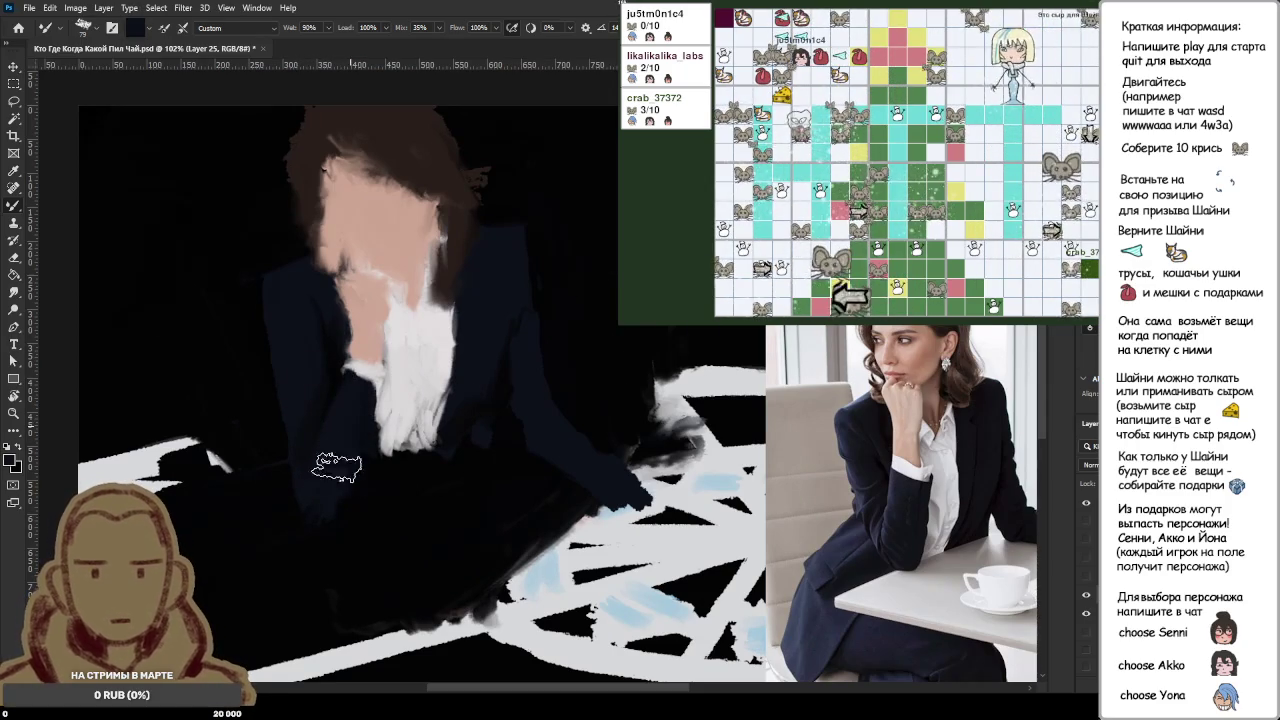
left_click(336, 495, "alt")
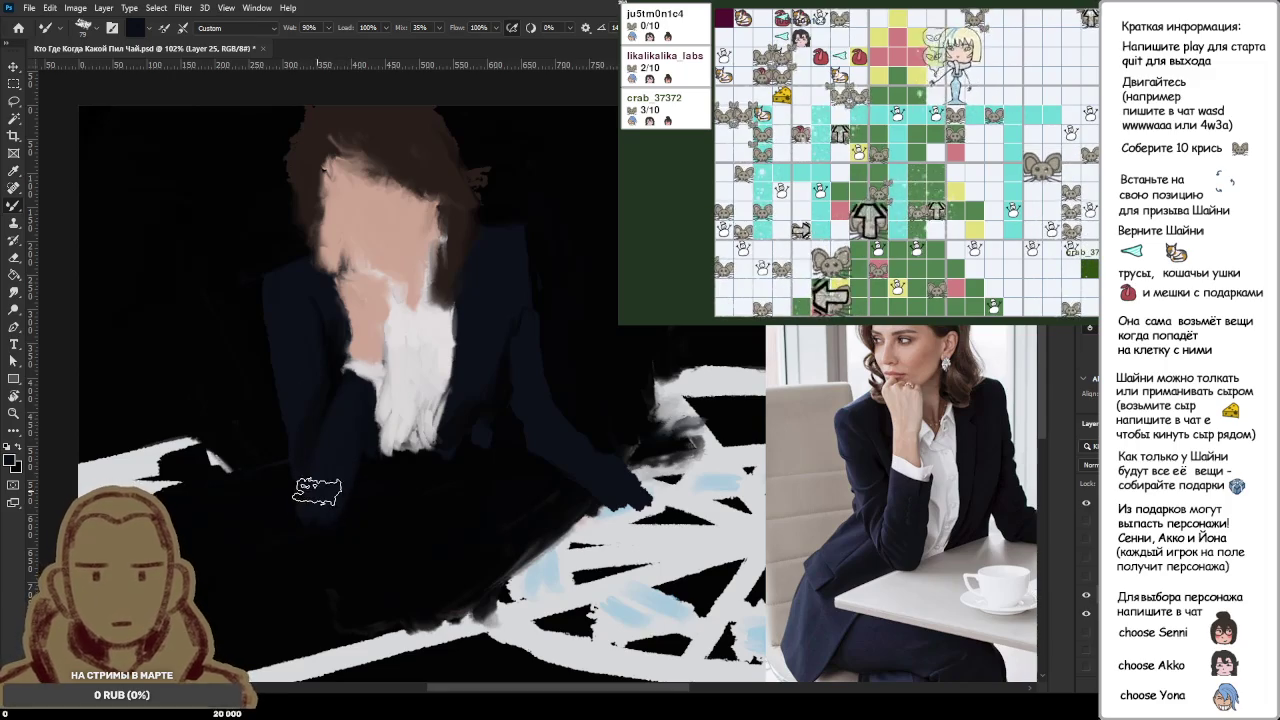
scroll(337, 480, "down", 3)
scroll(464, 443, "down", 1)
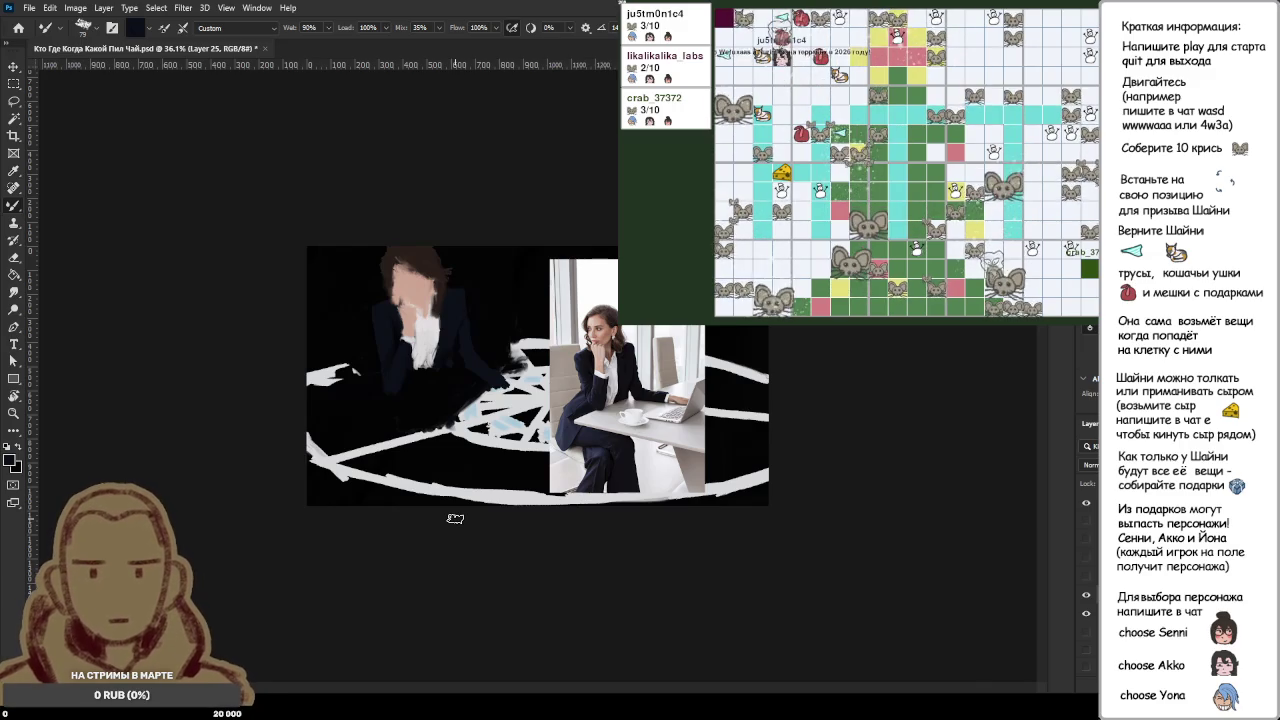
Step: Cover the grey patch on the face with sampled skin pink
scroll(452, 516, "up", 5)
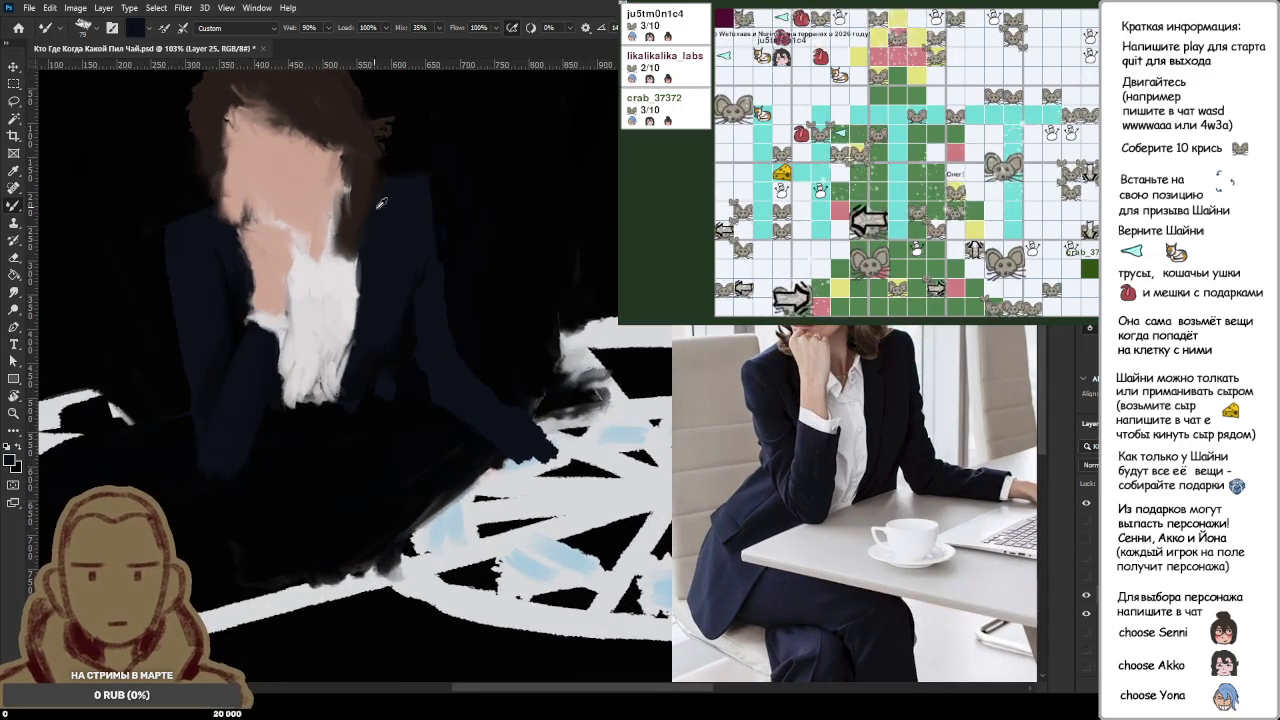
mouse_move(284, 210)
left_mouse_down()
mouse_move(262, 230)
mouse_move(285, 225)
mouse_move(285, 240)
mouse_move(286, 206)
left_mouse_up()
left_click(273, 260, "alt")
left_click(273, 255, "alt")
left_click(255, 187, "alt")
left_click(283, 189, "alt")
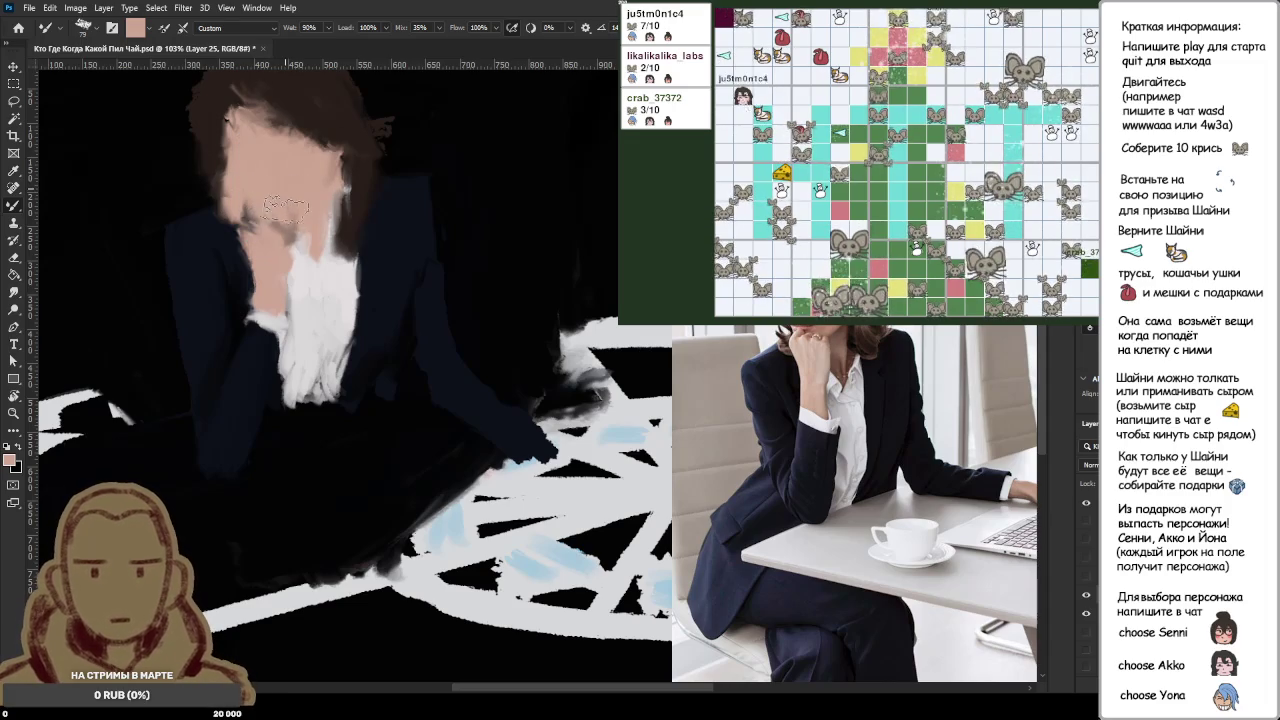
Step: Paint a dark left edge on the face, then soften it with pink using a smaller brush
left_click(214, 222, "alt")
left_click_drag(214, 224, 250, 192)
left_click(250, 170, "alt")
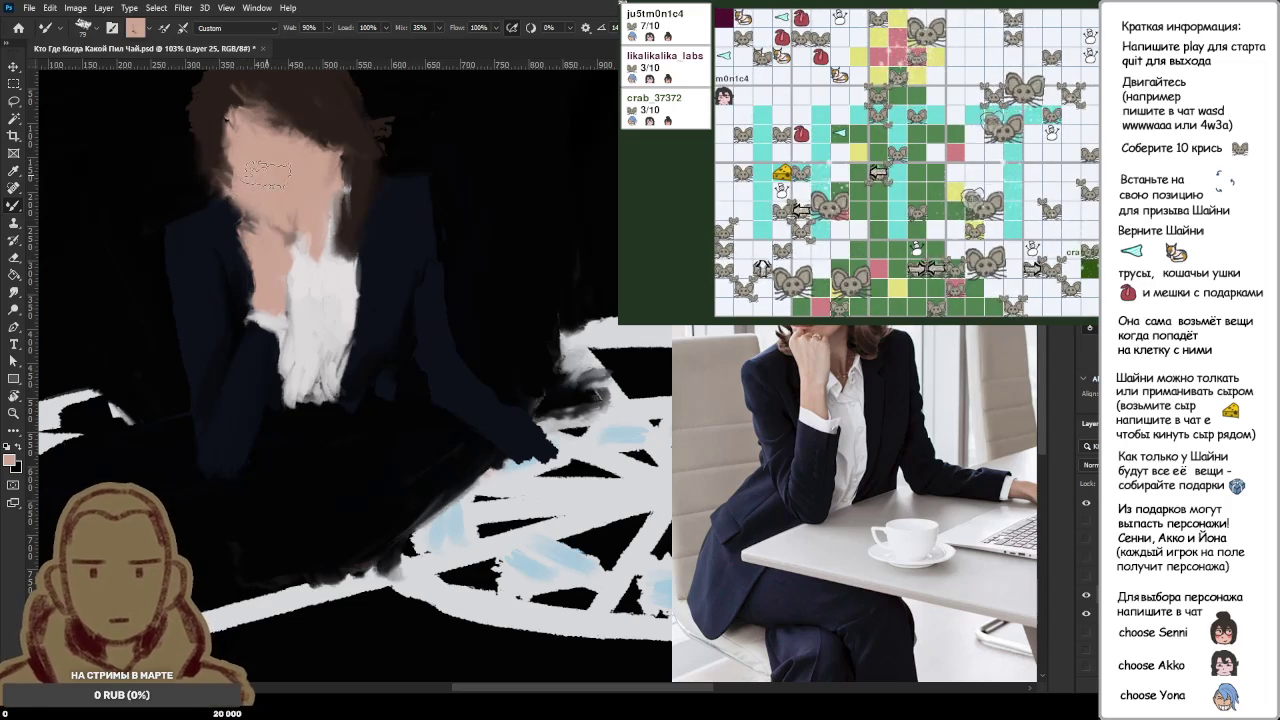
key("bracketleft")
key("bracketleft")
key("bracketleft")
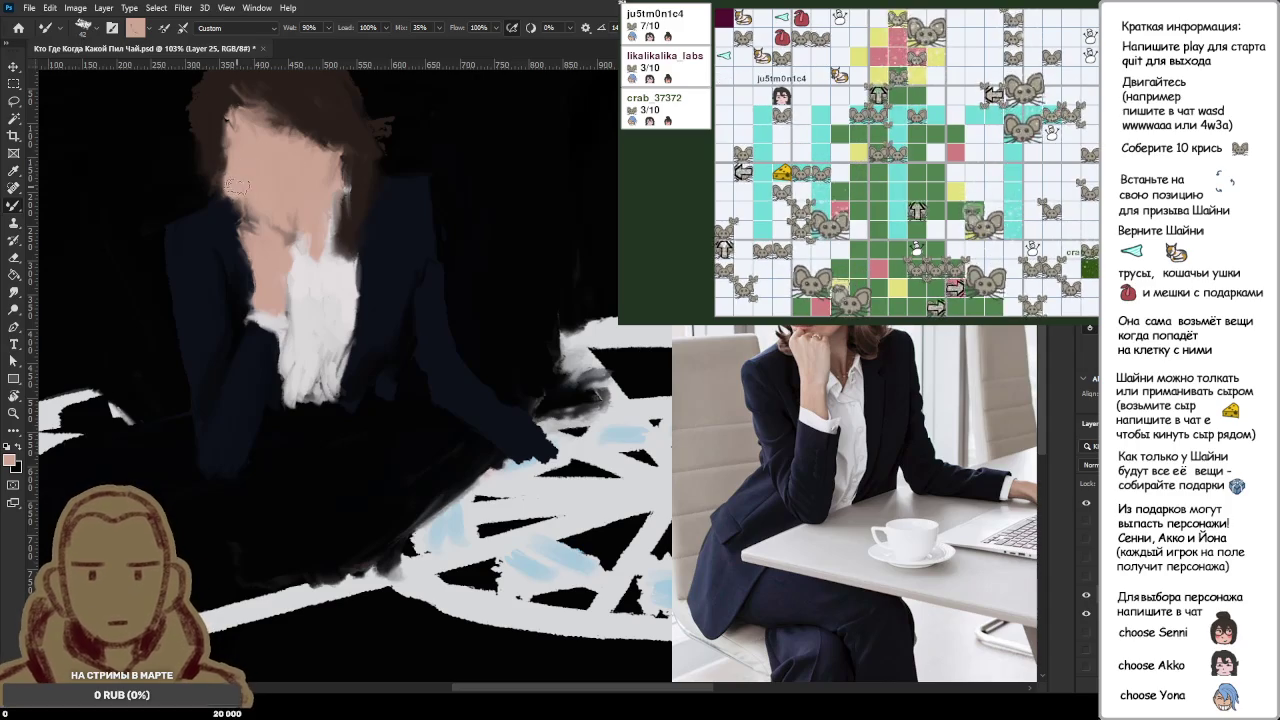
left_click_drag(236, 187, 252, 212)
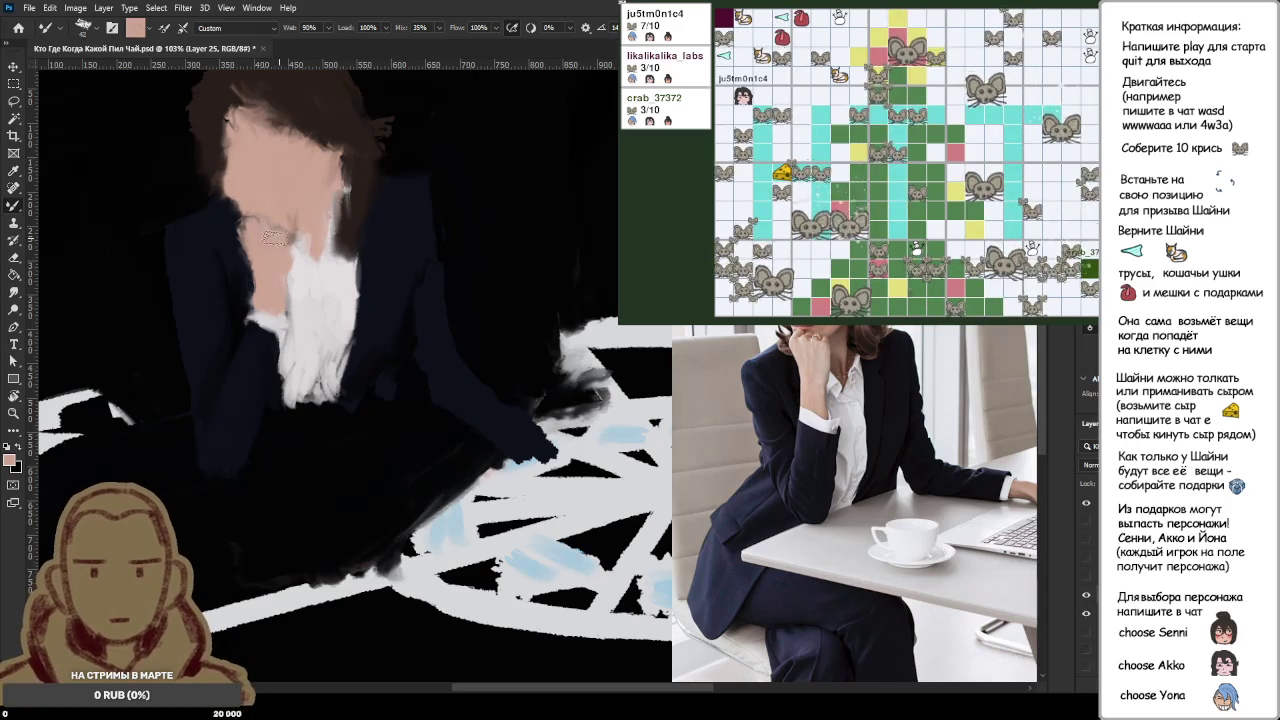
Step: Sample skin tones and paint dark strokes up the neck and across the face
left_click(277, 216, "alt")
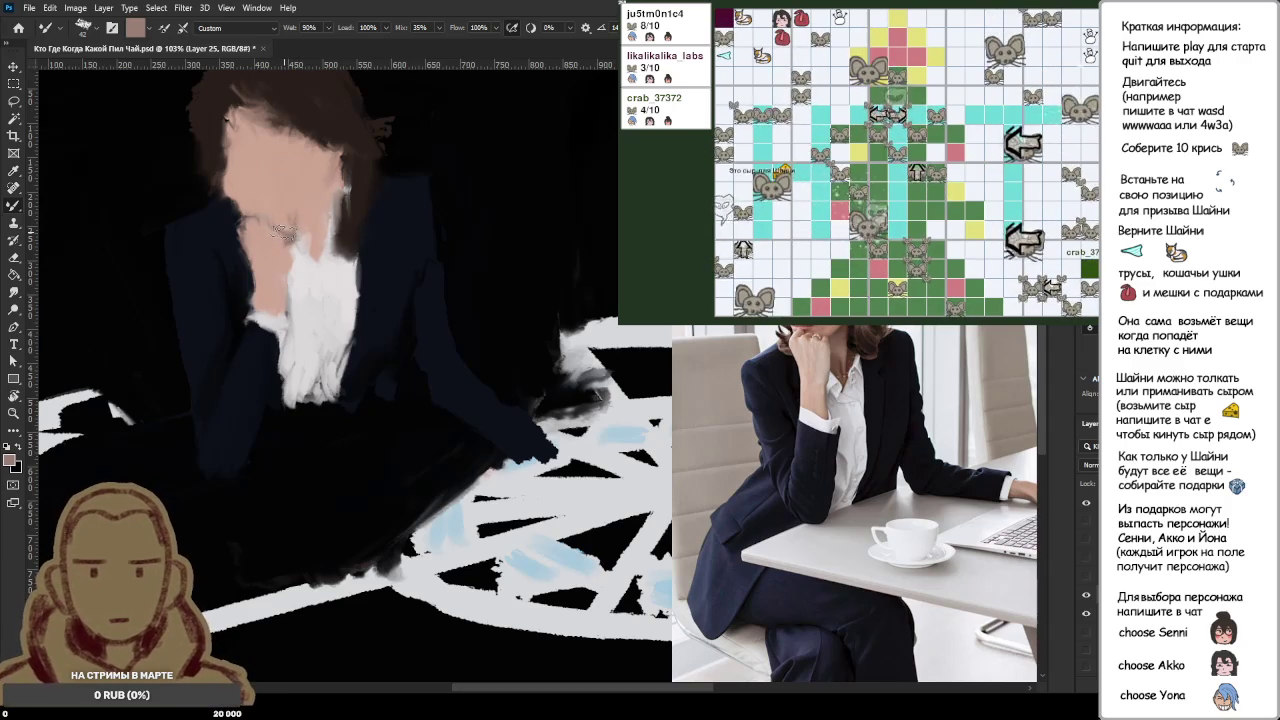
left_click(250, 214, "alt")
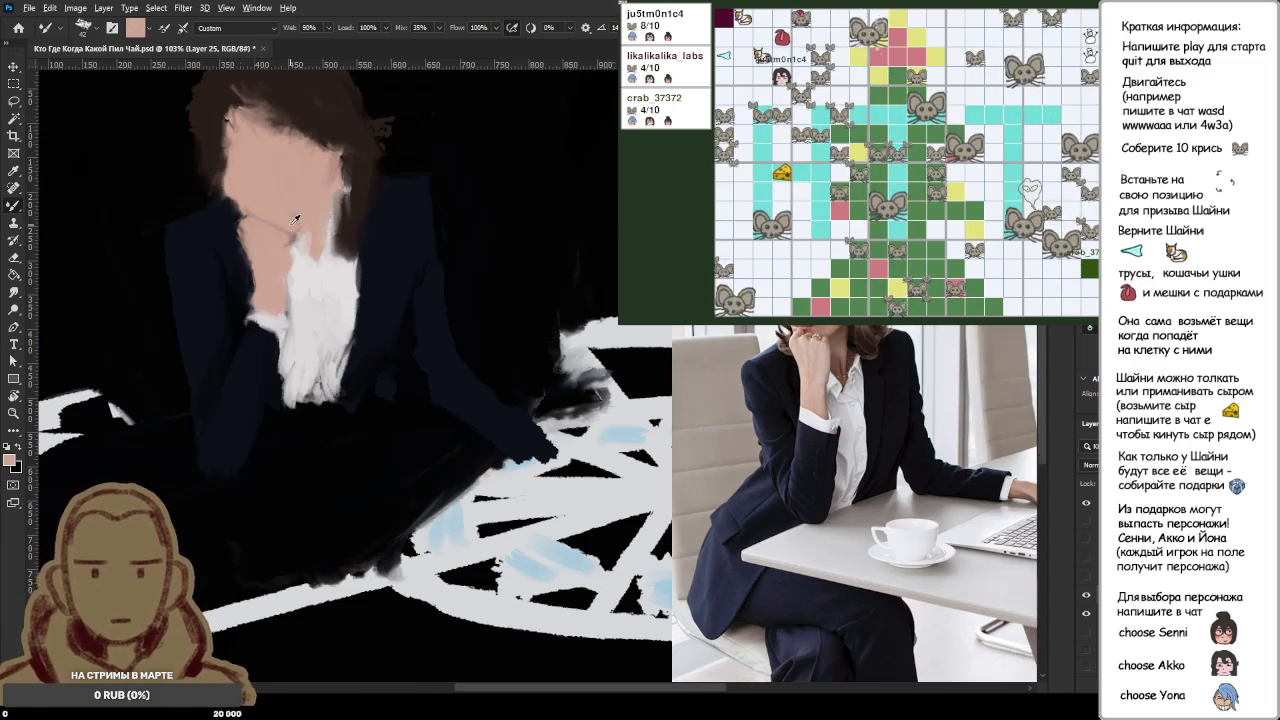
scroll(212, 186, "down", 2)
scroll(230, 190, "up", 3)
scroll(260, 200, "up", 2)
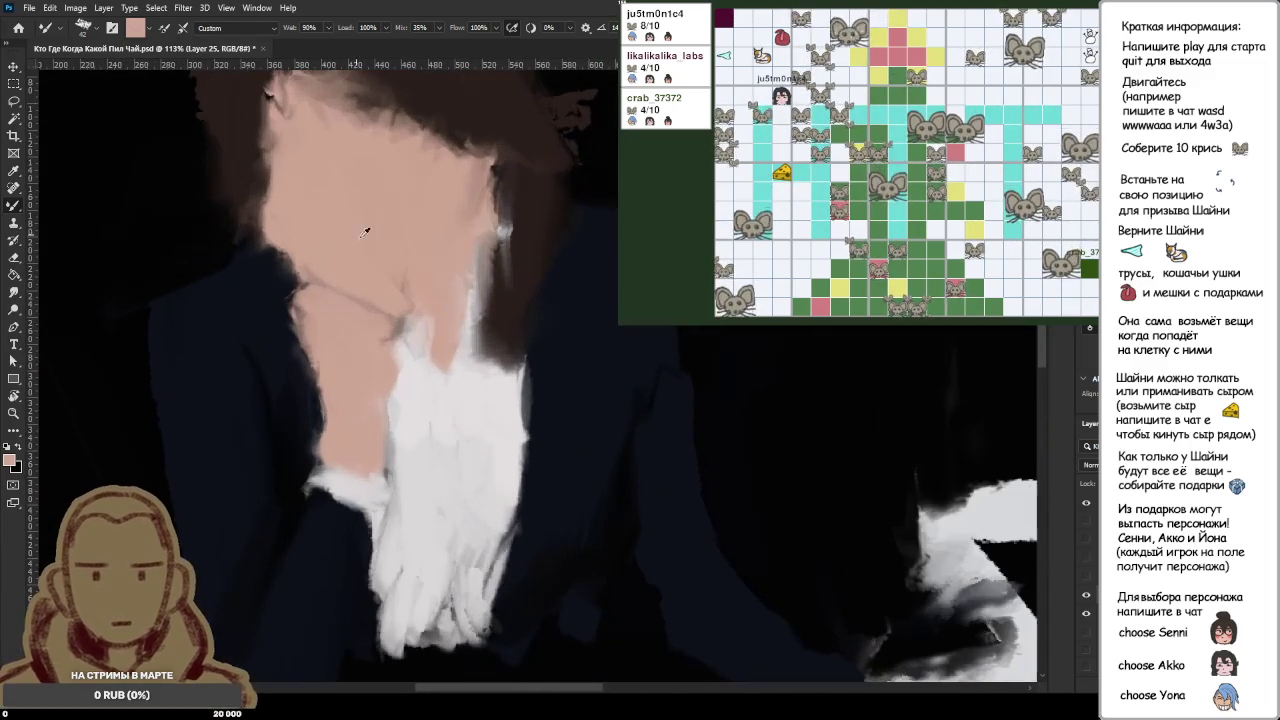
left_click_drag(428, 311, 480, 215)
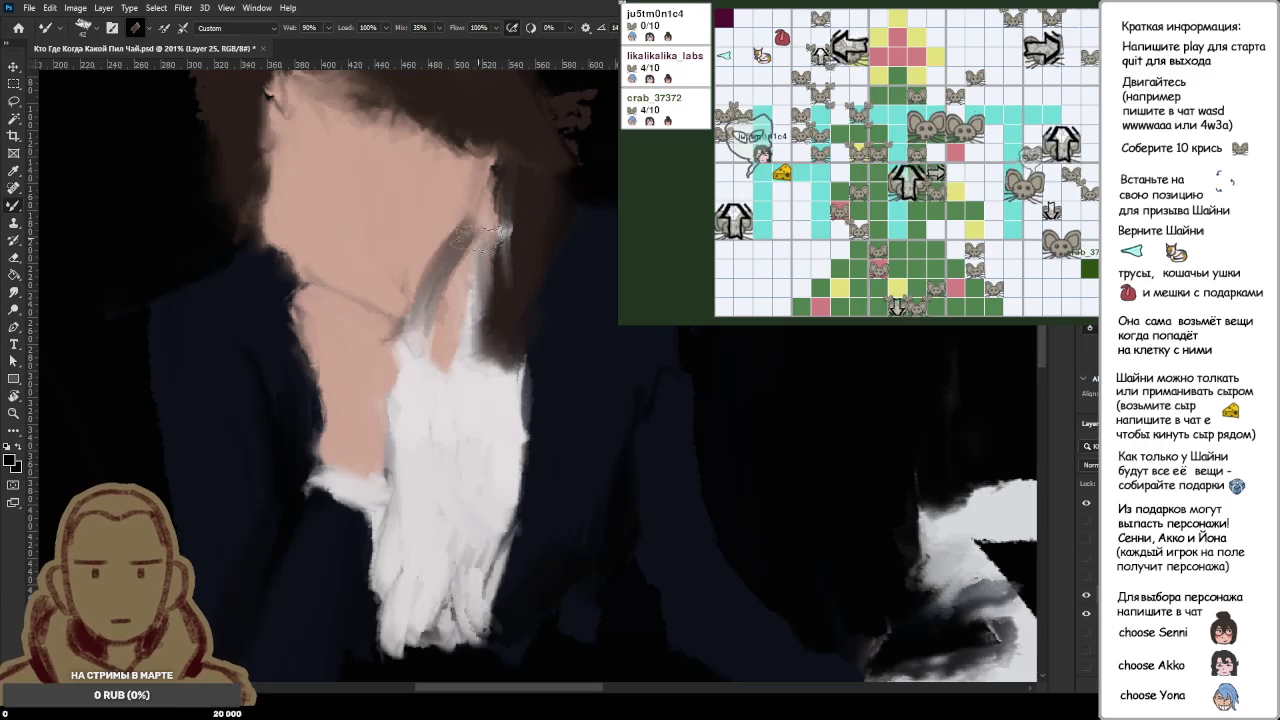
left_click_drag(405, 305, 320, 256)
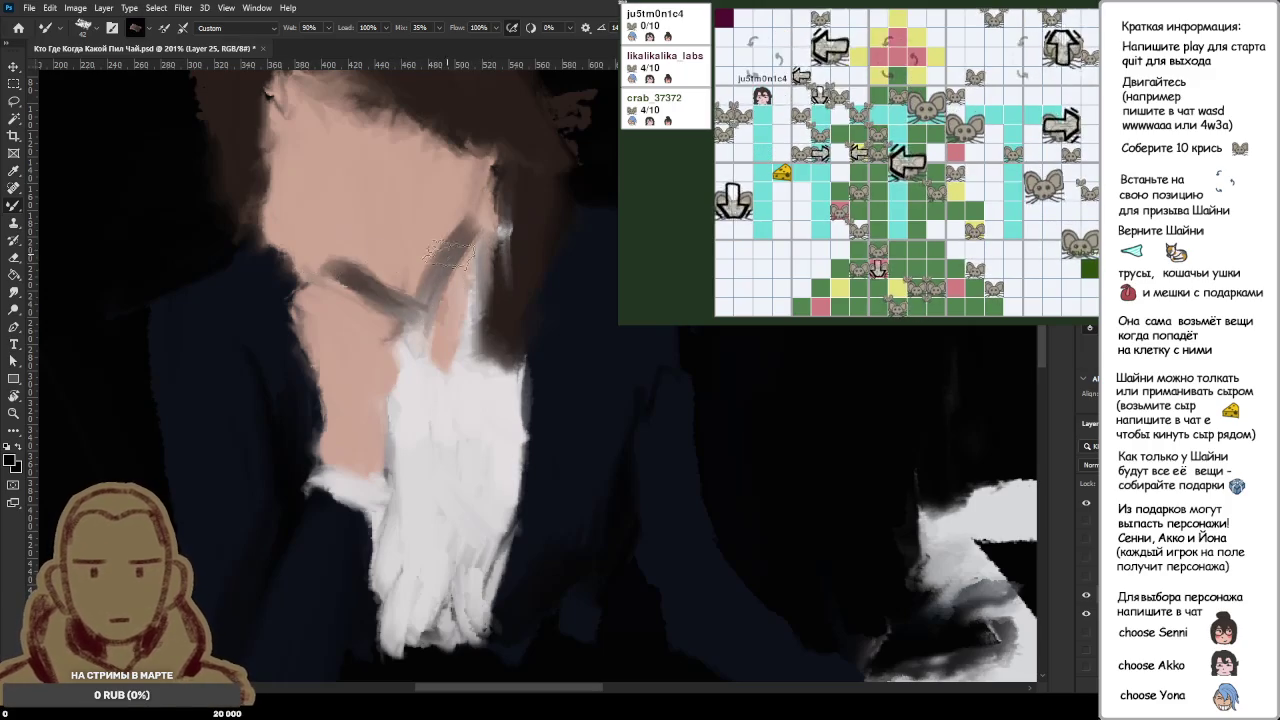
Step: Add small dark shadow marks across the face and along the hairline
scroll(450, 260, "down", 2)
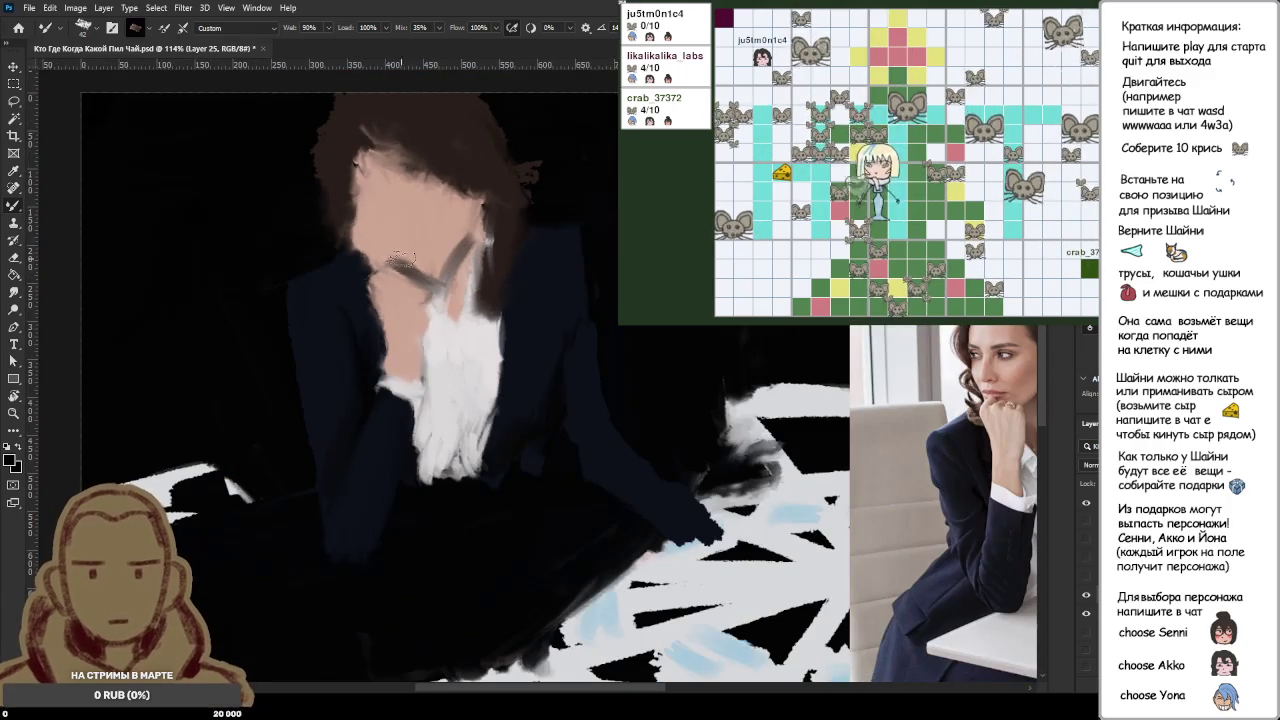
left_click_drag(403, 207, 418, 262)
left_click_drag(500, 277, 488, 286)
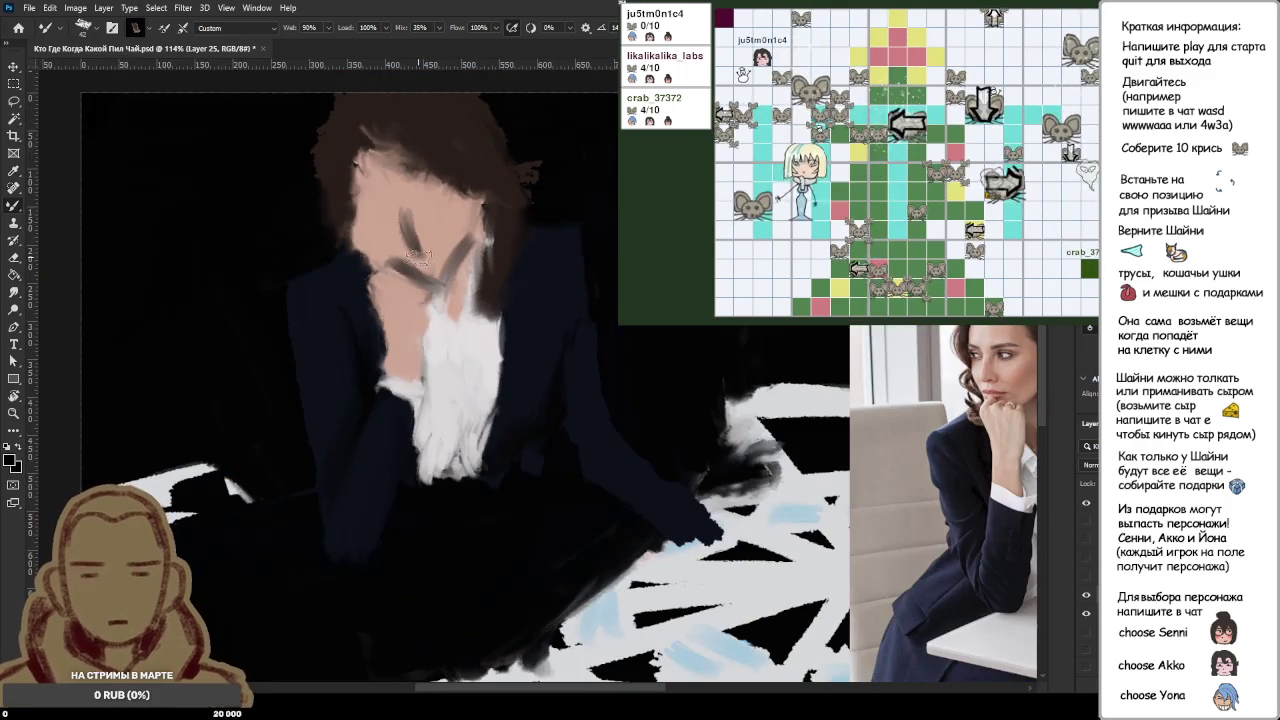
left_click_drag(408, 232, 423, 240)
mouse_move(414, 196)
left_mouse_down()
mouse_move(446, 224)
mouse_move(444, 194)
left_mouse_up()
key("x")
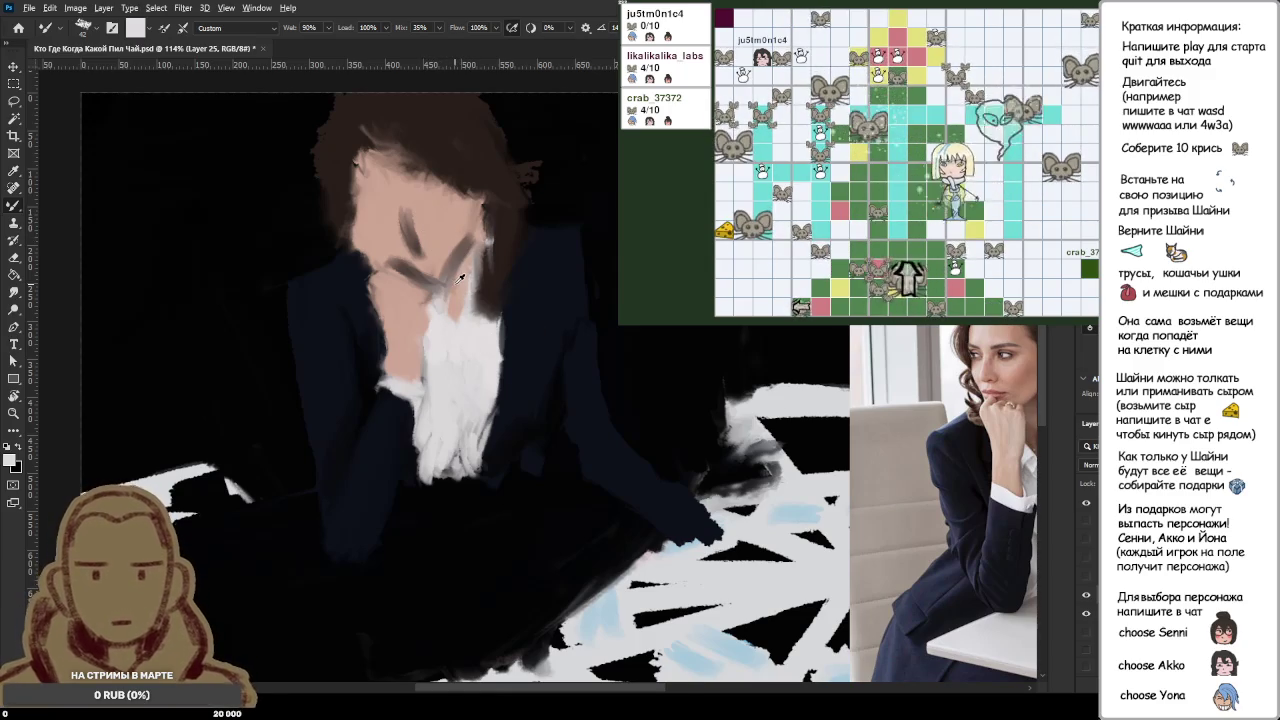
Step: Rework the forehead hairline with skin paint and brown hair strokes
scroll(455, 280, "down", 2)
scroll(462, 278, "up", 3)
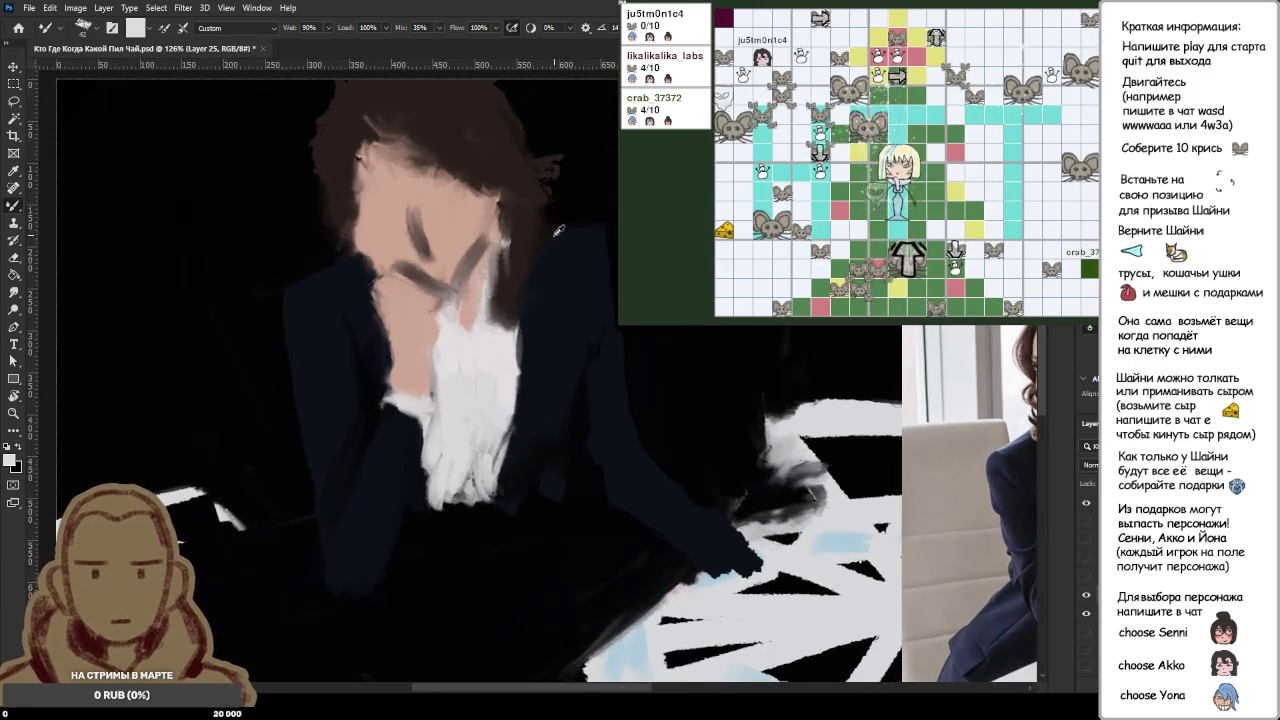
scroll(540, 238, "down", 2)
scroll(540, 238, "down", 1)
left_click(415, 205, "alt")
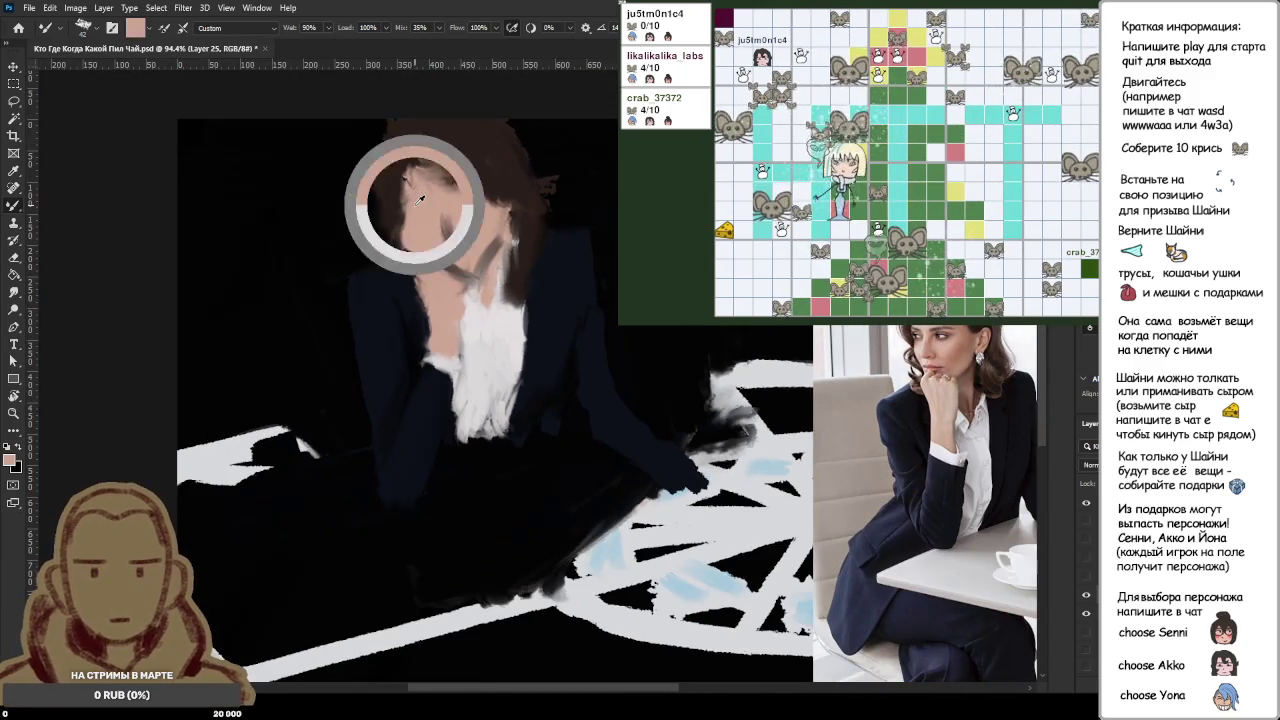
left_click_drag(408, 175, 418, 150)
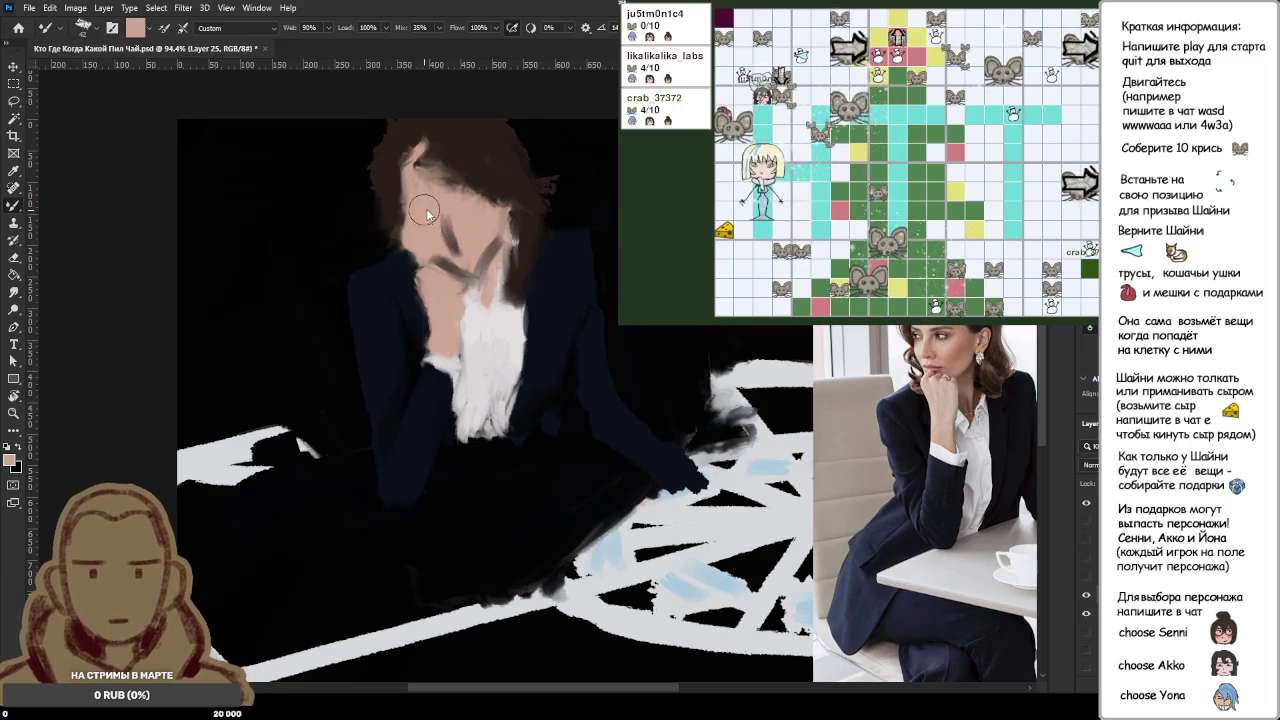
left_click(418, 212, "alt")
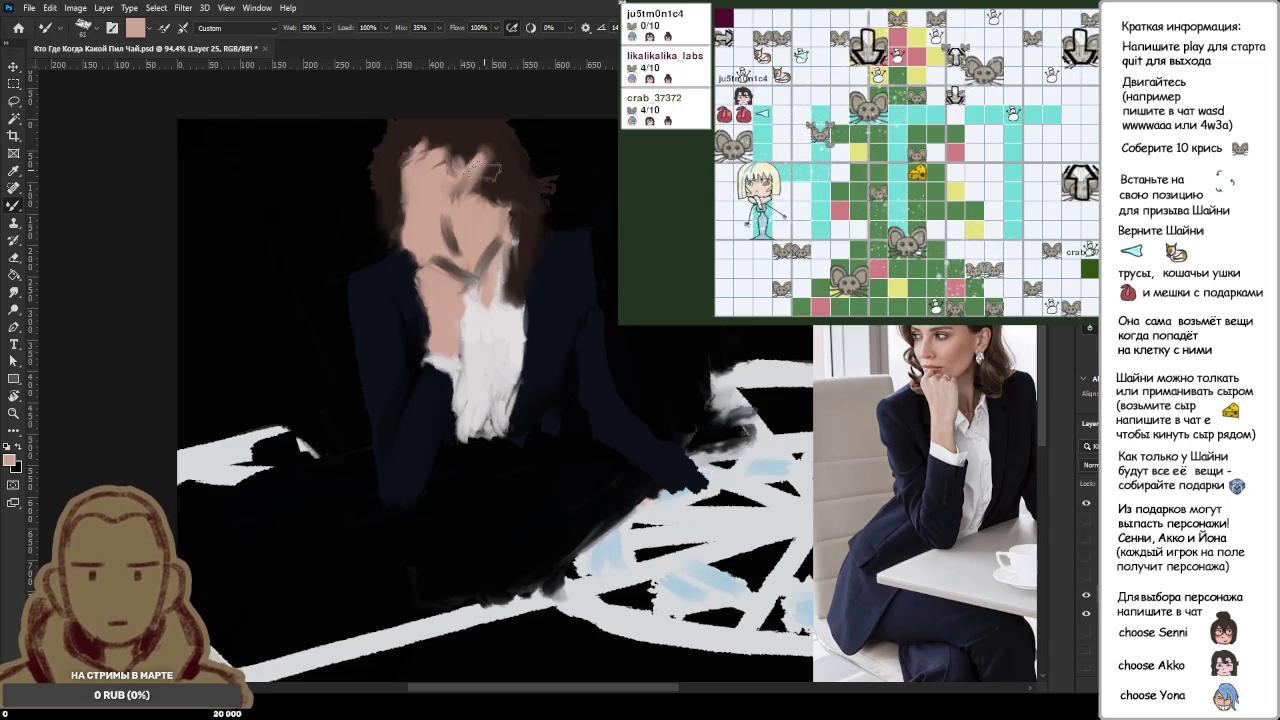
mouse_move(480, 165)
left_mouse_down()
mouse_move(440, 190)
mouse_move(490, 188)
mouse_move(476, 190)
mouse_move(450, 155)
mouse_move(490, 172)
mouse_move(492, 190)
mouse_move(436, 160)
left_mouse_up()
Step: Sample dark brown, skin, near-white and lighter skin tones from hair, face and shirt
left_click(510, 188, "alt")
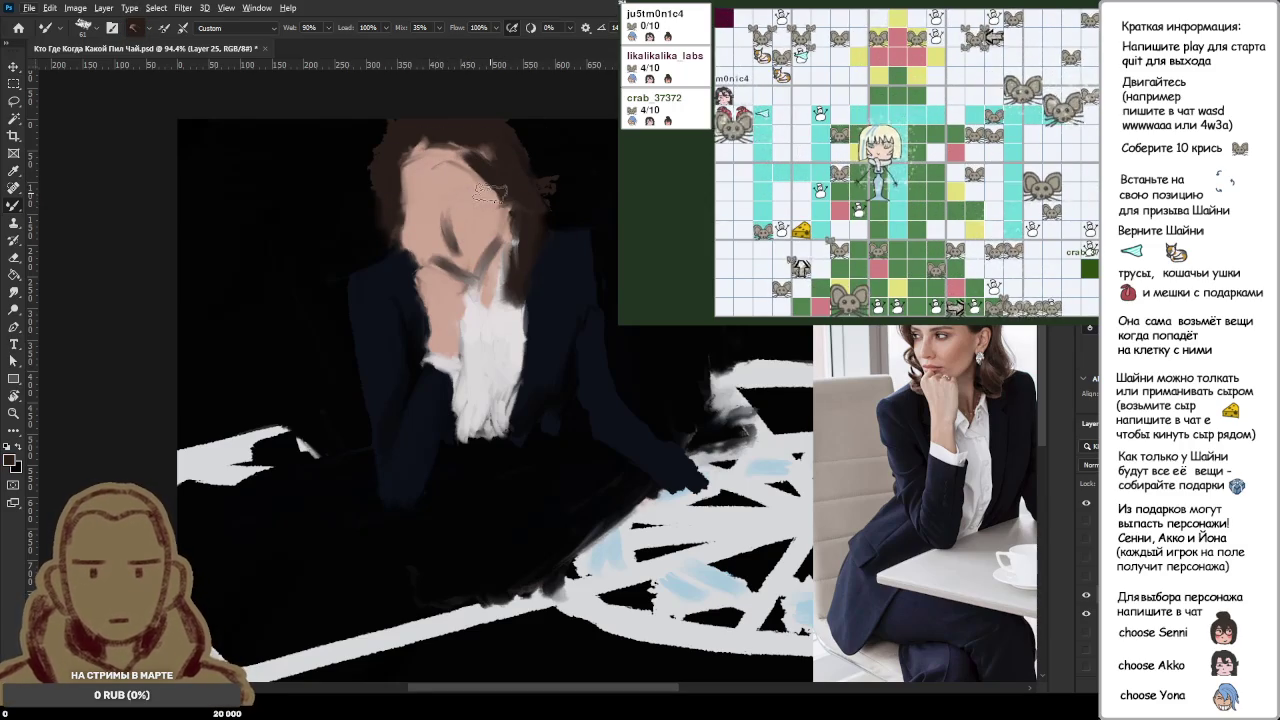
left_click(478, 243, "alt")
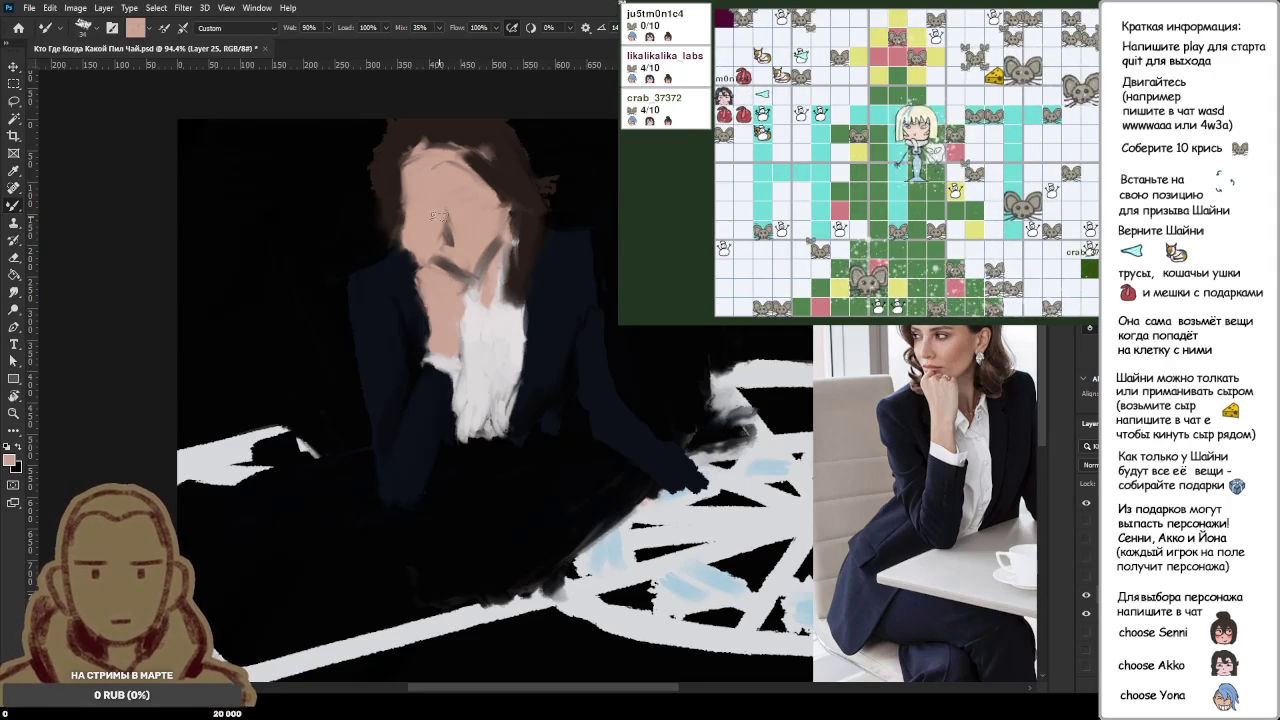
left_click(494, 346, "alt")
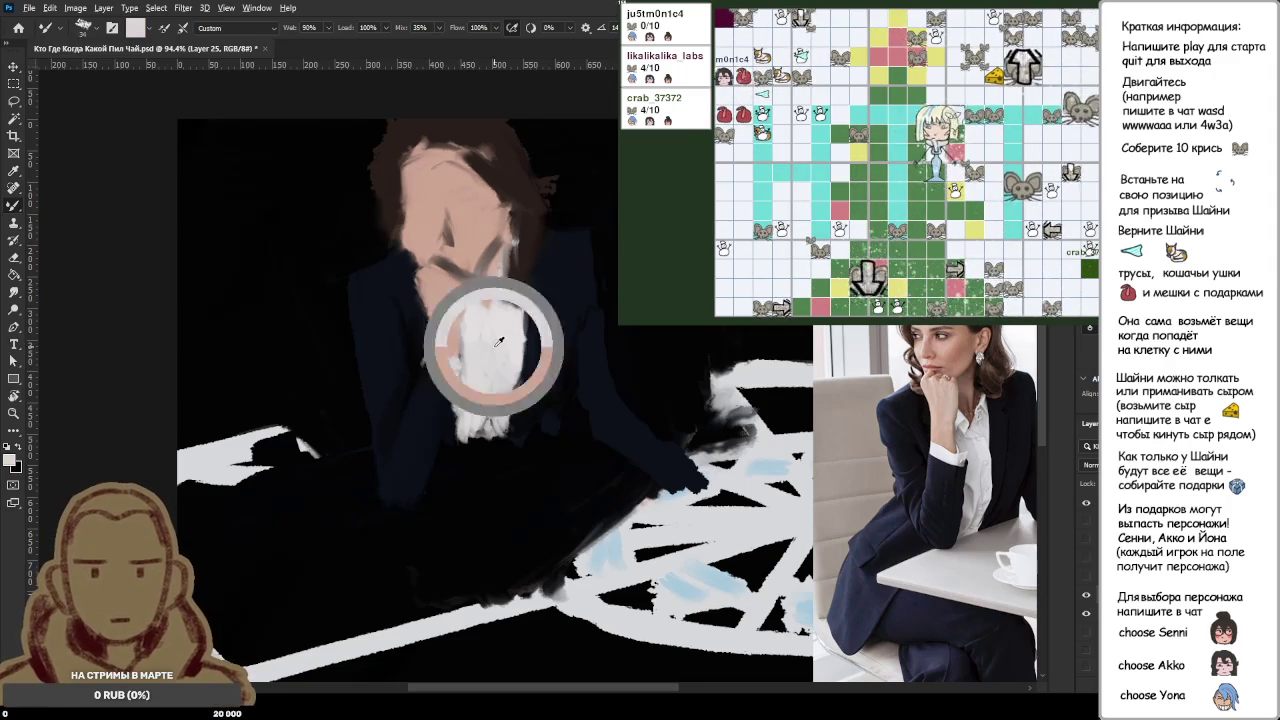
left_click(433, 212, "alt")
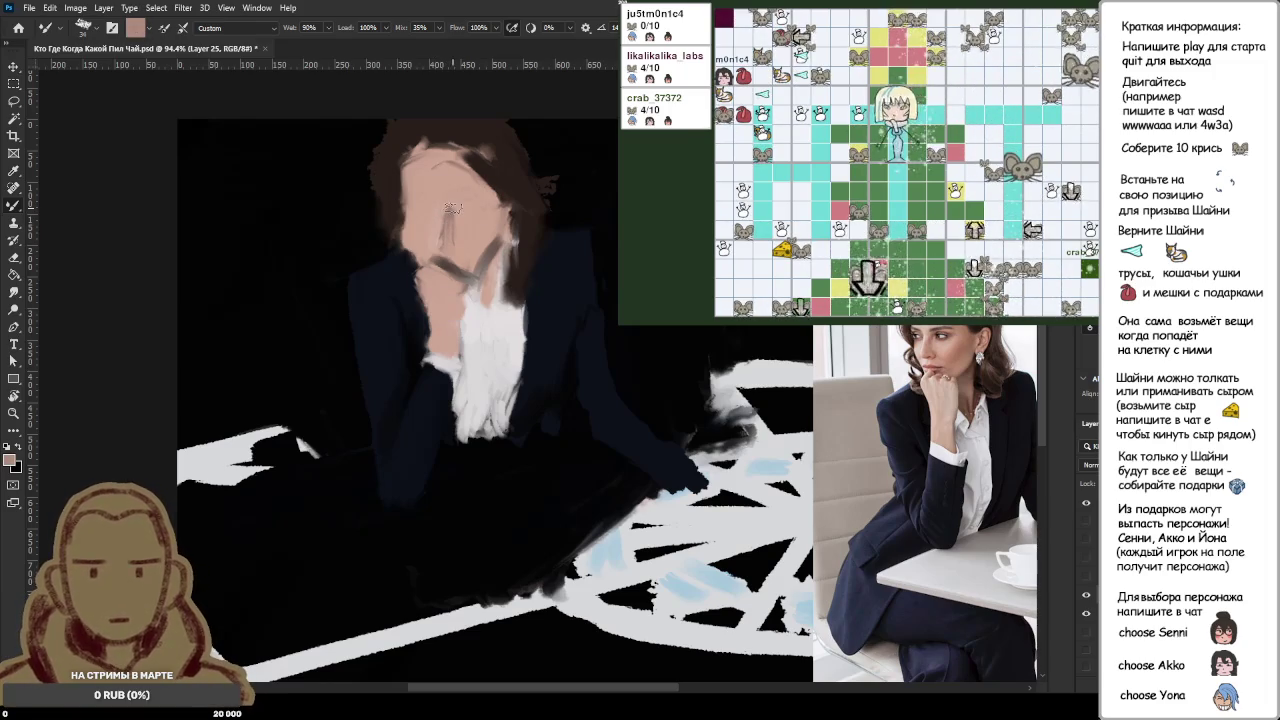
left_click(470, 210, "alt")
left_click_drag(470, 210, 252, 190)
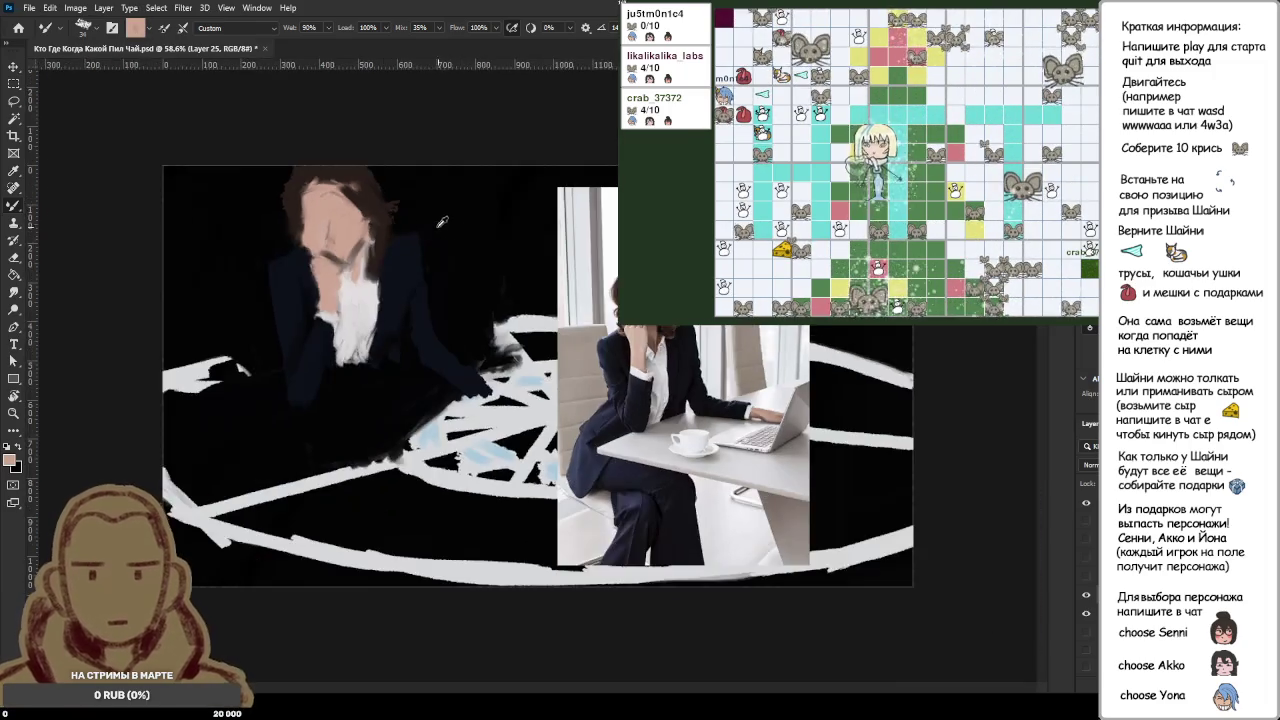
scroll(252, 190, "up", 5)
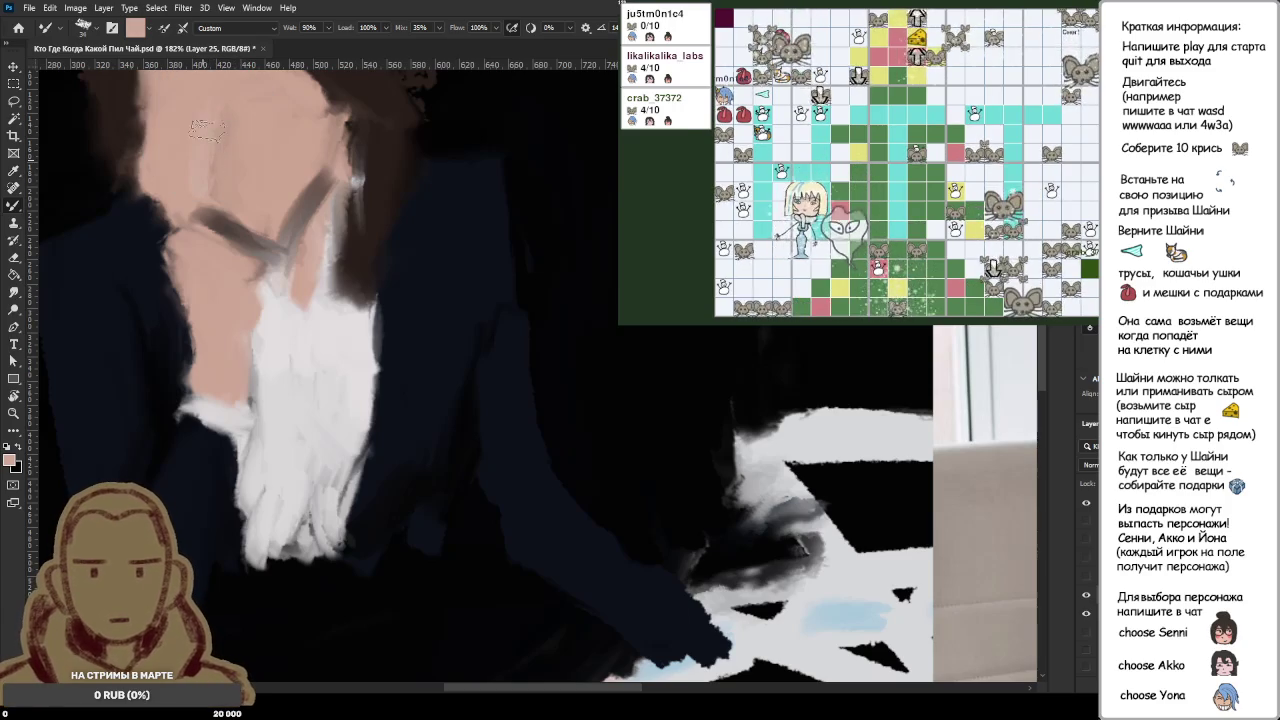
scroll(285, 148, "down", 2)
scroll(285, 148, "down", 5)
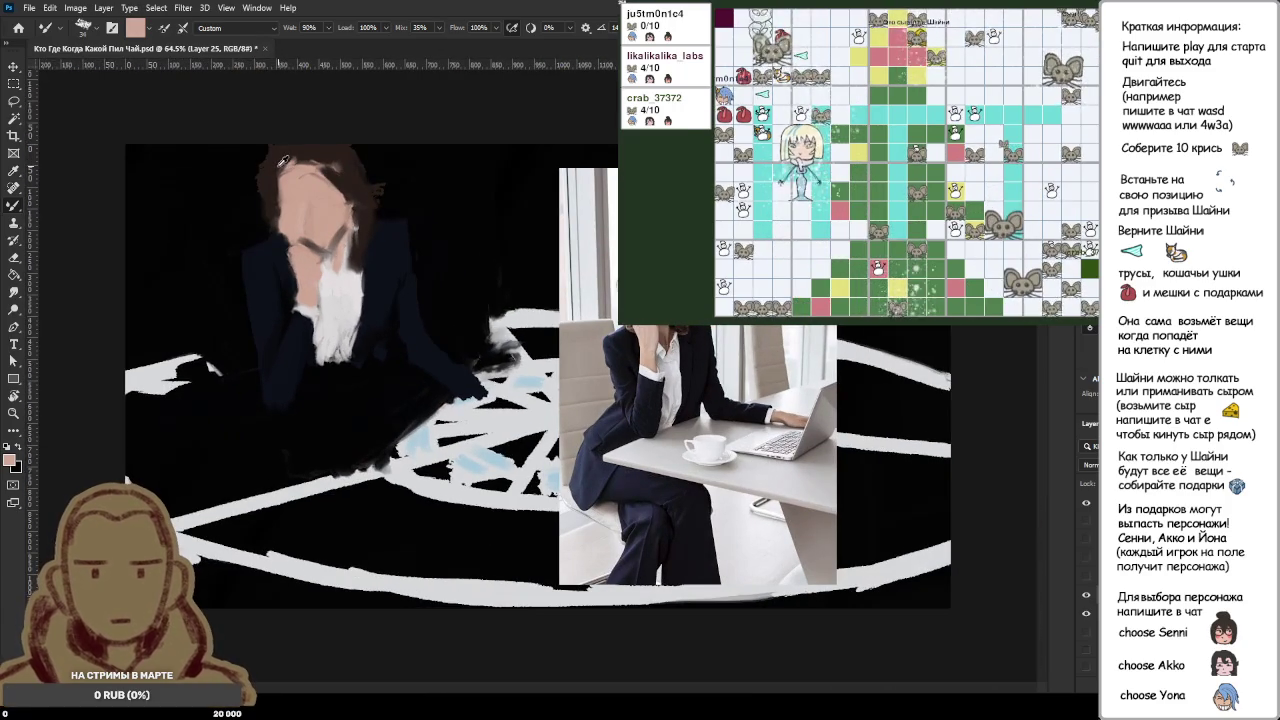
scroll(240, 200, "up", 6)
scroll(240, 200, "up", 4)
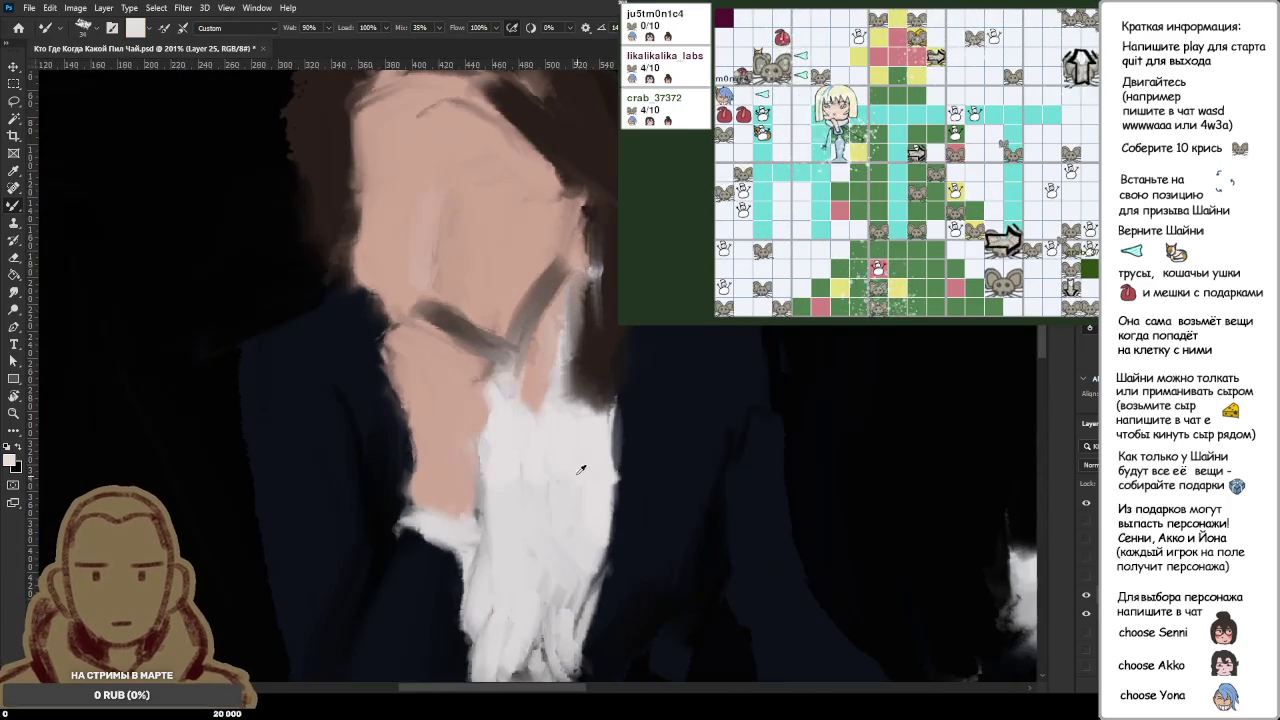
mouse_move(376, 250)
left_mouse_down()
mouse_move(380, 200)
mouse_move(392, 282)
left_mouse_up()
left_click(388, 195, "alt")
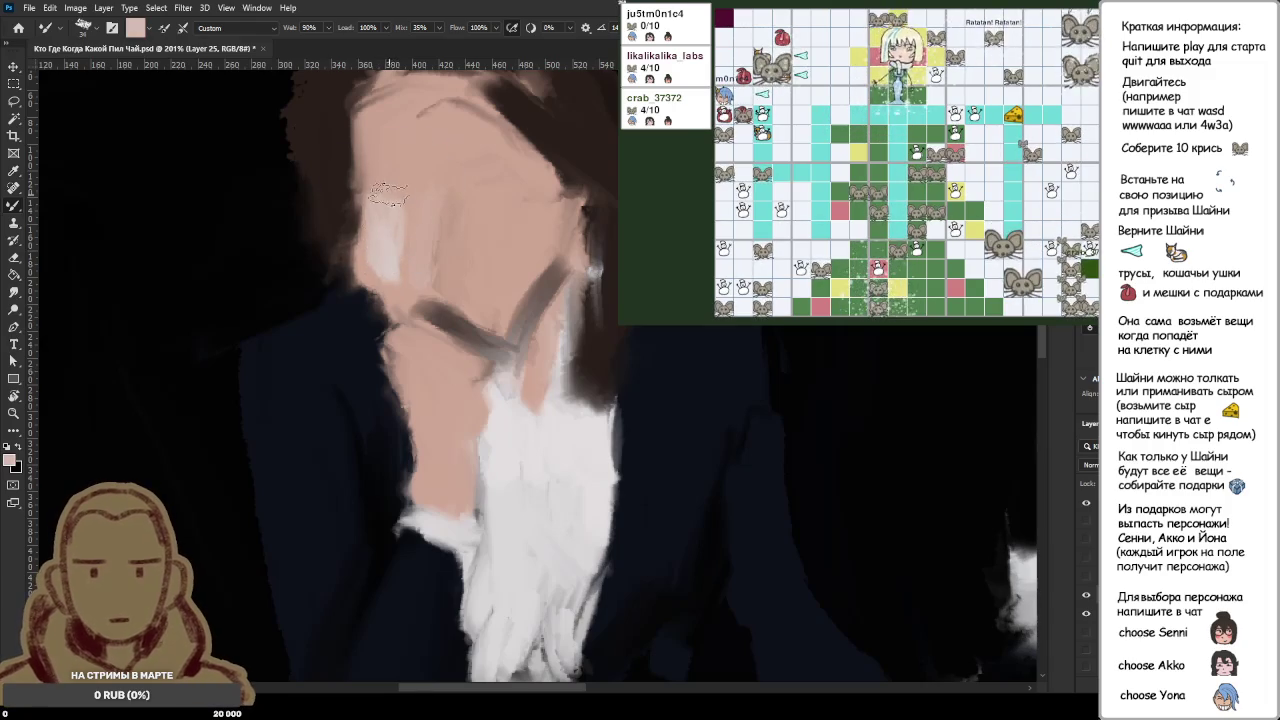
mouse_move(388, 195)
left_mouse_down()
mouse_move(386, 270)
mouse_move(405, 275)
left_mouse_up()
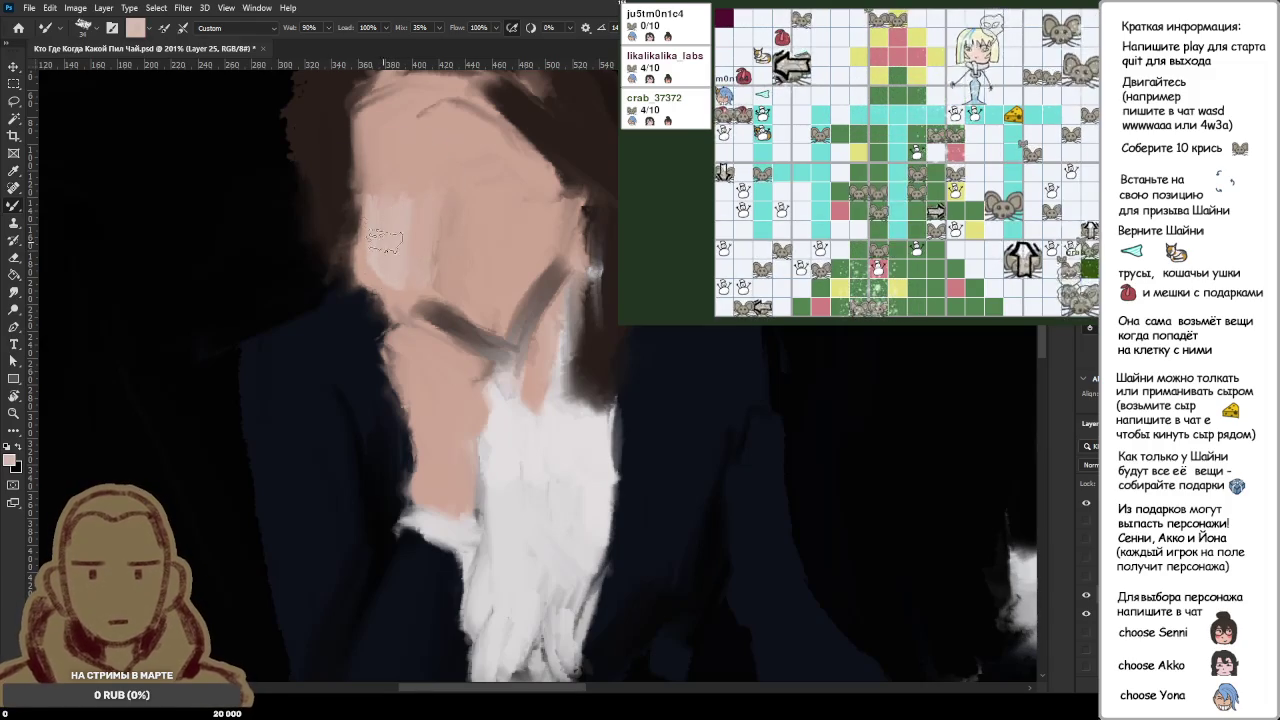
scroll(413, 219, "down", 1)
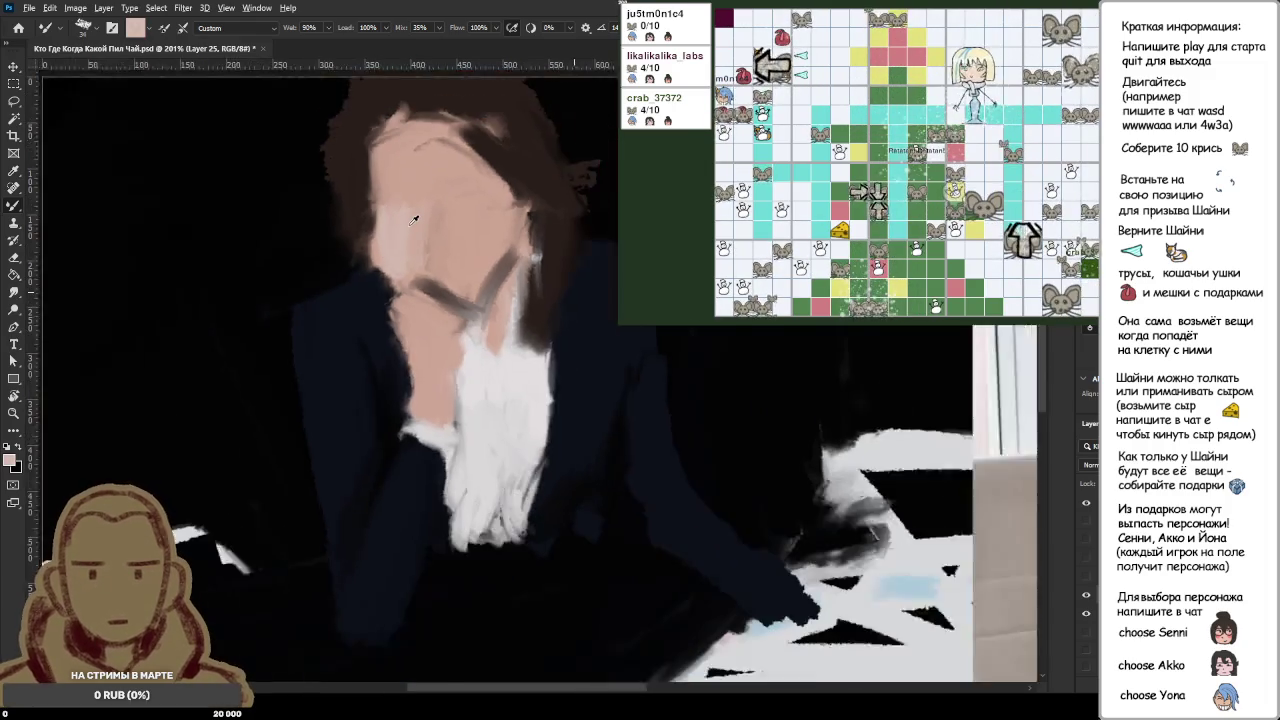
scroll(413, 219, "down", 2)
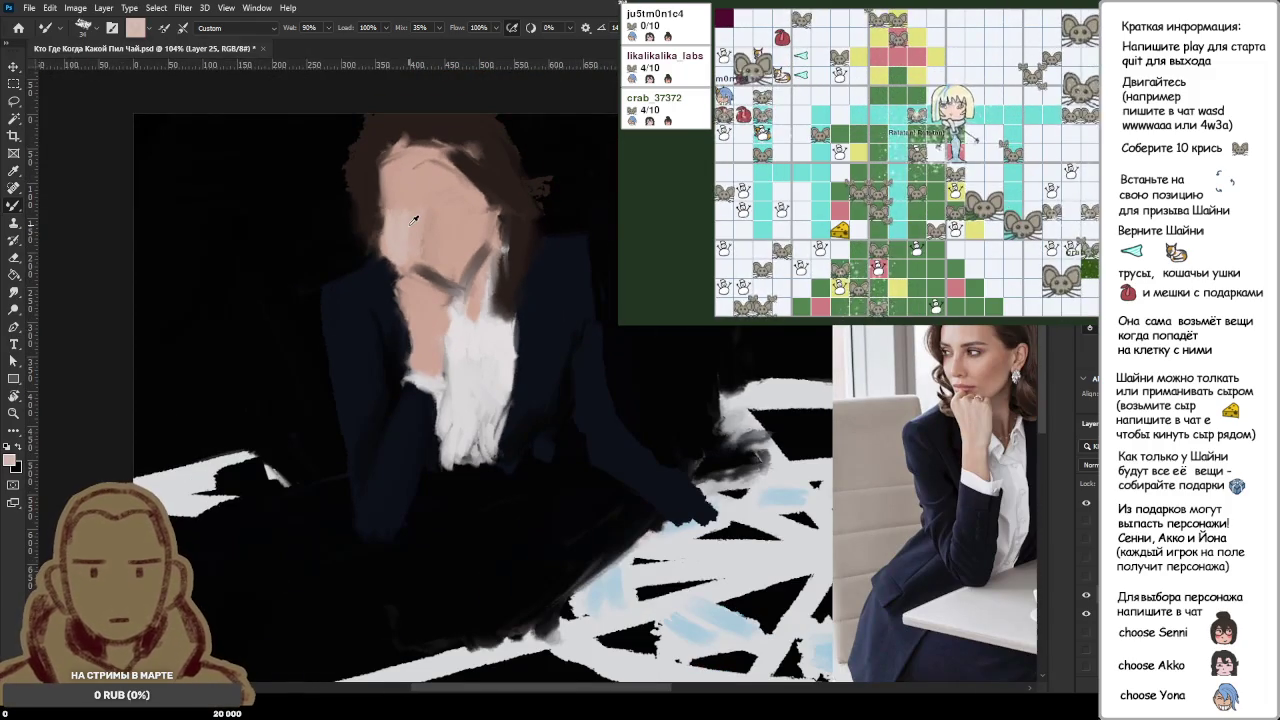
scroll(413, 219, "up", 1)
scroll(413, 219, "up", 1)
scroll(413, 219, "up", 1)
scroll(790, 310, "up", 2)
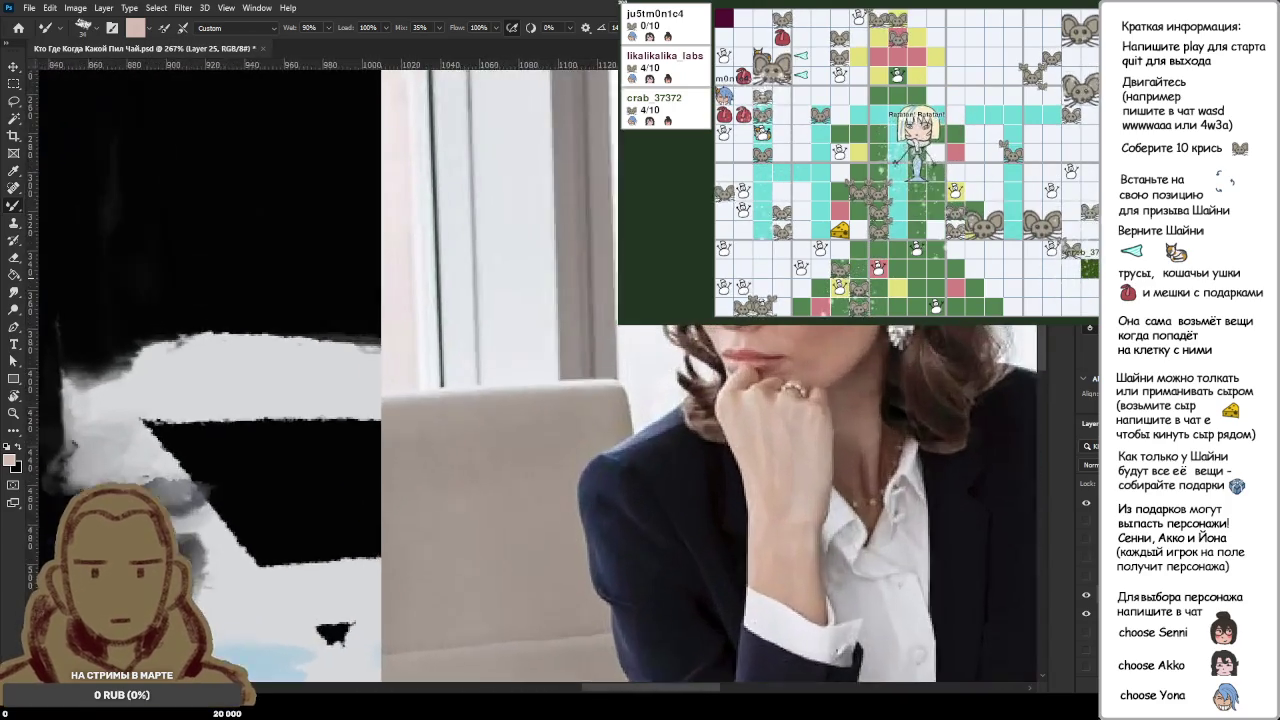
scroll(790, 310, "up", 2)
scroll(790, 310, "up", 2)
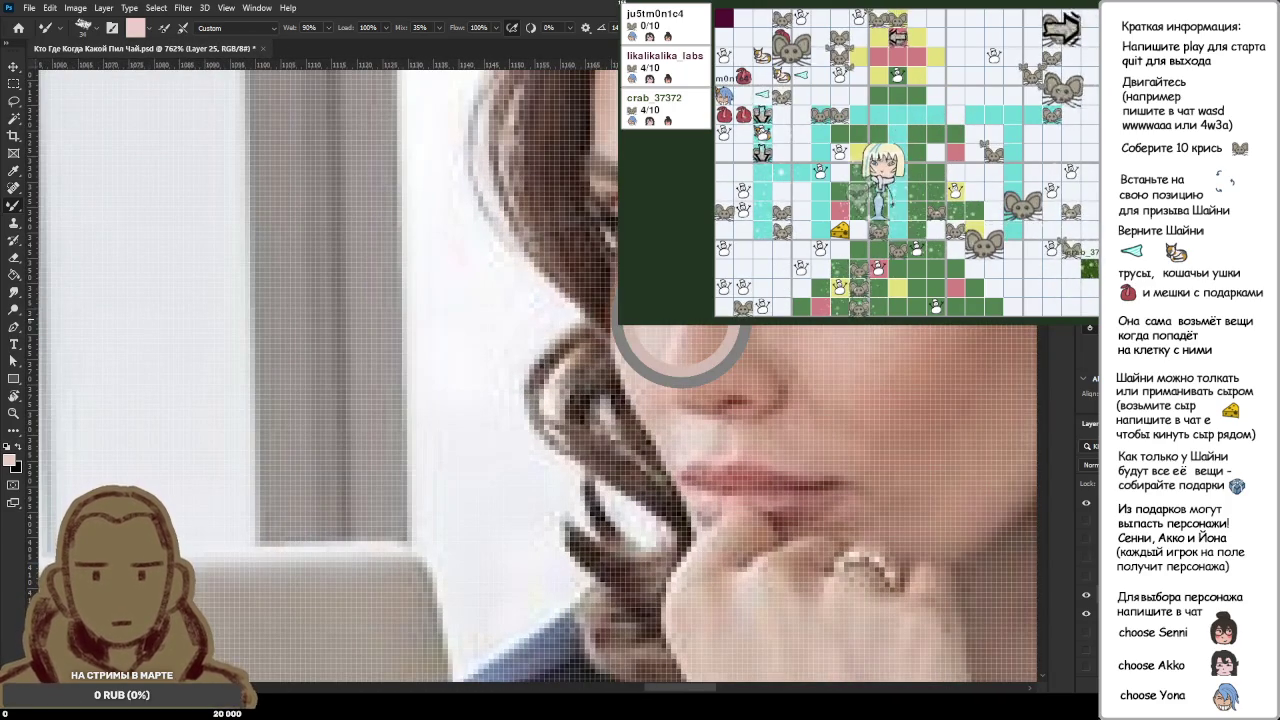
scroll(446, 324, "down", 3)
scroll(446, 324, "down", 2)
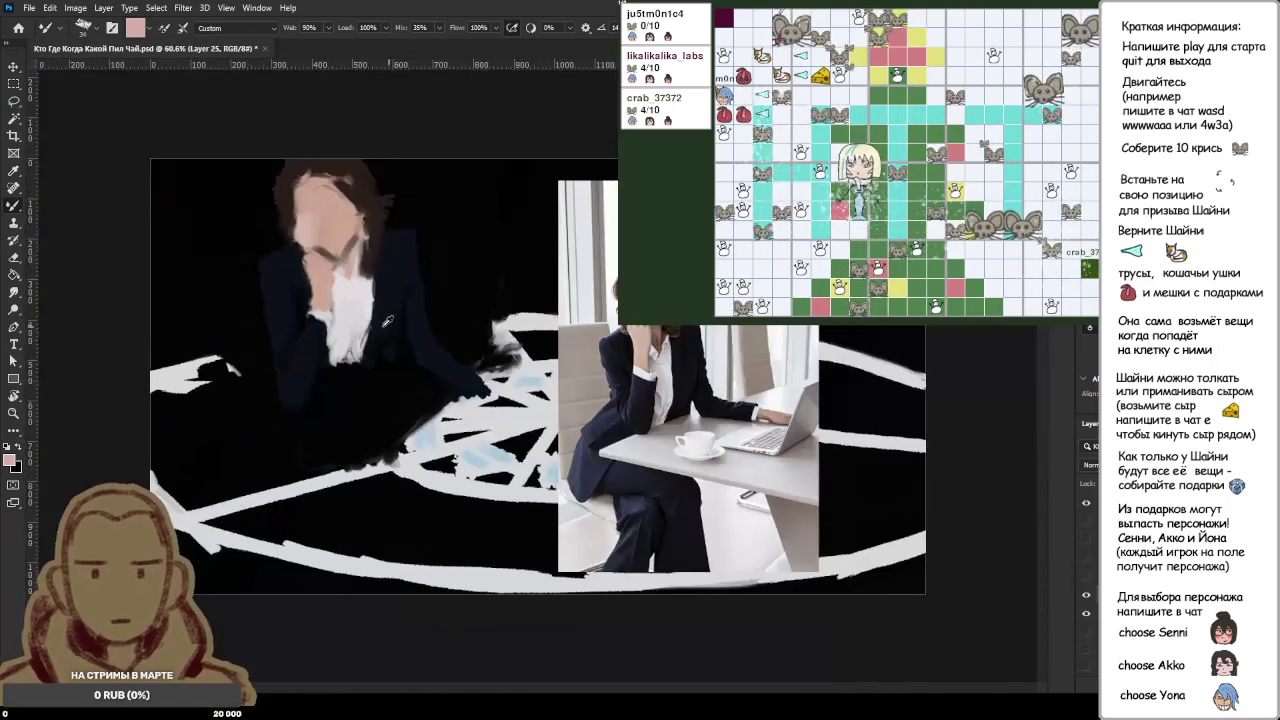
scroll(477, 217, "up", 3)
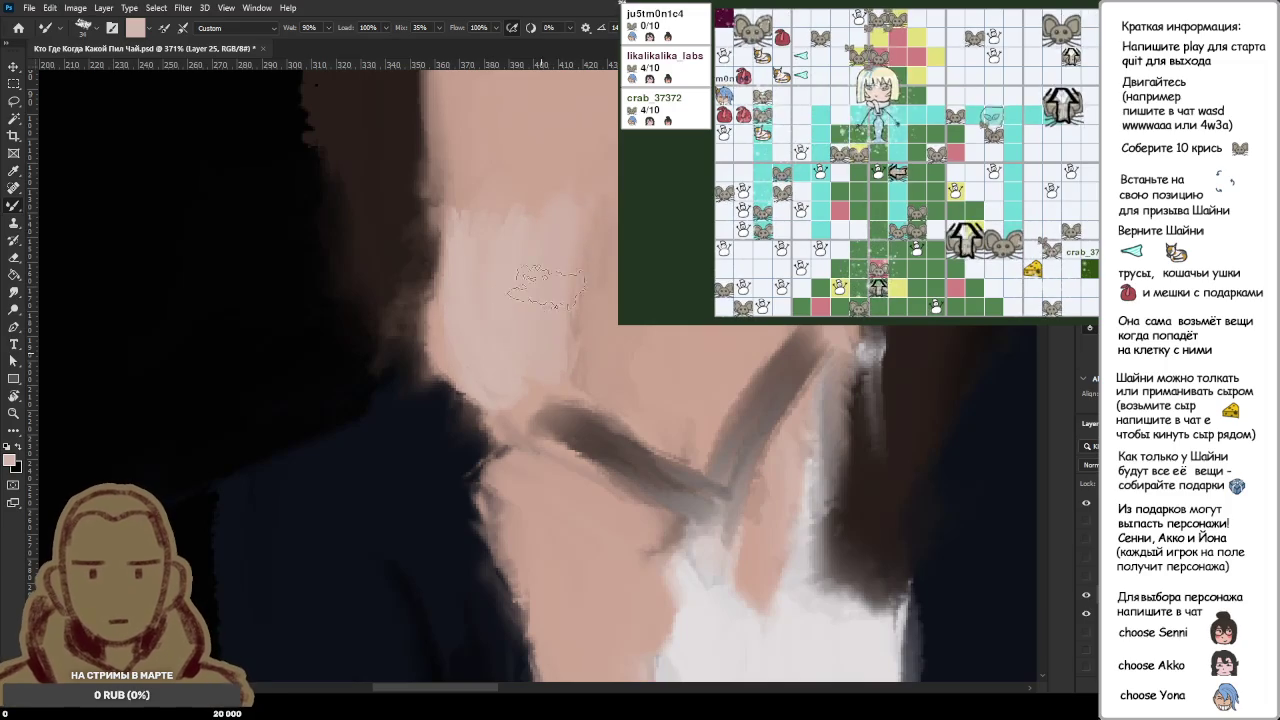
scroll(560, 300, "down", 2)
scroll(571, 237, "down", 1)
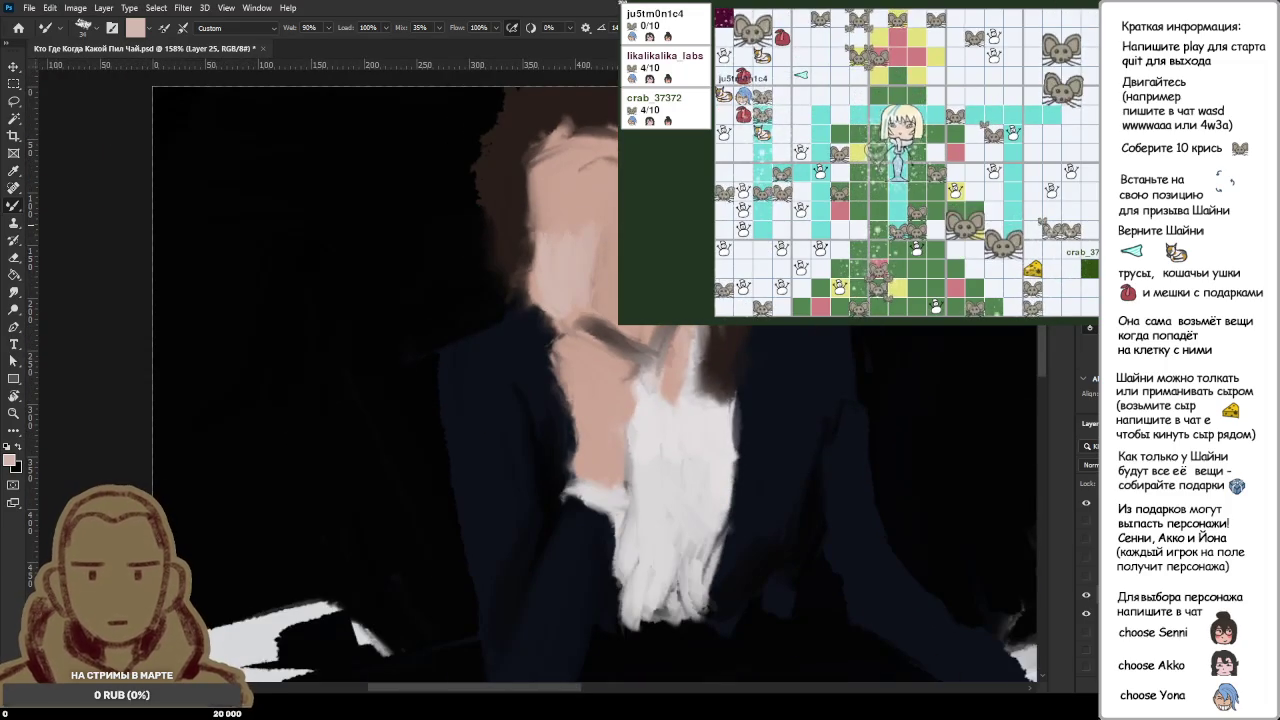
Step: Brush a trial black stroke on the face and cover it with sampled skin pink
key("d")
left_click_drag(585, 228, 576, 292)
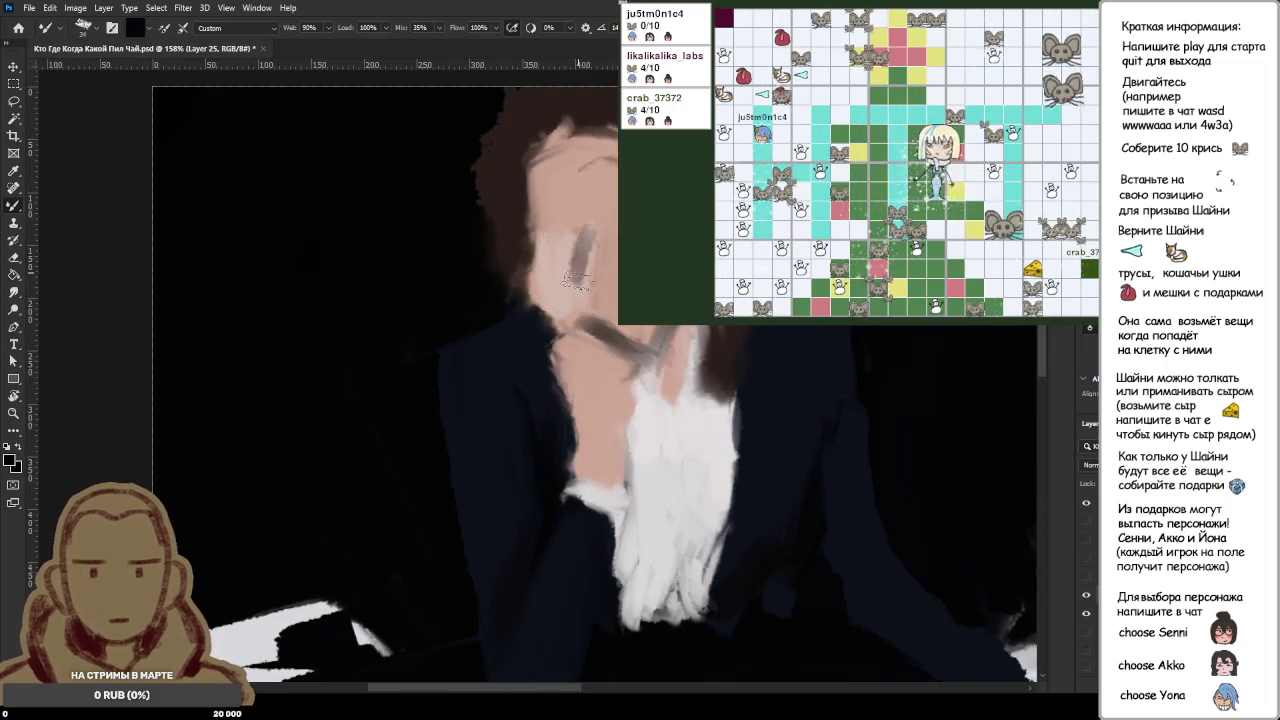
left_click(572, 270, "alt")
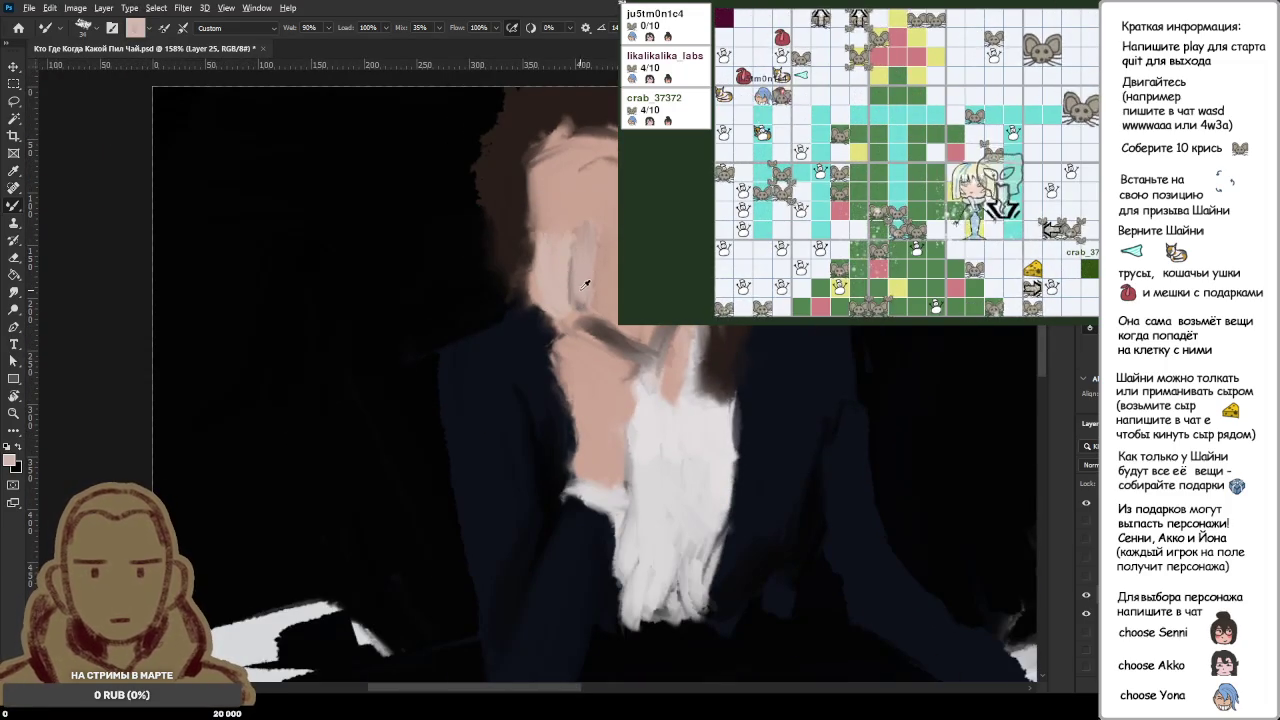
left_click_drag(583, 225, 578, 305)
Step: Zoom around the face and sample the dark hair colour beside it
scroll(574, 266, "up", 1)
scroll(540, 276, "up", 1)
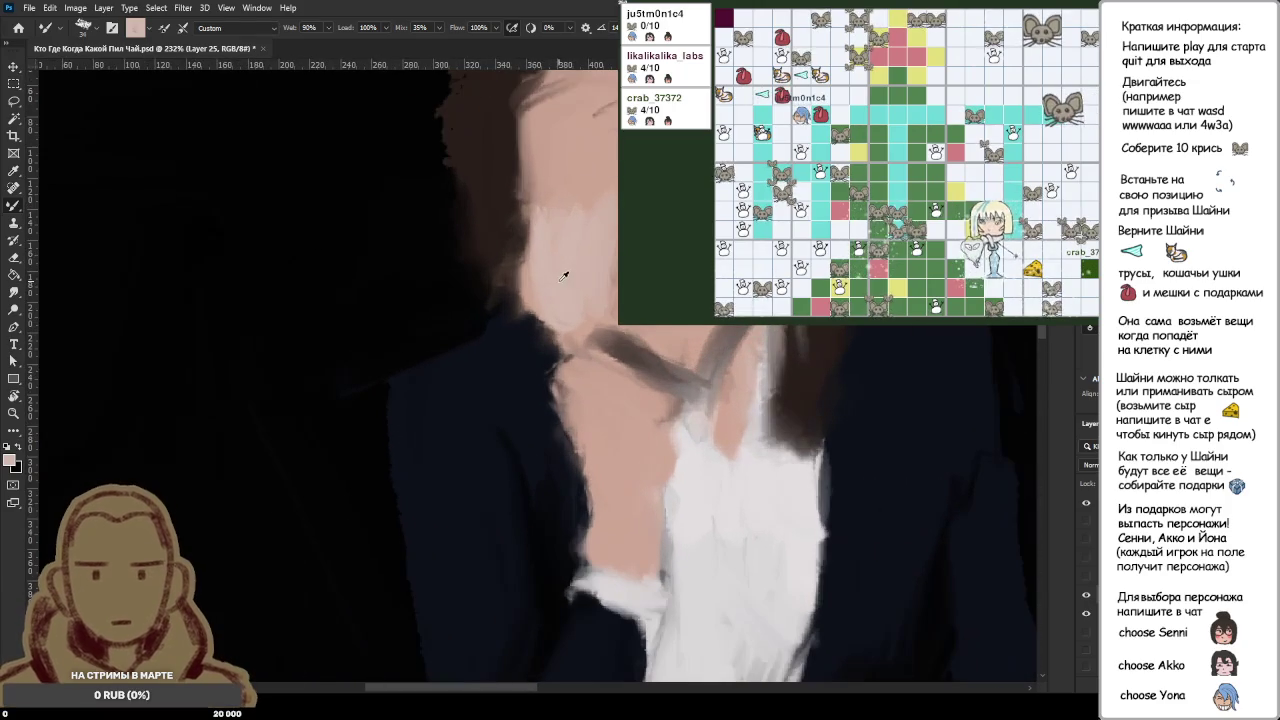
scroll(532, 281, "down", 2)
scroll(534, 283, "down", 1)
scroll(537, 285, "down", 2)
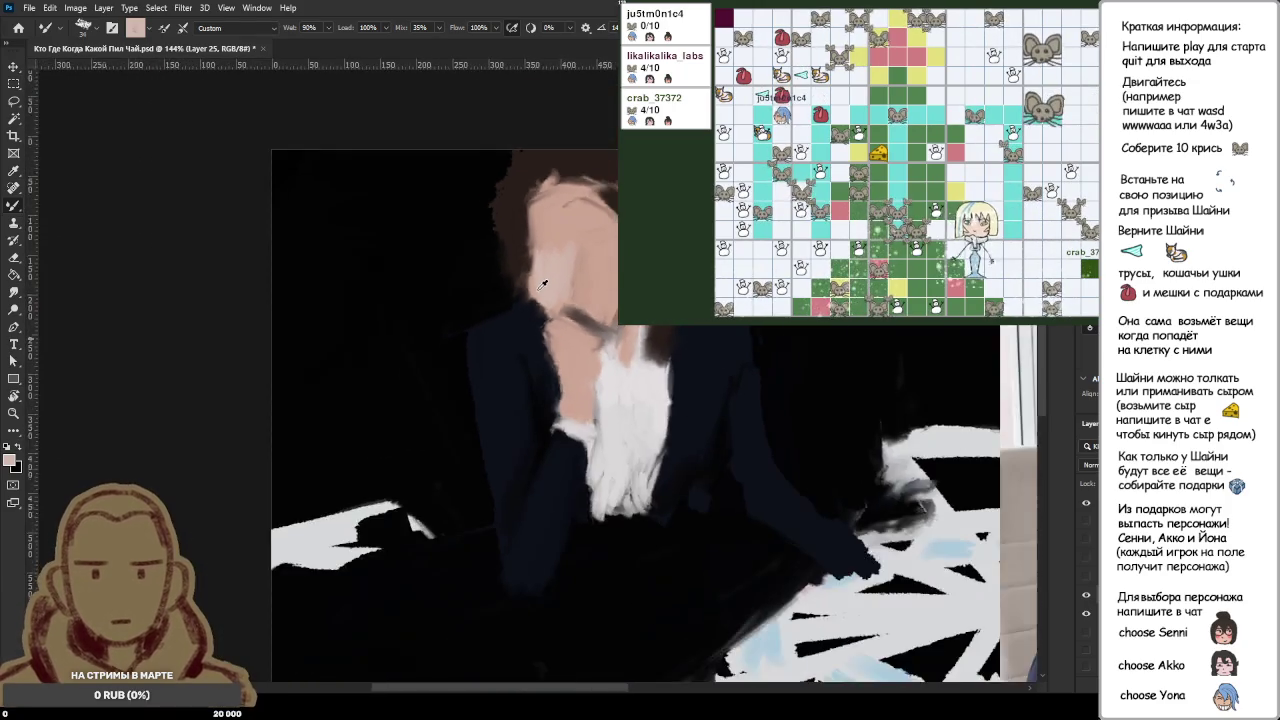
scroll(541, 288, "down", 1)
scroll(541, 288, "up", 5)
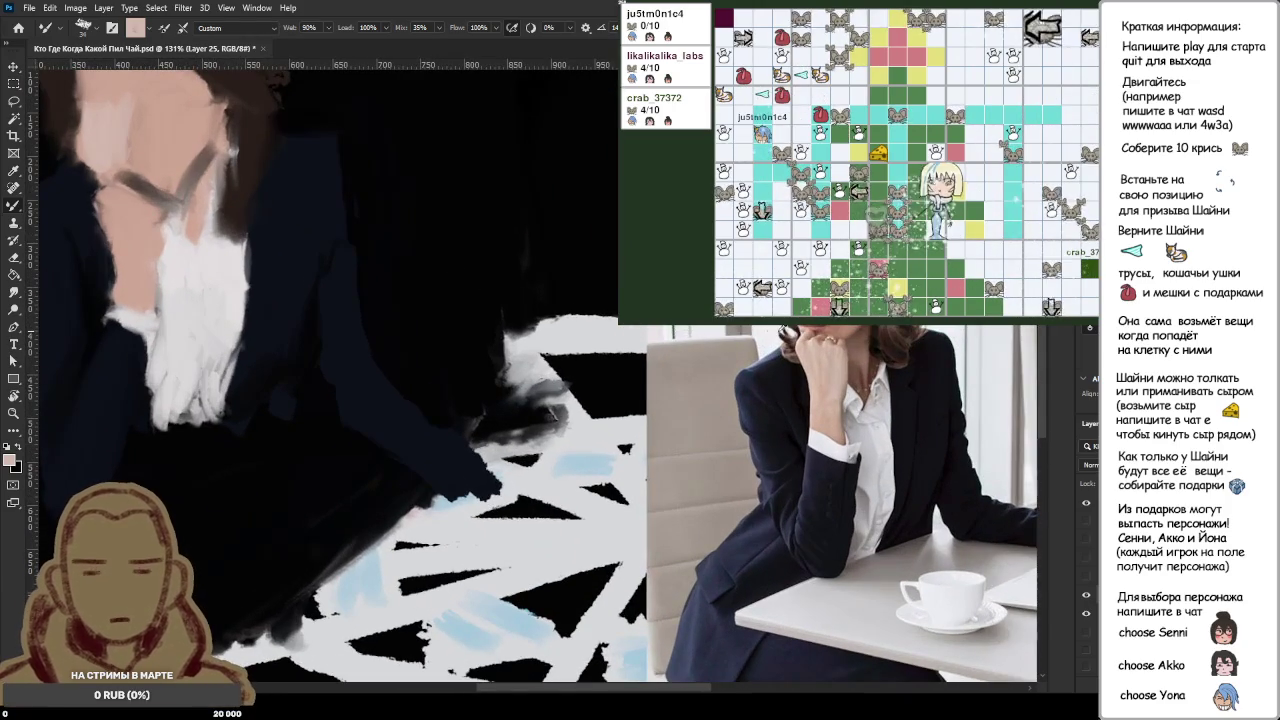
scroll(218, 248, "down", 2)
scroll(220, 248, "down", 3)
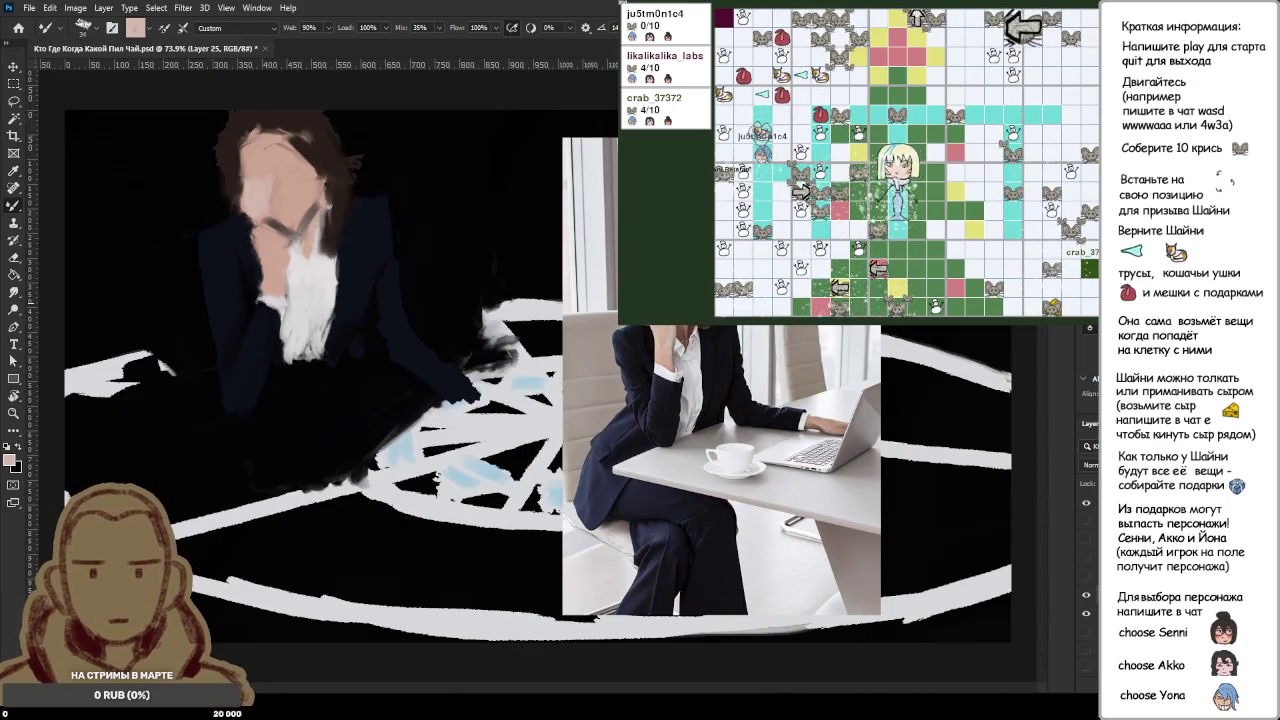
scroll(200, 230, "up", 3)
scroll(150, 200, "up", 1)
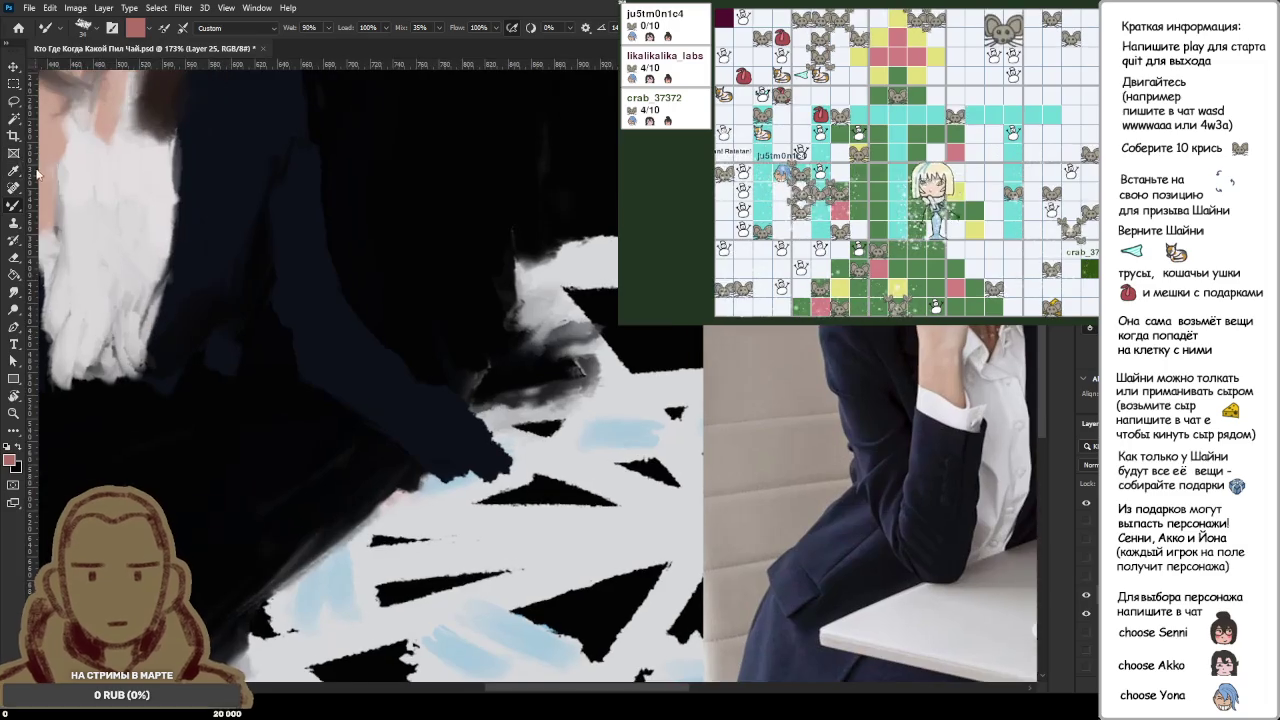
scroll(83, 160, "down", 3)
scroll(83, 160, "down", 1)
scroll(600, 400, "up", 2)
scroll(650, 420, "up", 2)
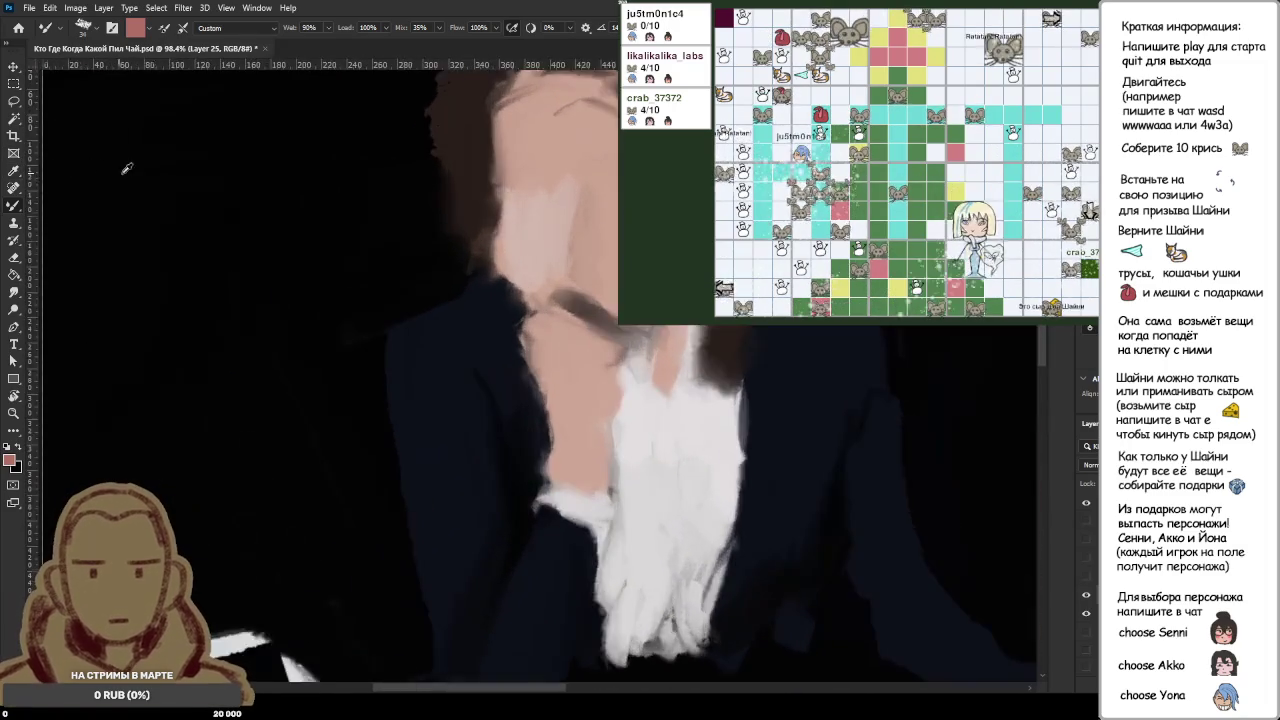
scroll(700, 450, "up", 1)
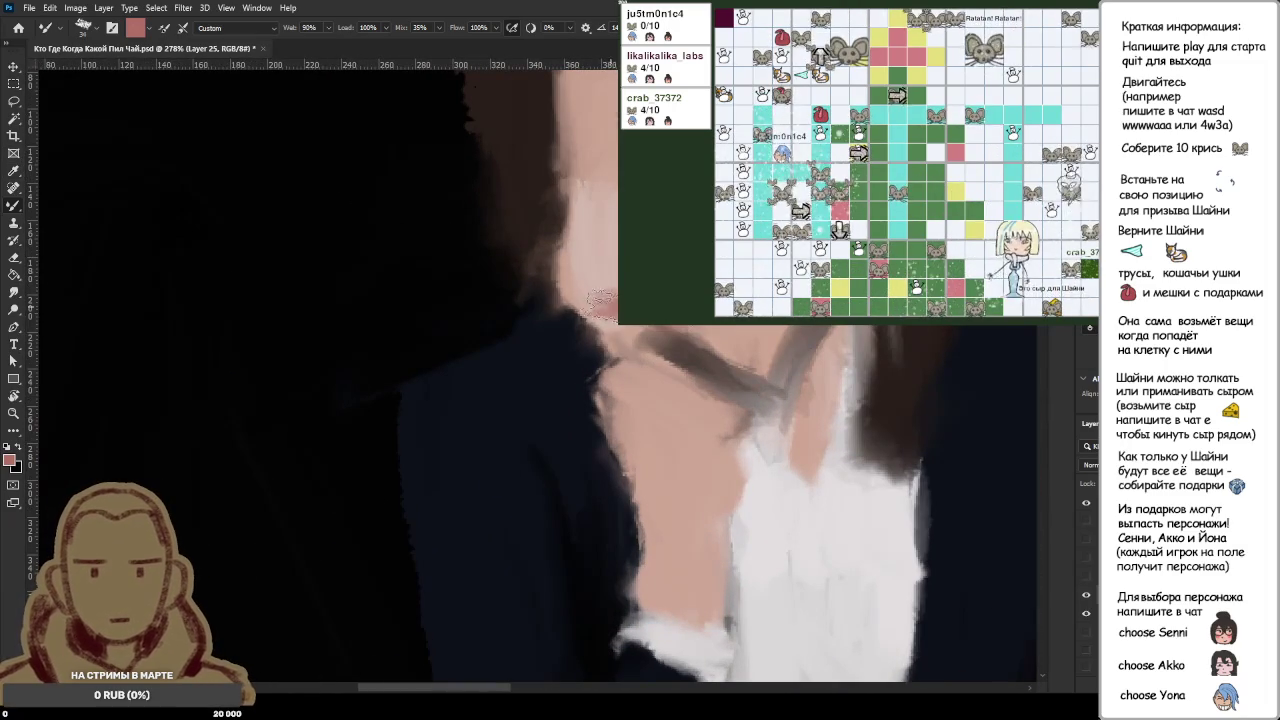
left_click(514, 298, "alt")
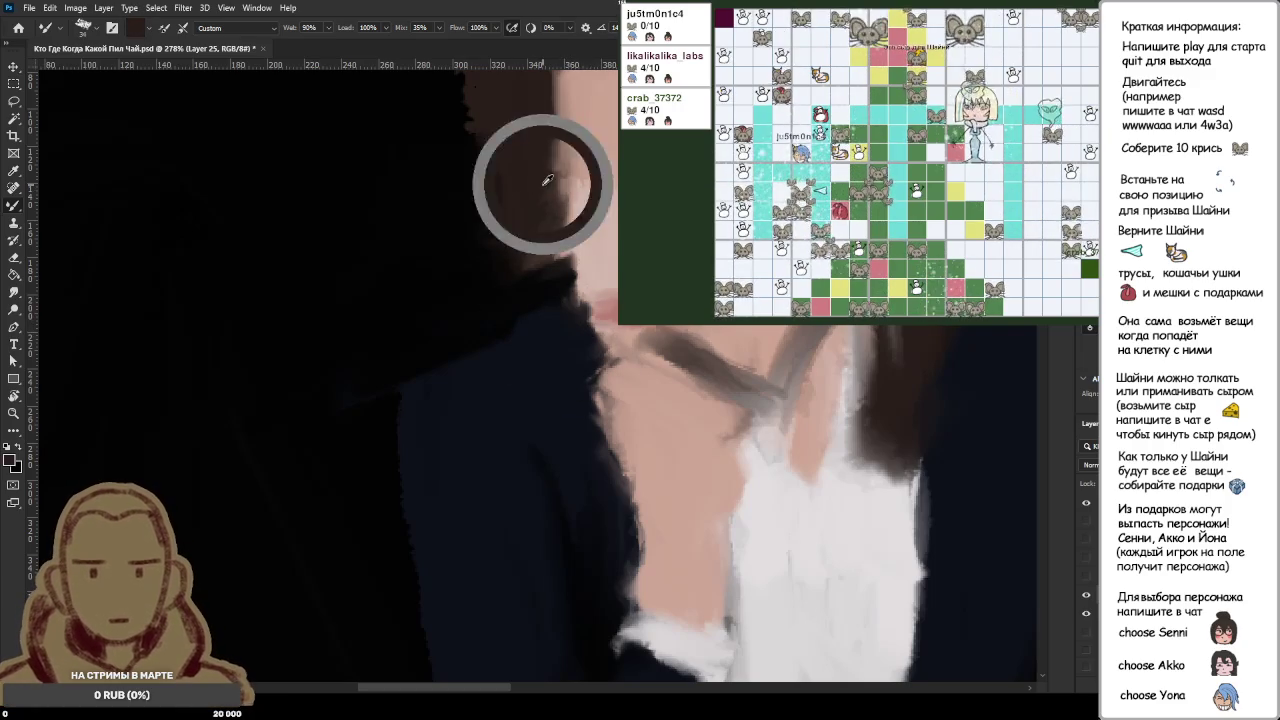
scroll(560, 228, "down", 3)
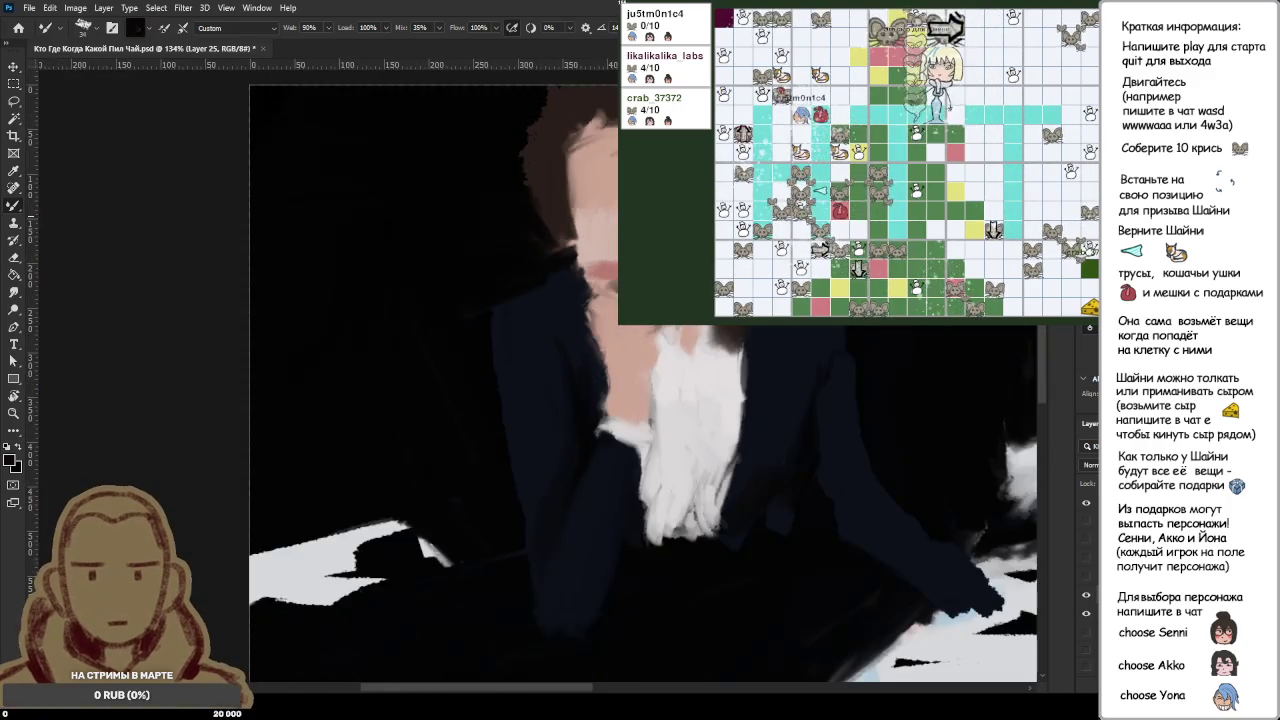
scroll(578, 244, "down", 2)
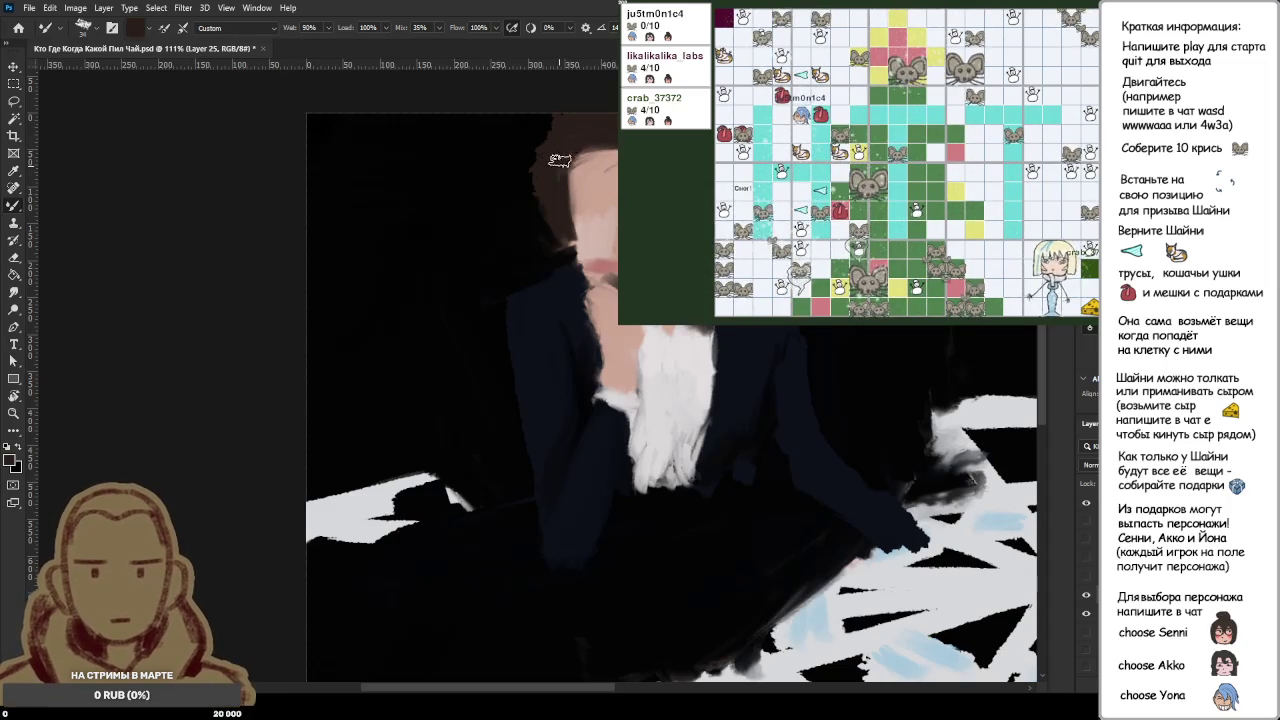
scroll(538, 376, "down", 3)
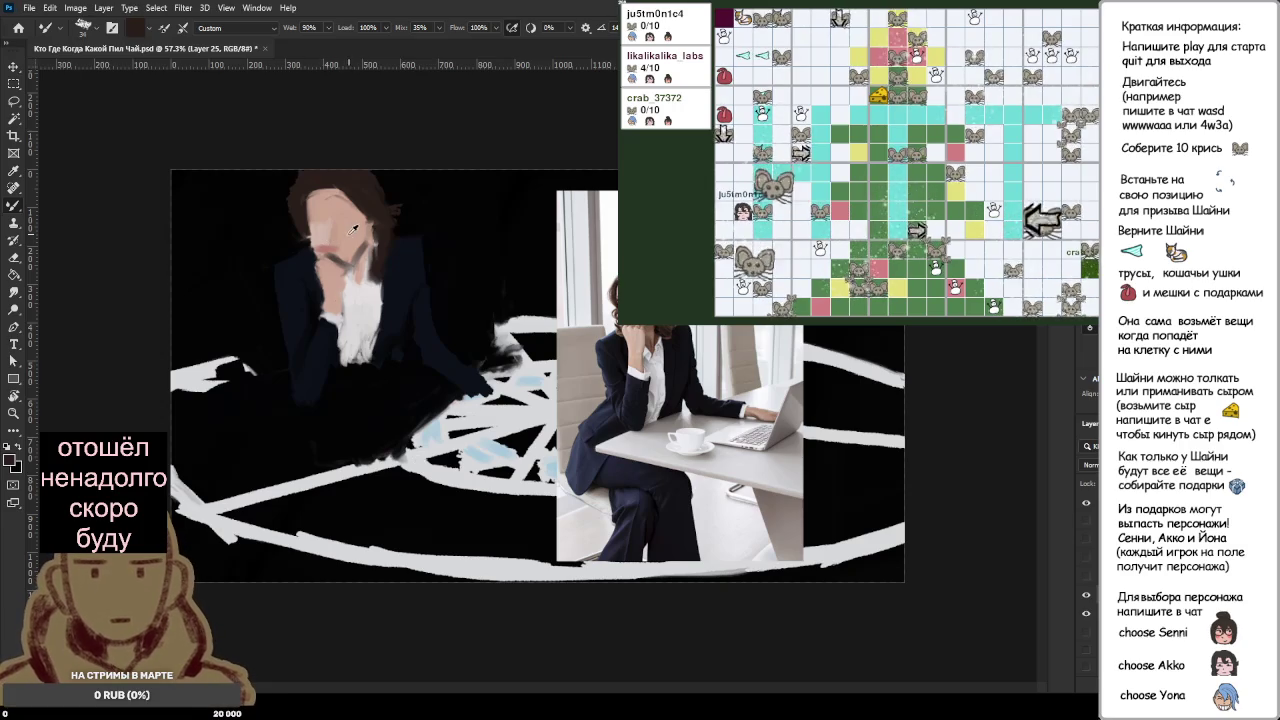
Step: Sample skin pink, hair brown and pale grey-white tones around the face and earring
scroll(340, 200, "up", 1)
scroll(321, 152, "up", 1)
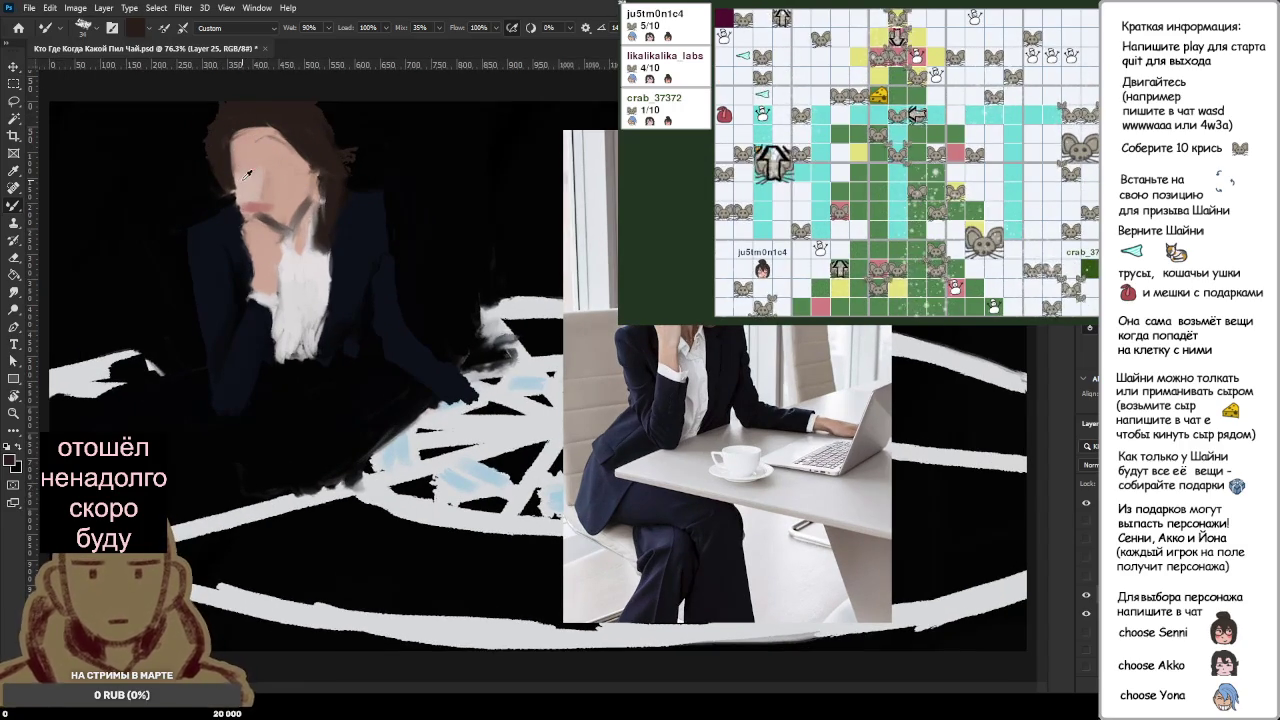
left_click(256, 165, "alt")
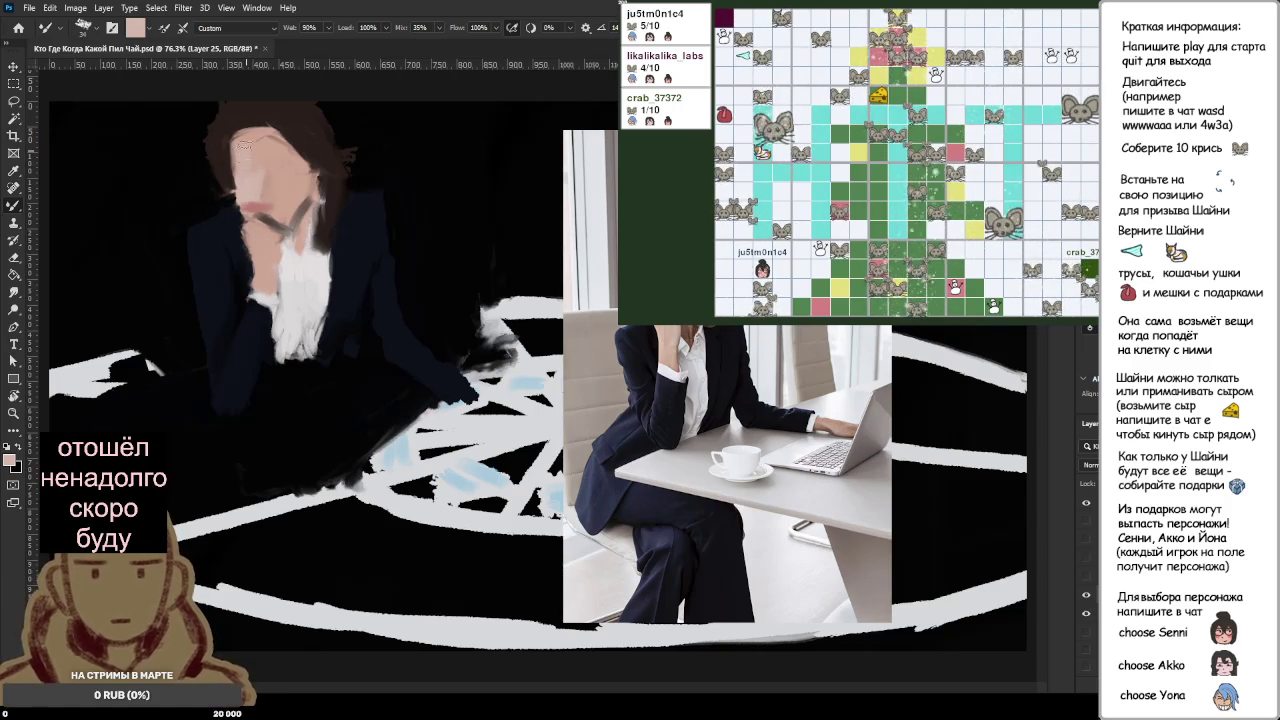
left_click(298, 145, "alt")
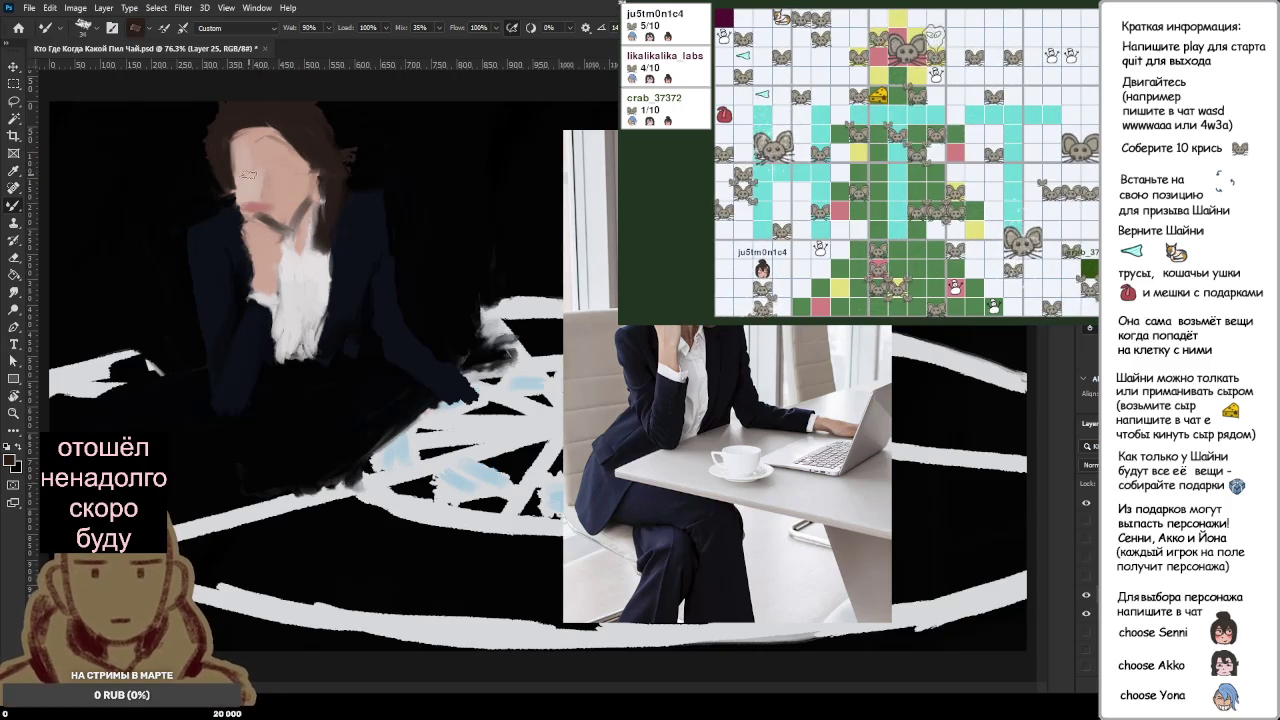
scroll(240, 172, "up", 3)
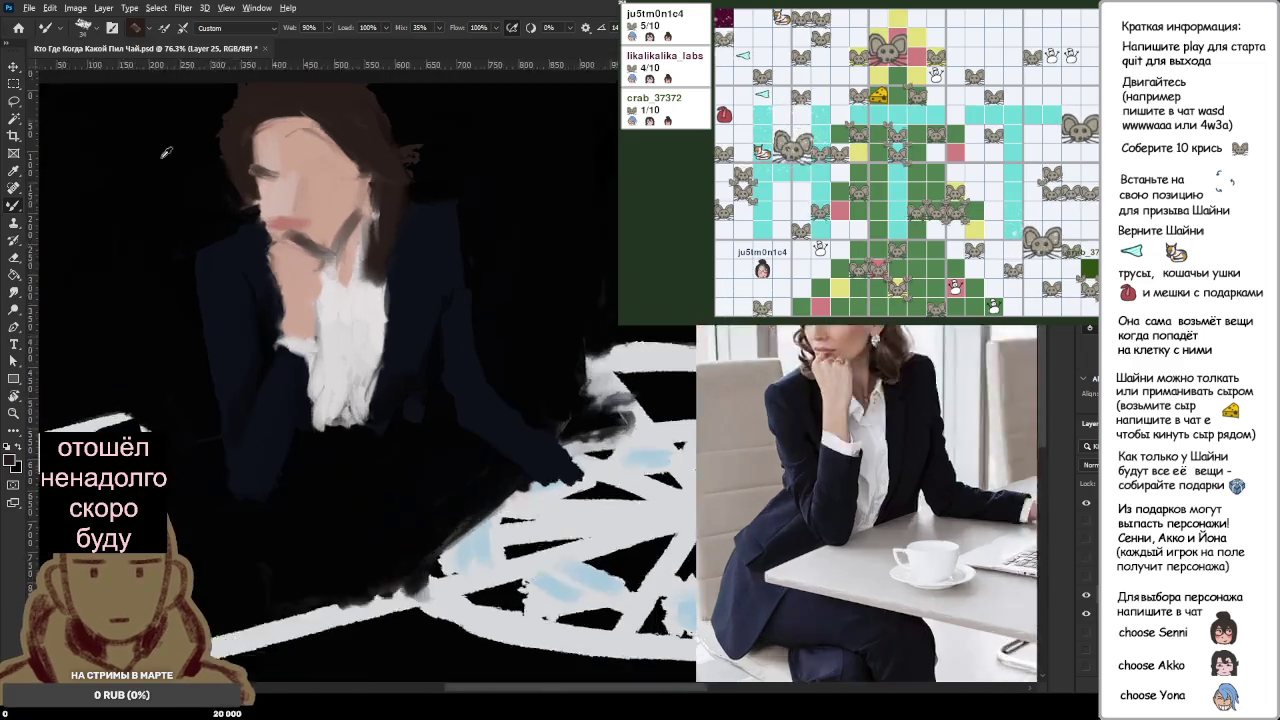
scroll(272, 165, "down", 2)
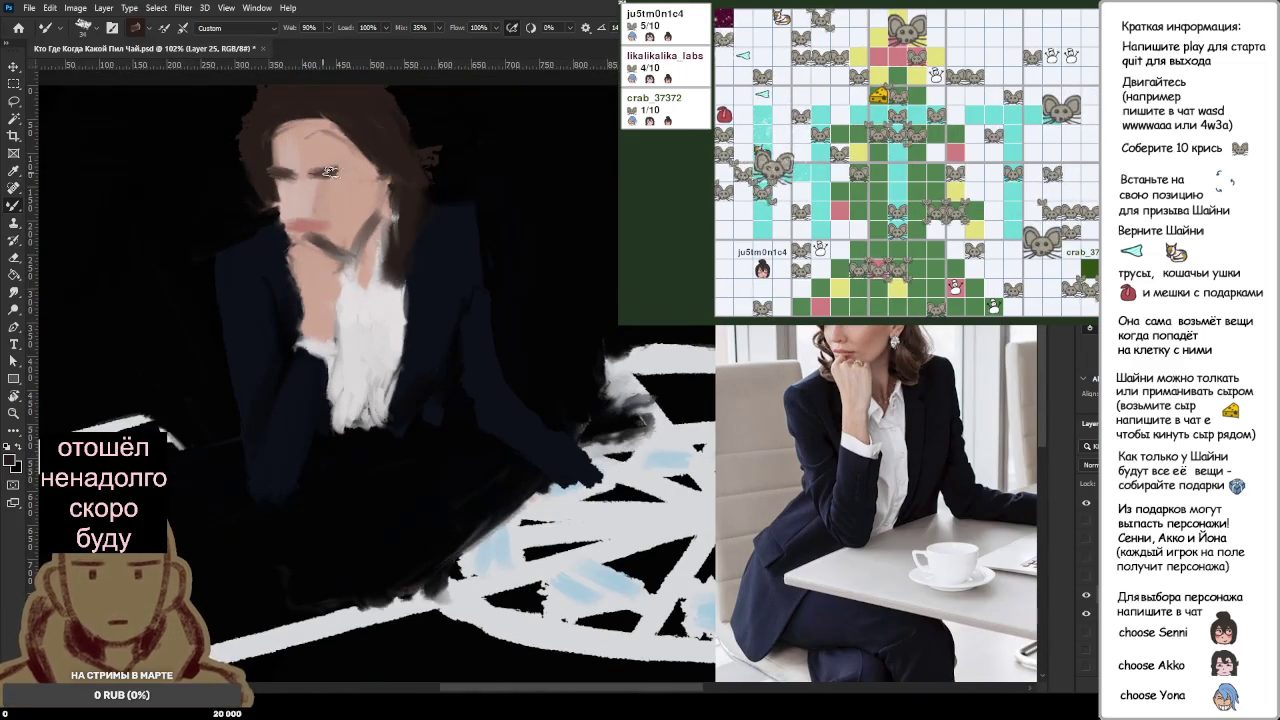
left_click(381, 186, "alt")
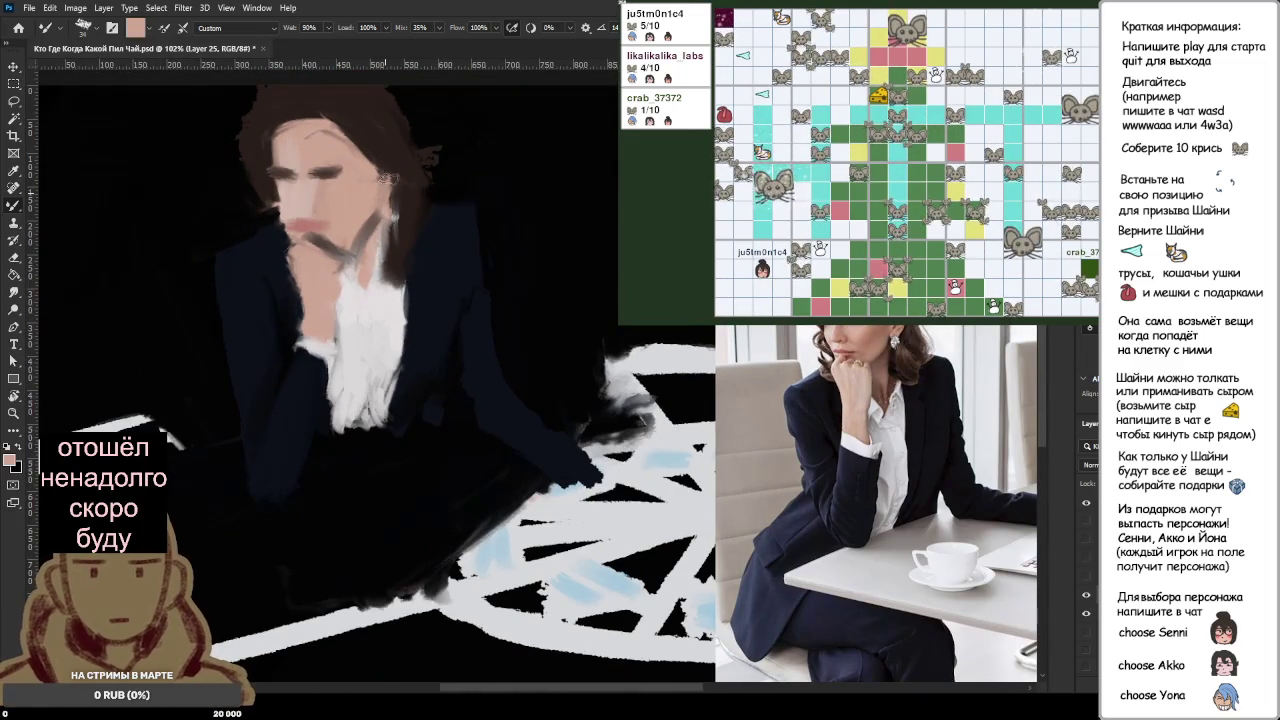
left_click(387, 206, "alt")
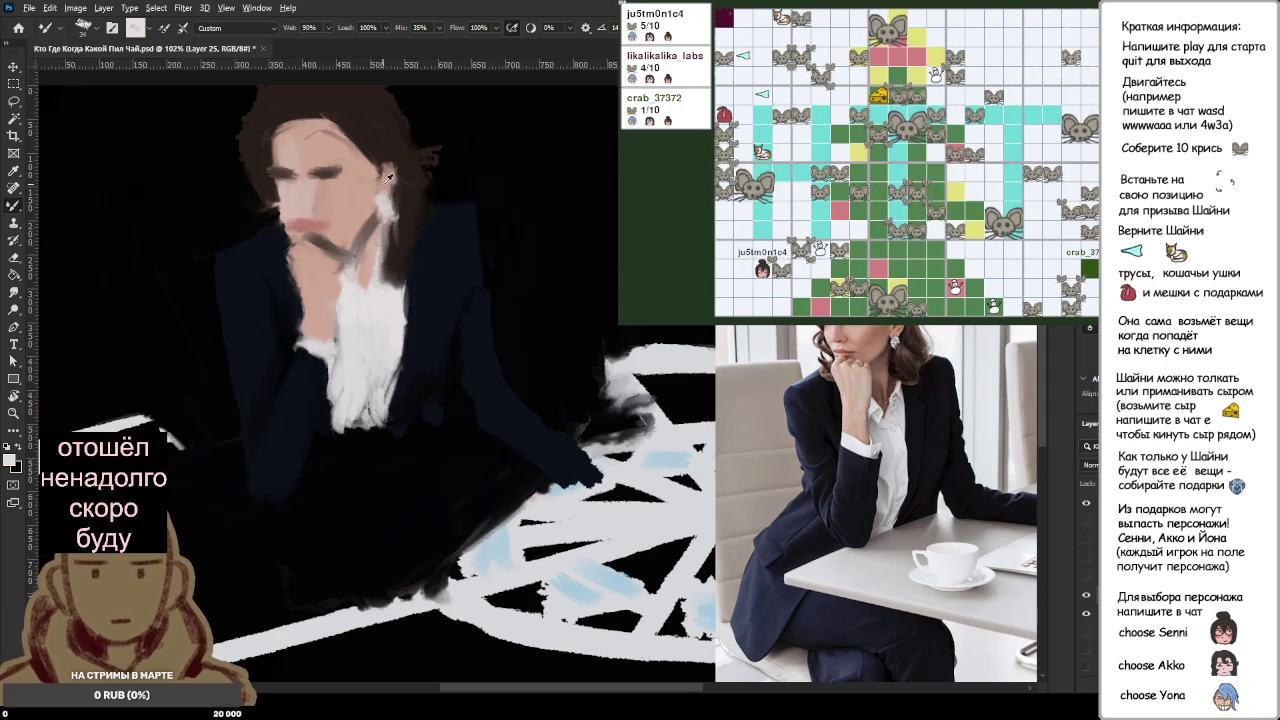
left_click(388, 183, "alt")
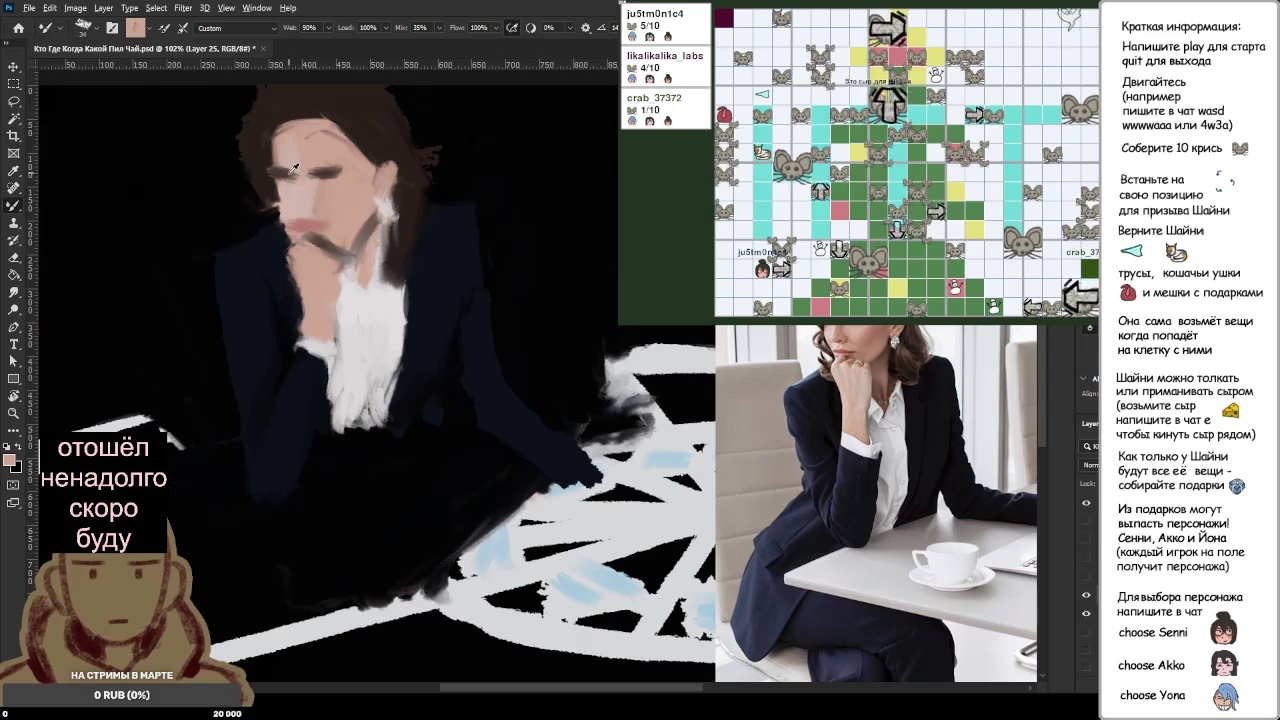
Step: Pick lighter skin tones from the cheek and upper face for blending
left_click(282, 201, "alt")
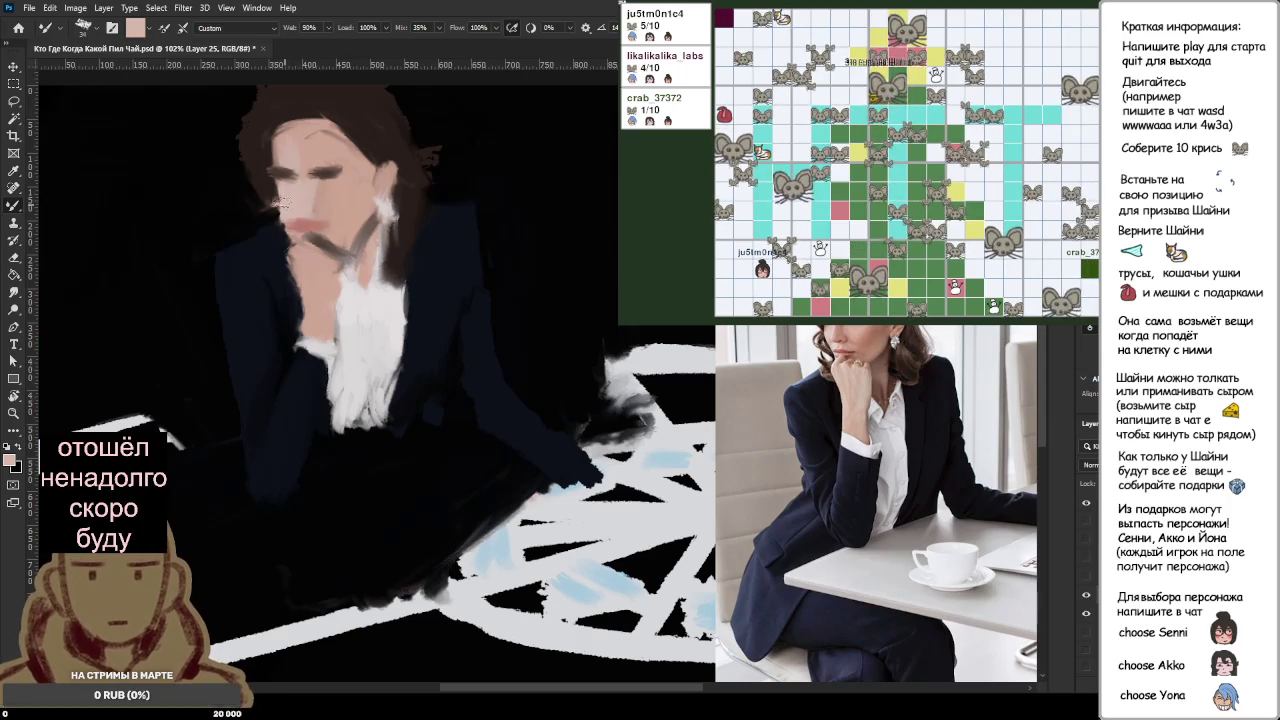
left_click(280, 198, "alt")
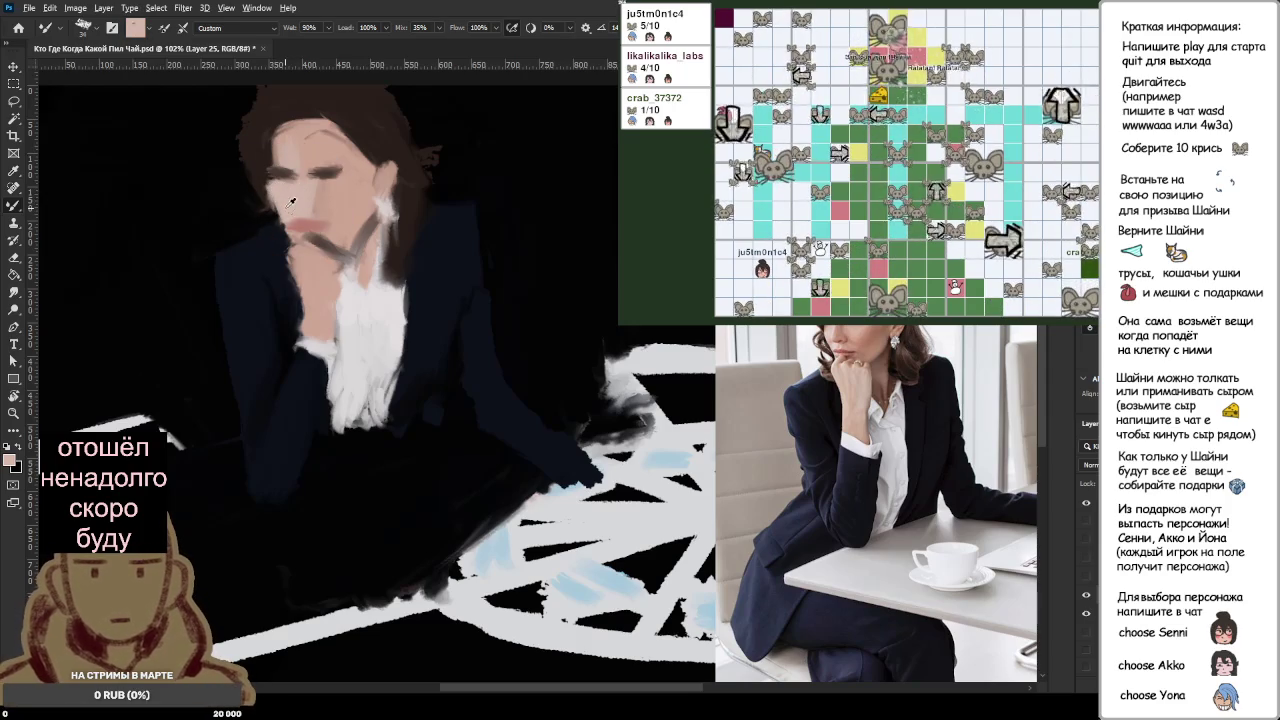
left_click(277, 155, "alt")
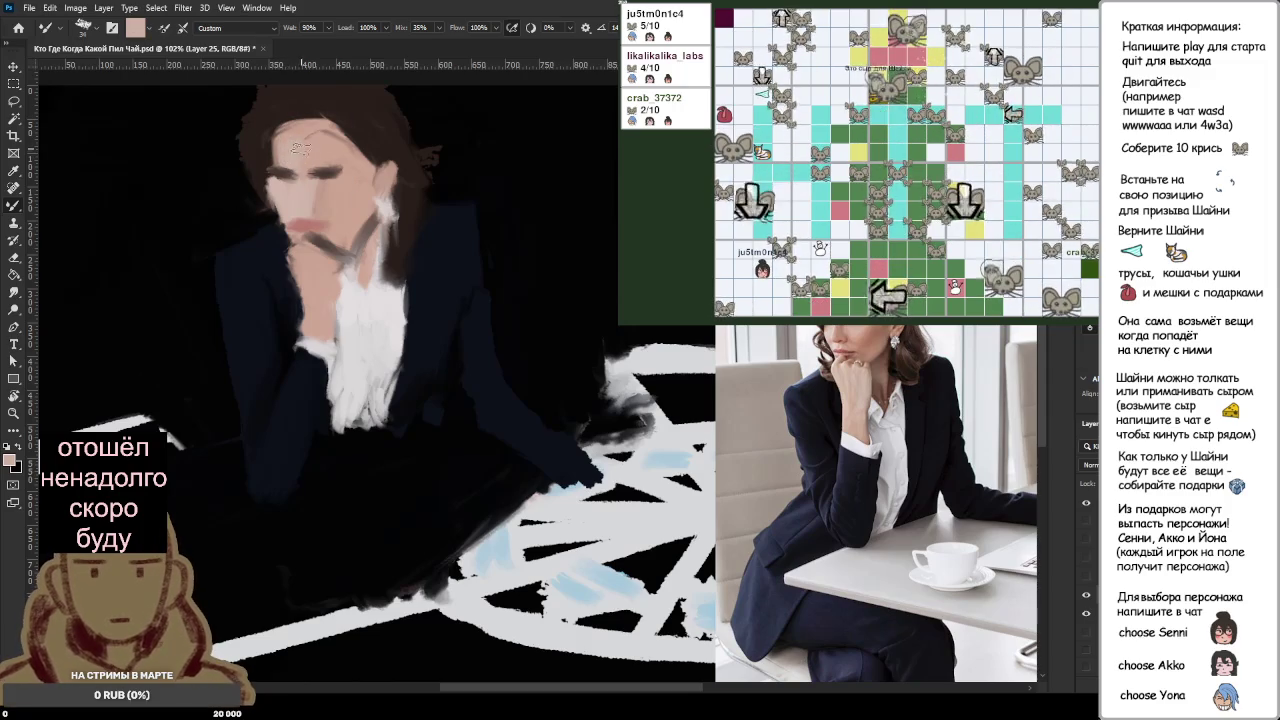
left_click(296, 150, "alt")
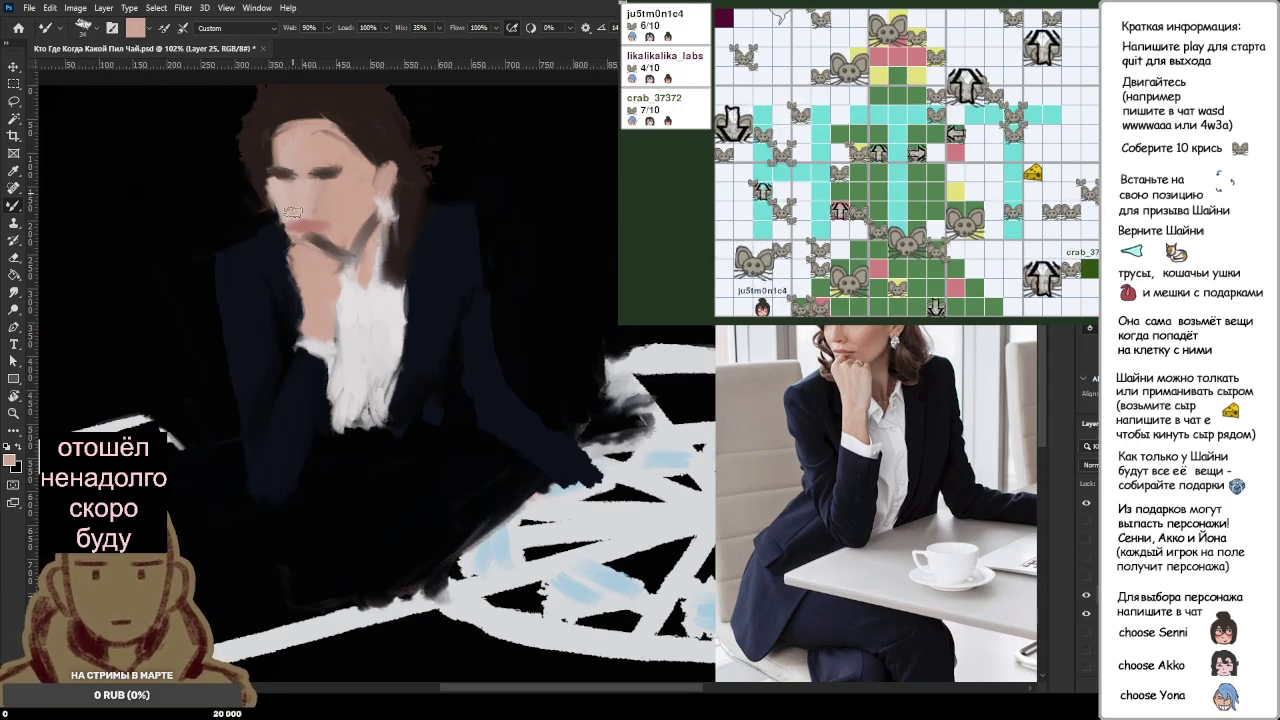
left_click(305, 189, "alt")
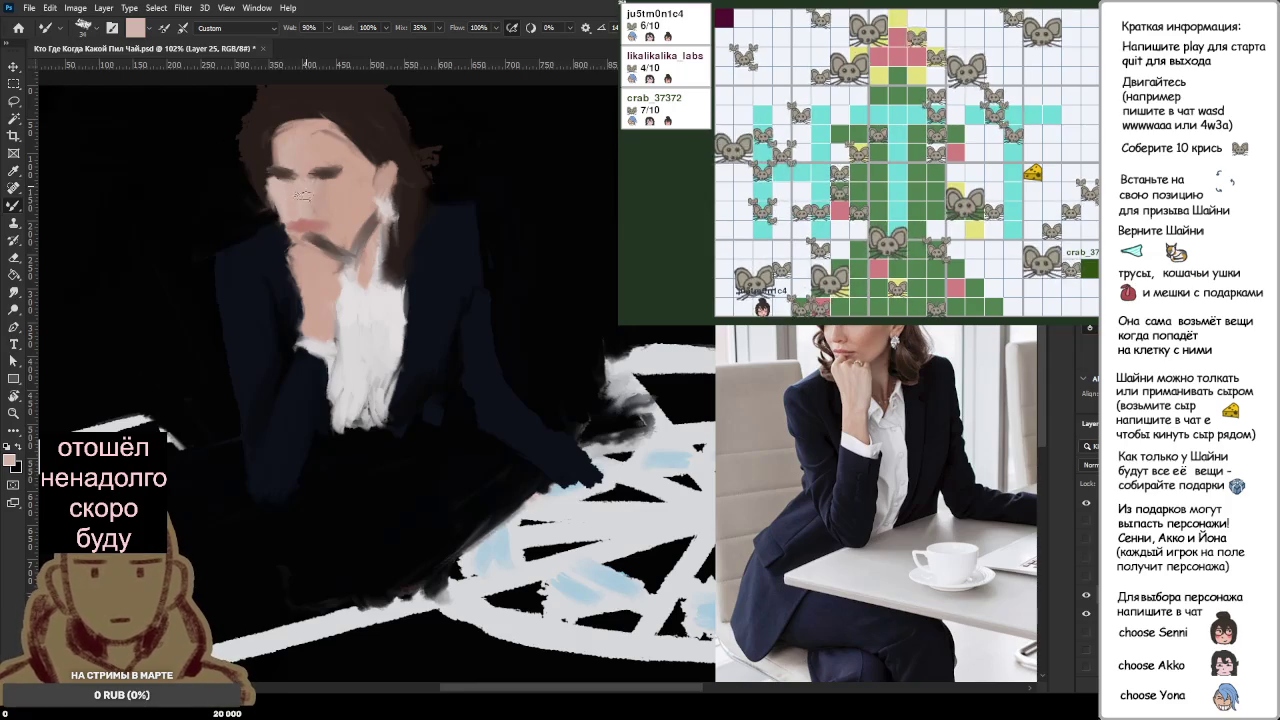
scroll(303, 193, "up", 1)
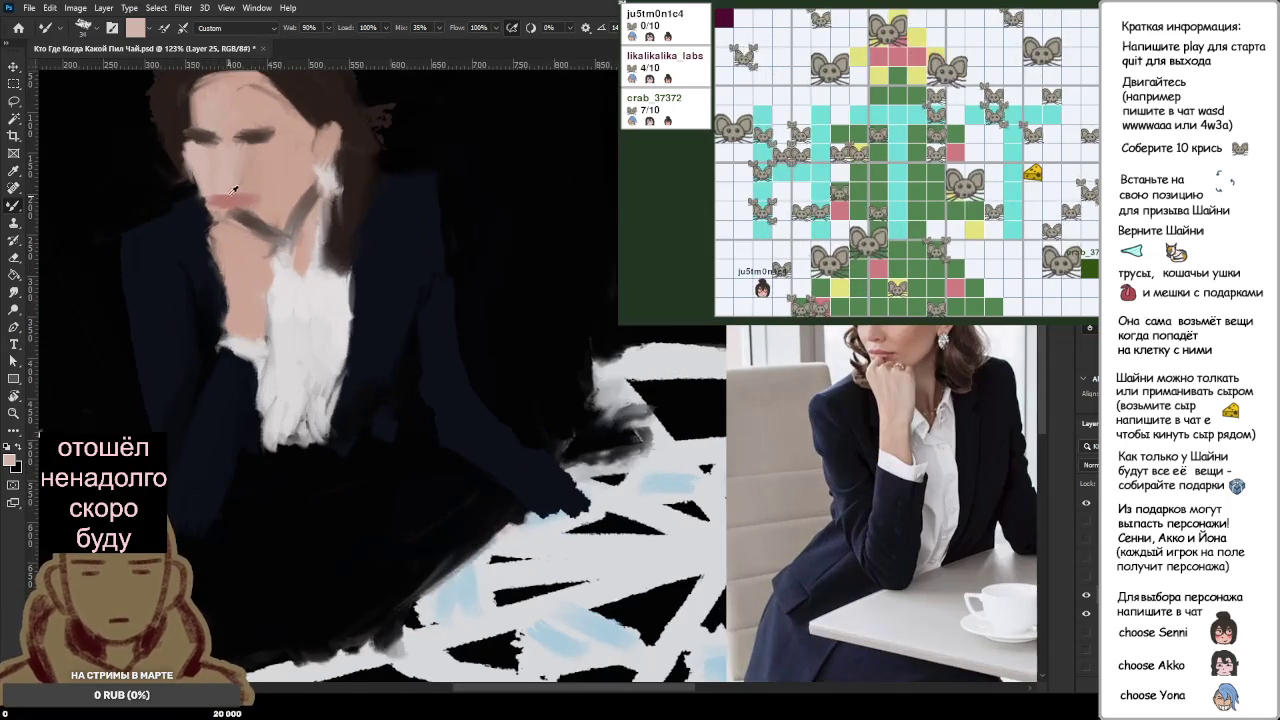
Step: Zoom in and sample a greyer pink and a dark hair tone for the hairline
scroll(234, 189, "up", 1)
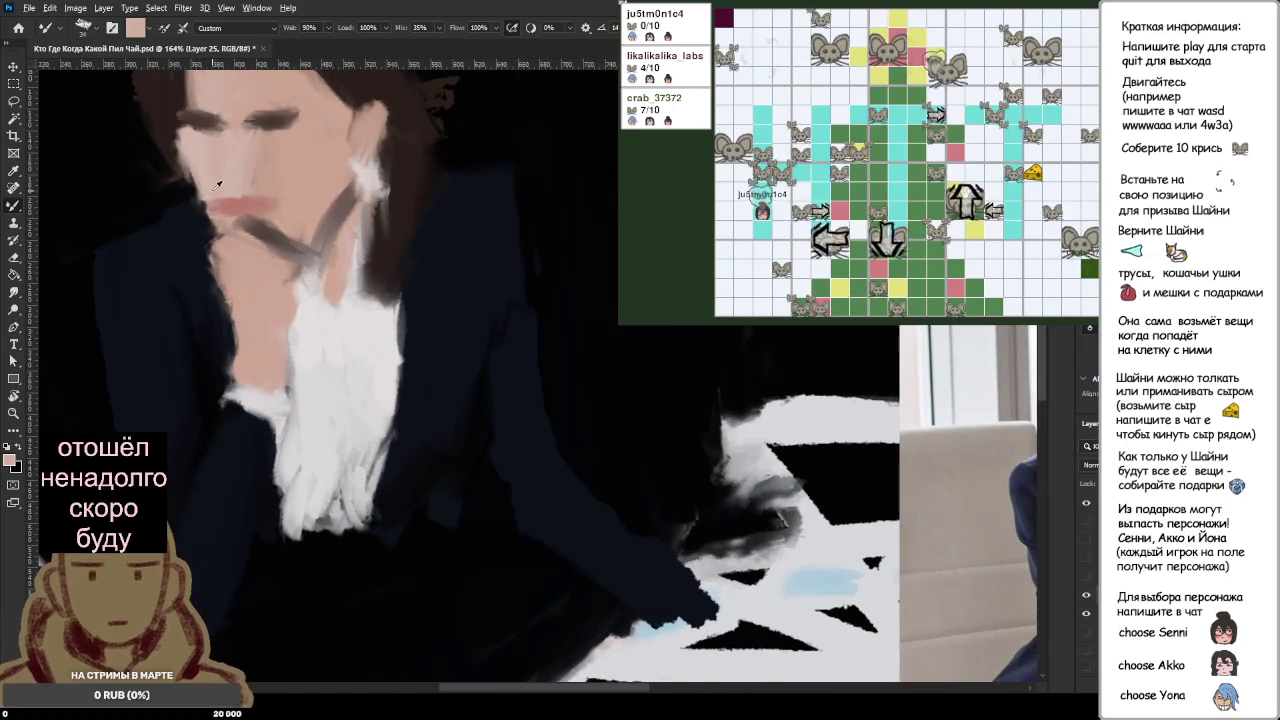
scroll(217, 185, "down", 1)
scroll(220, 183, "down", 1)
scroll(224, 181, "down", 1)
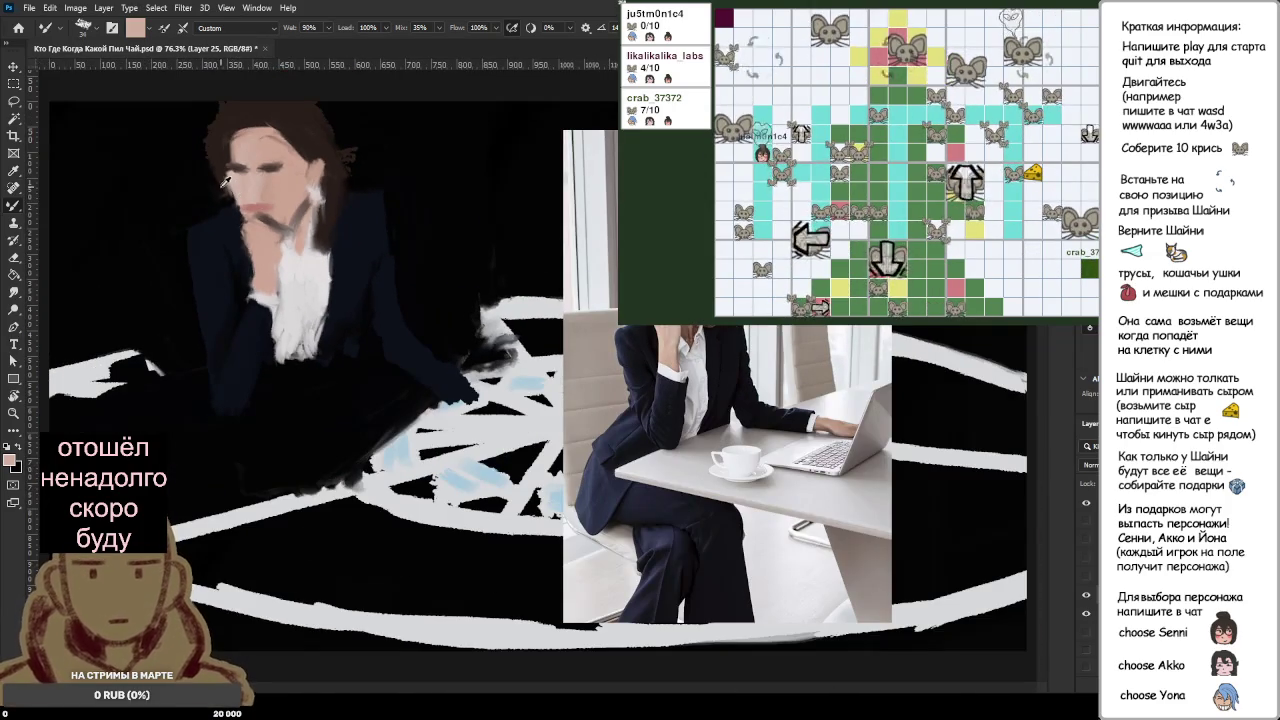
scroll(226, 181, "up", 1)
scroll(250, 160, "up", 2)
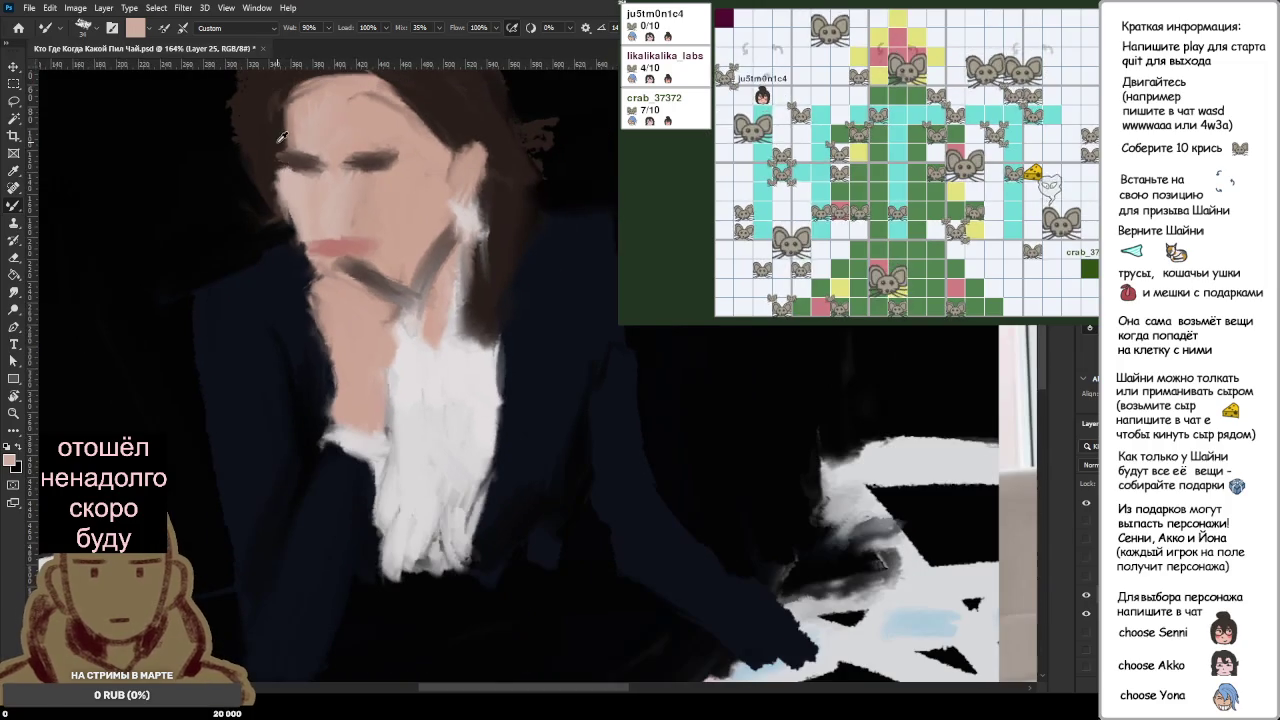
left_click(282, 137, "alt")
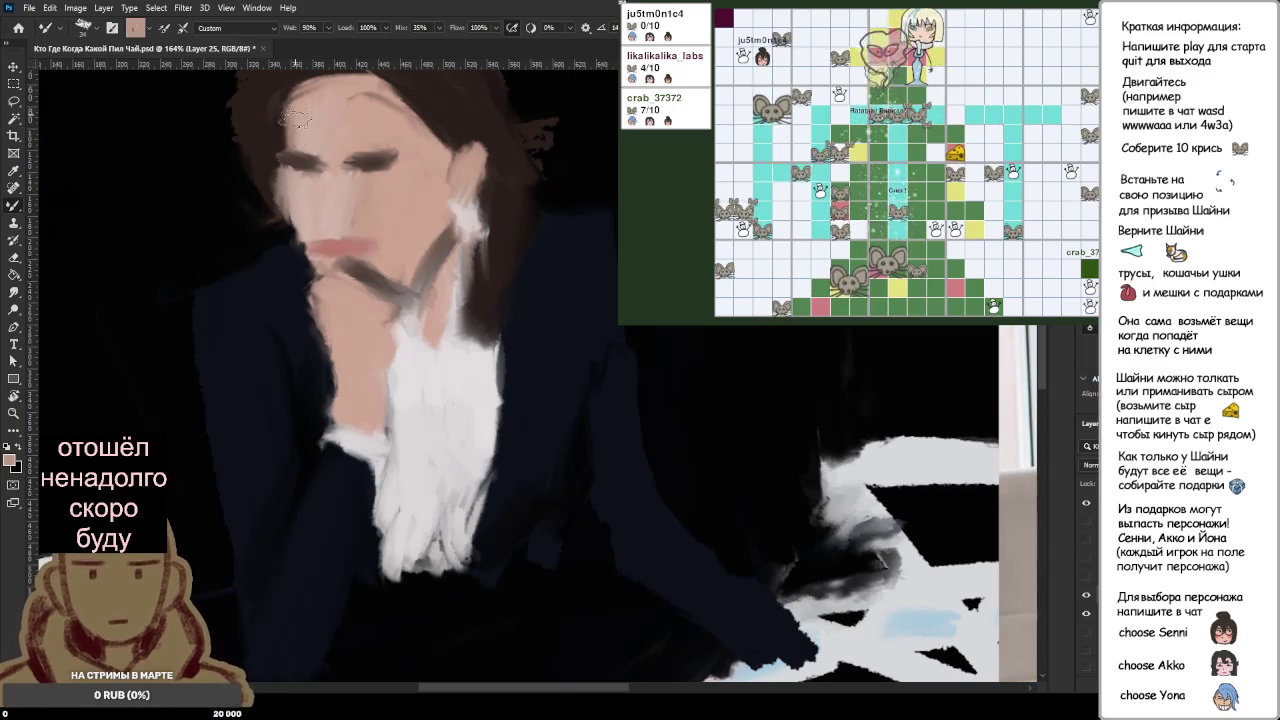
left_click(271, 204, "alt")
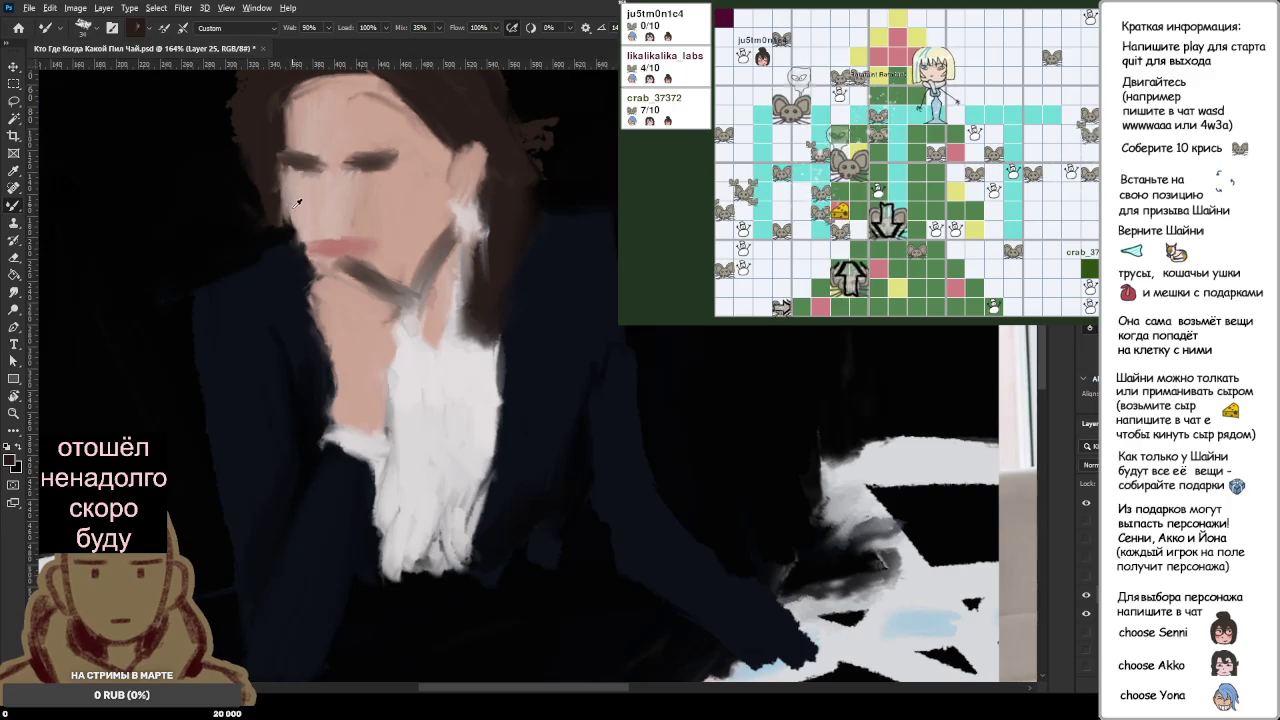
scroll(297, 203, "down", 5)
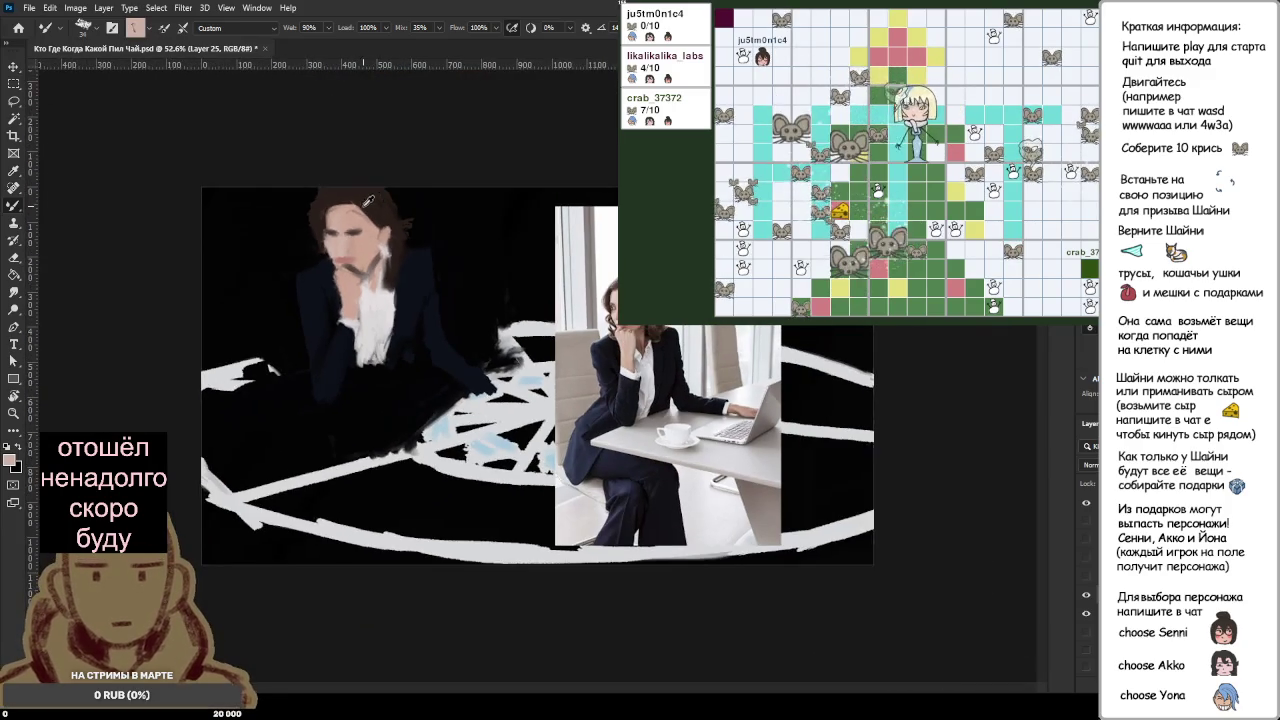
Step: Sample hair brown, skin pink, lip reds and near-black from the face's edge
scroll(368, 201, "up", 1)
scroll(340, 213, "up", 2)
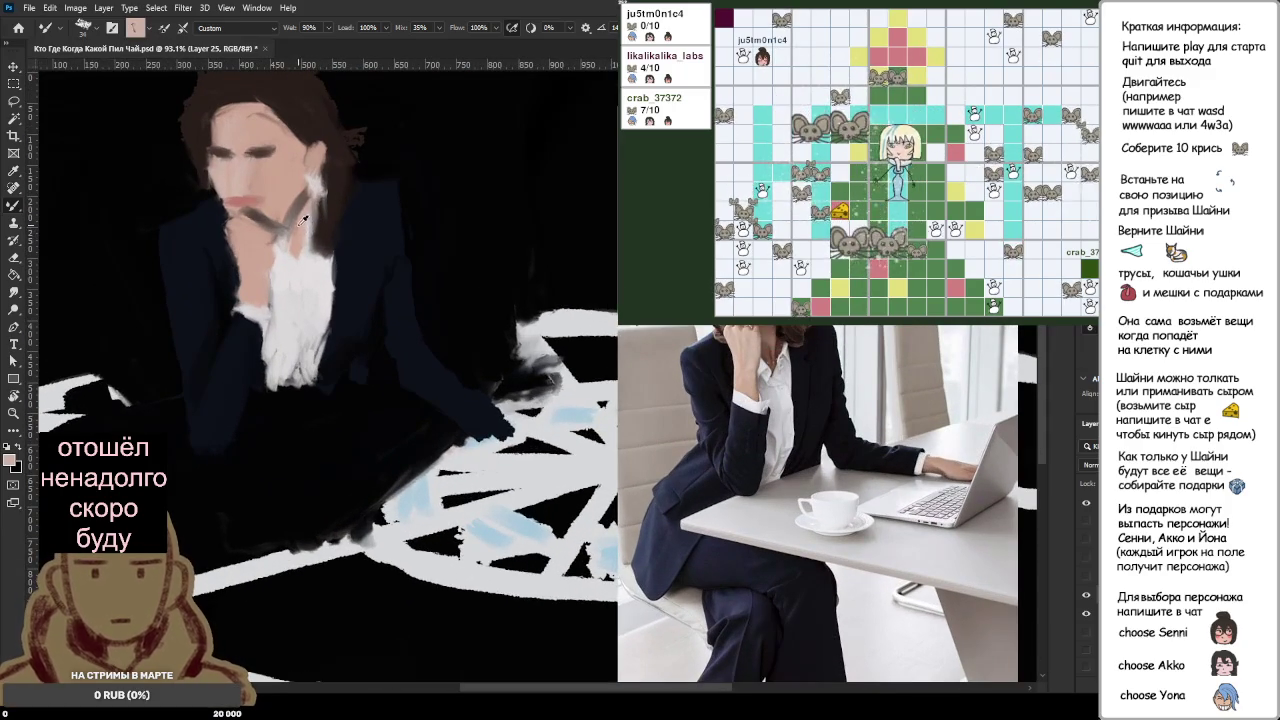
left_click(339, 173, "alt")
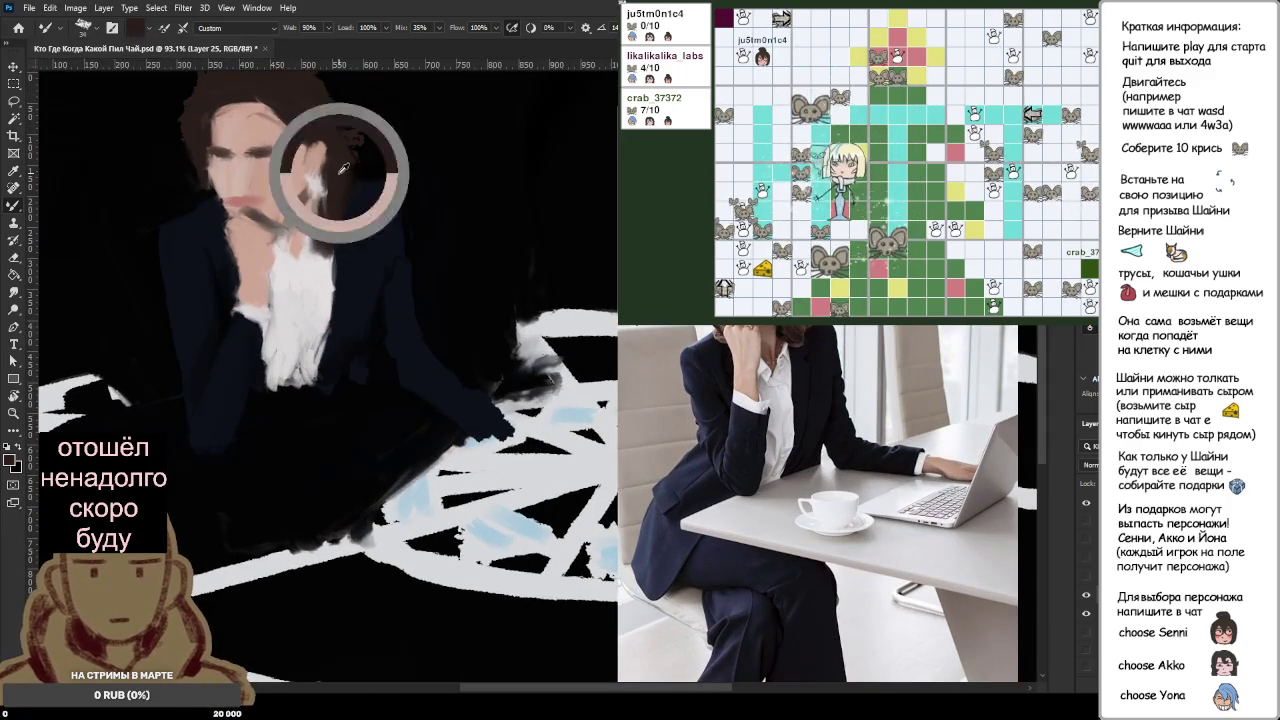
left_click(238, 175, "alt")
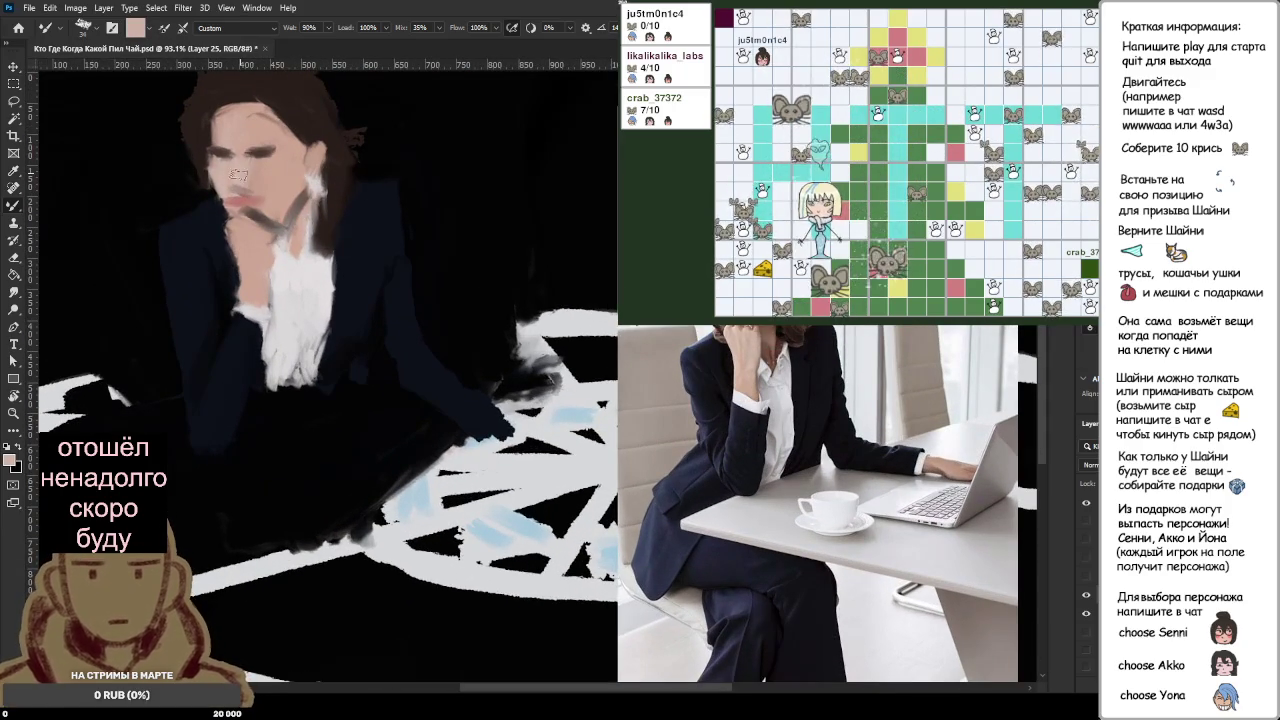
left_click(246, 192, "alt")
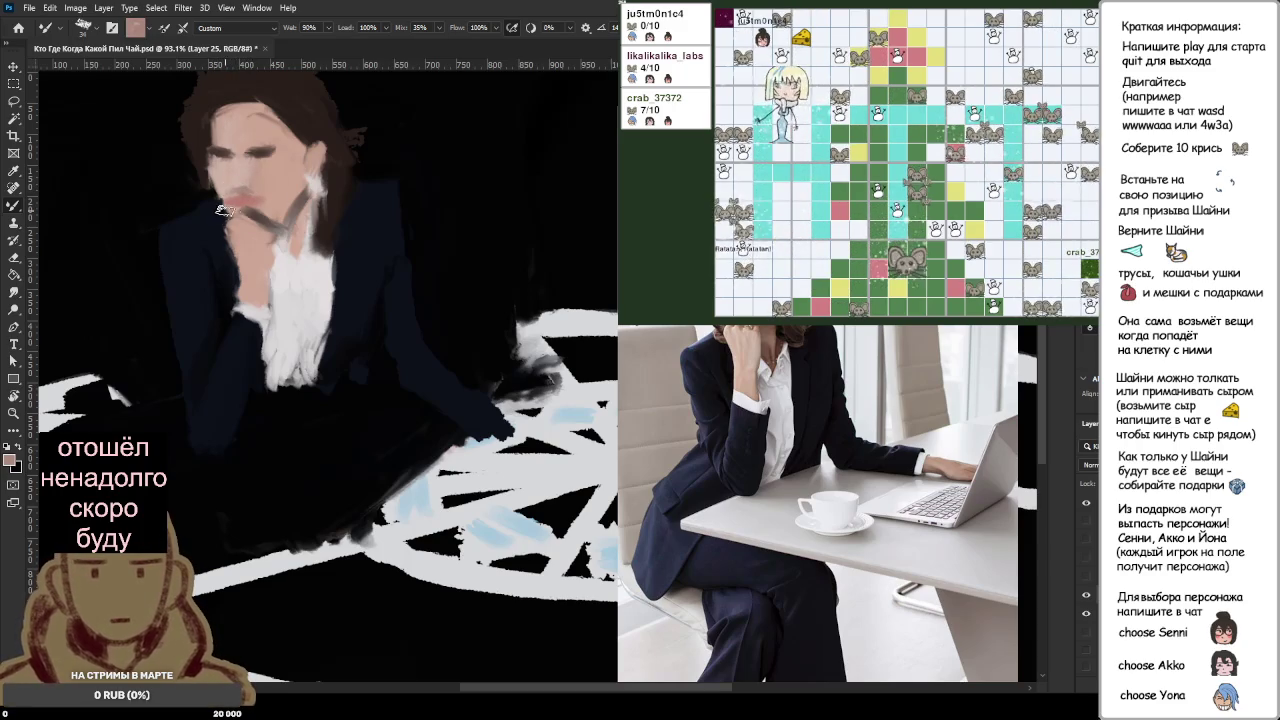
left_click(233, 200, "alt")
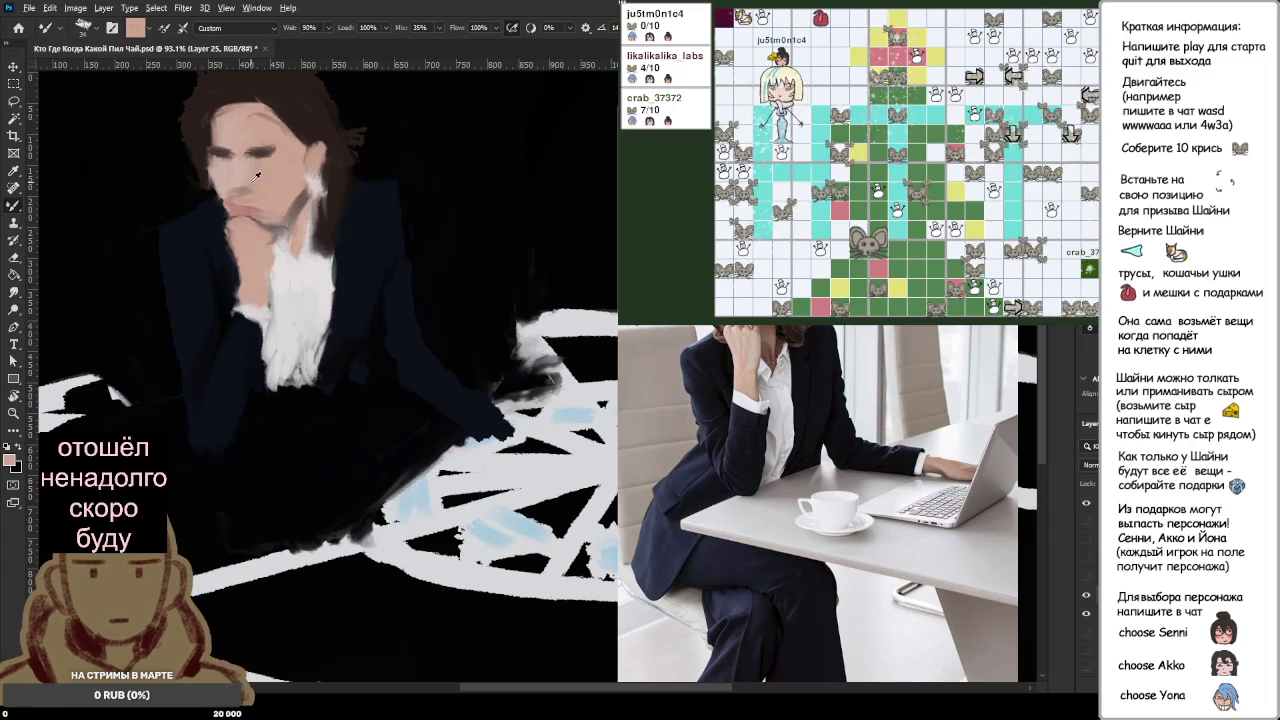
left_click(240, 190, "alt")
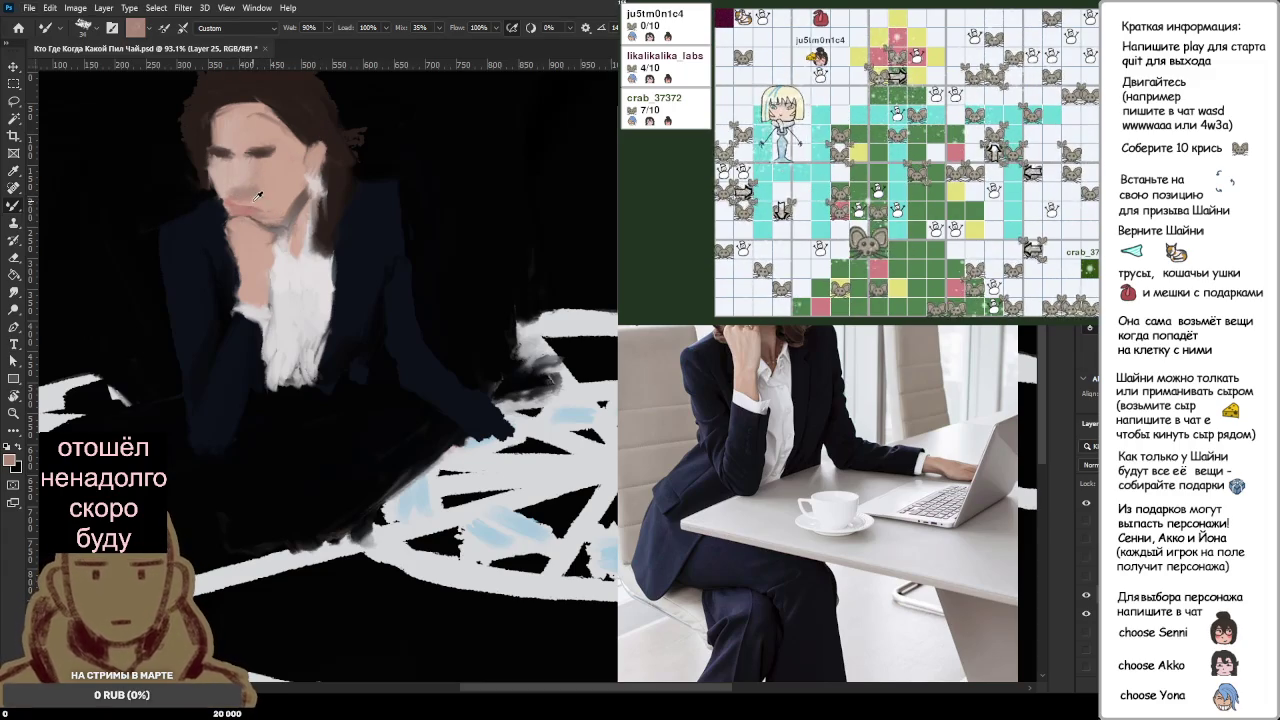
left_click(213, 186, "alt")
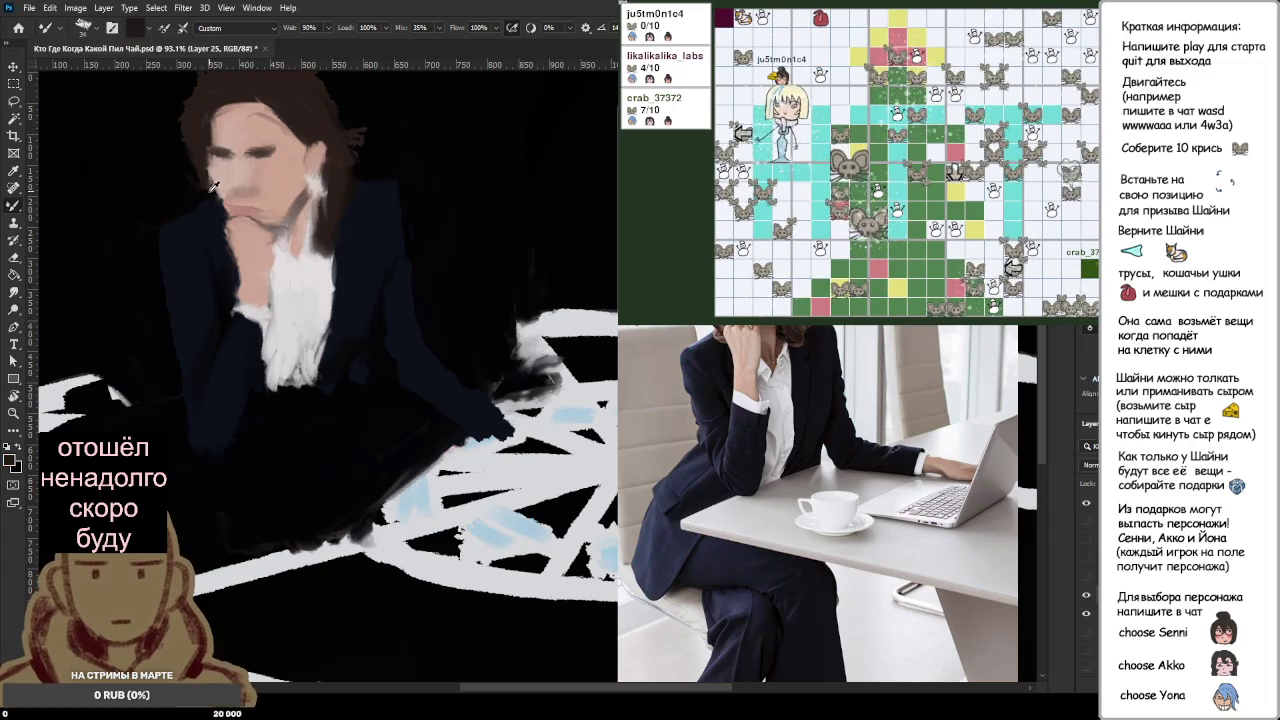
left_click(233, 195, "alt")
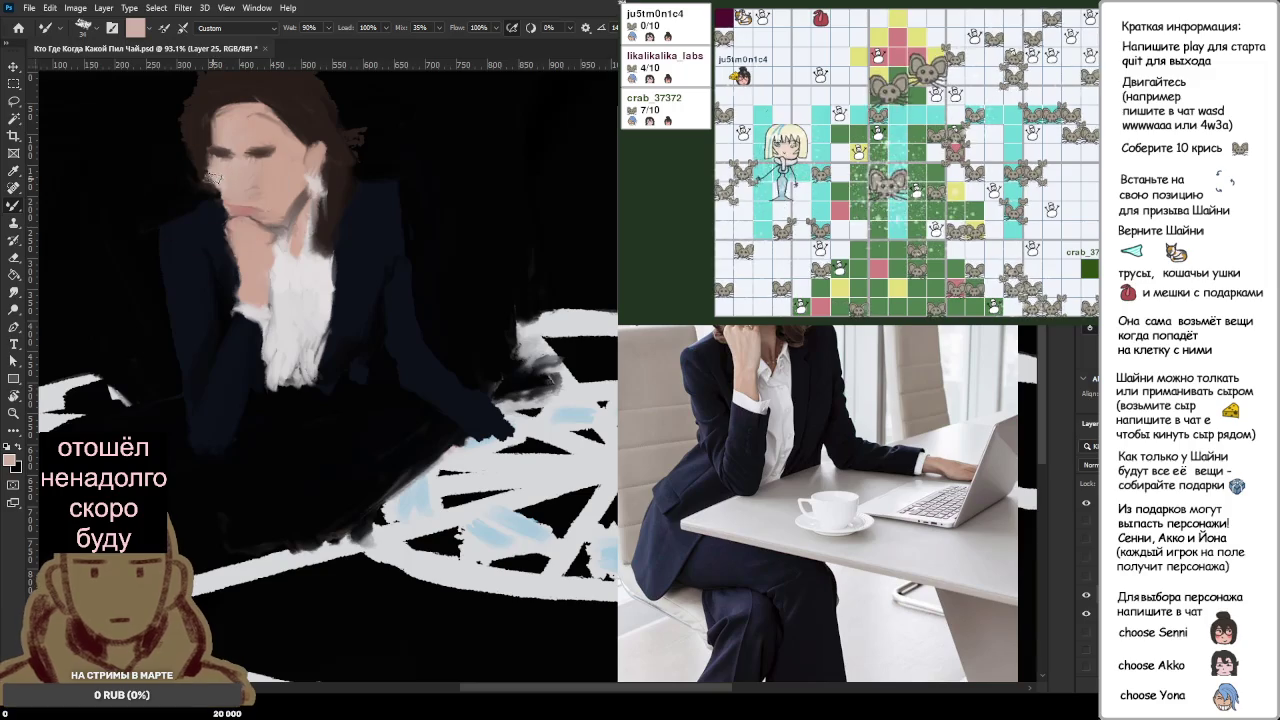
scroll(228, 188, "down", 5)
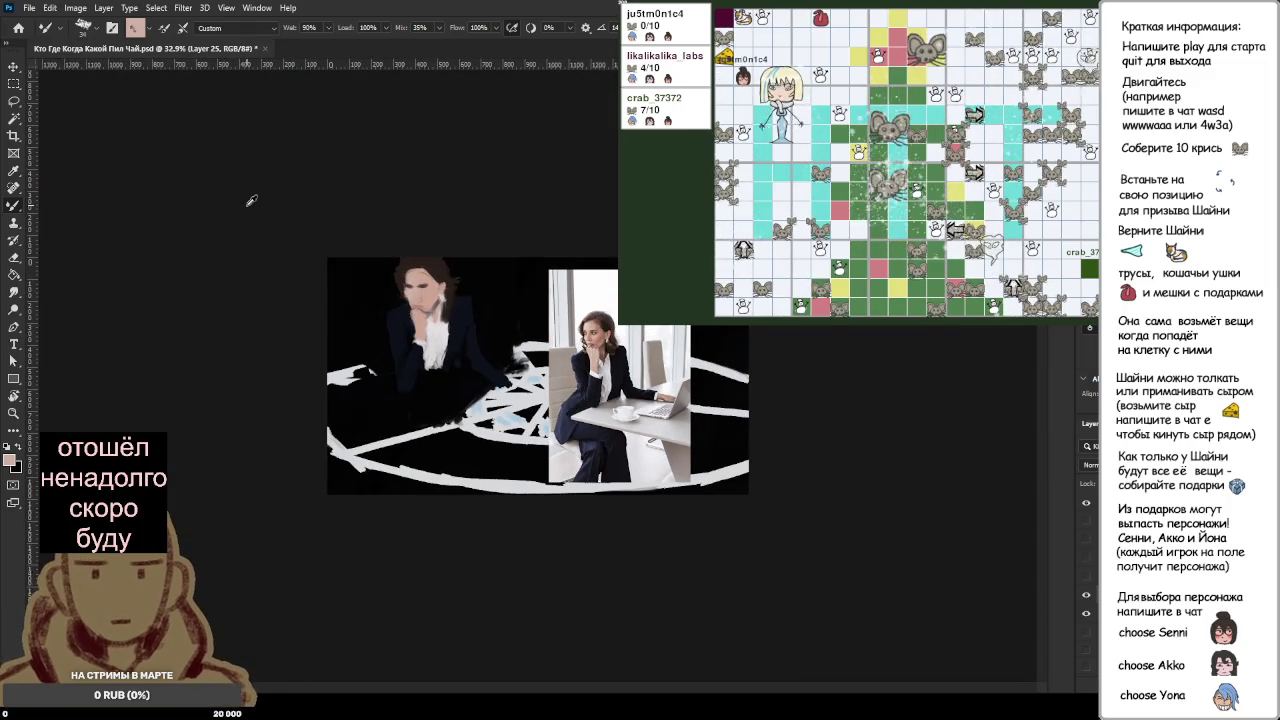
Step: Zoom in on the neck and sample its skin tones for repainting below the chin
scroll(251, 200, "up", 2)
scroll(270, 202, "up", 2)
scroll(298, 205, "up", 1)
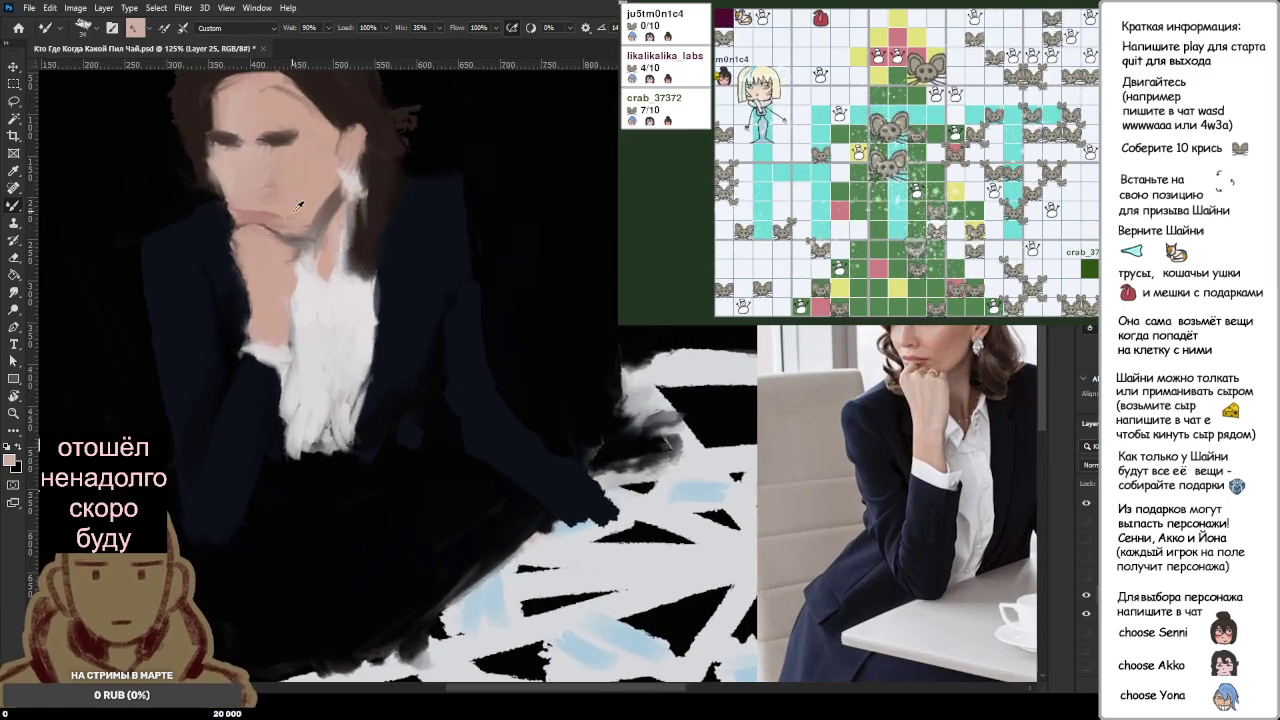
scroll(325, 208, "up", 1)
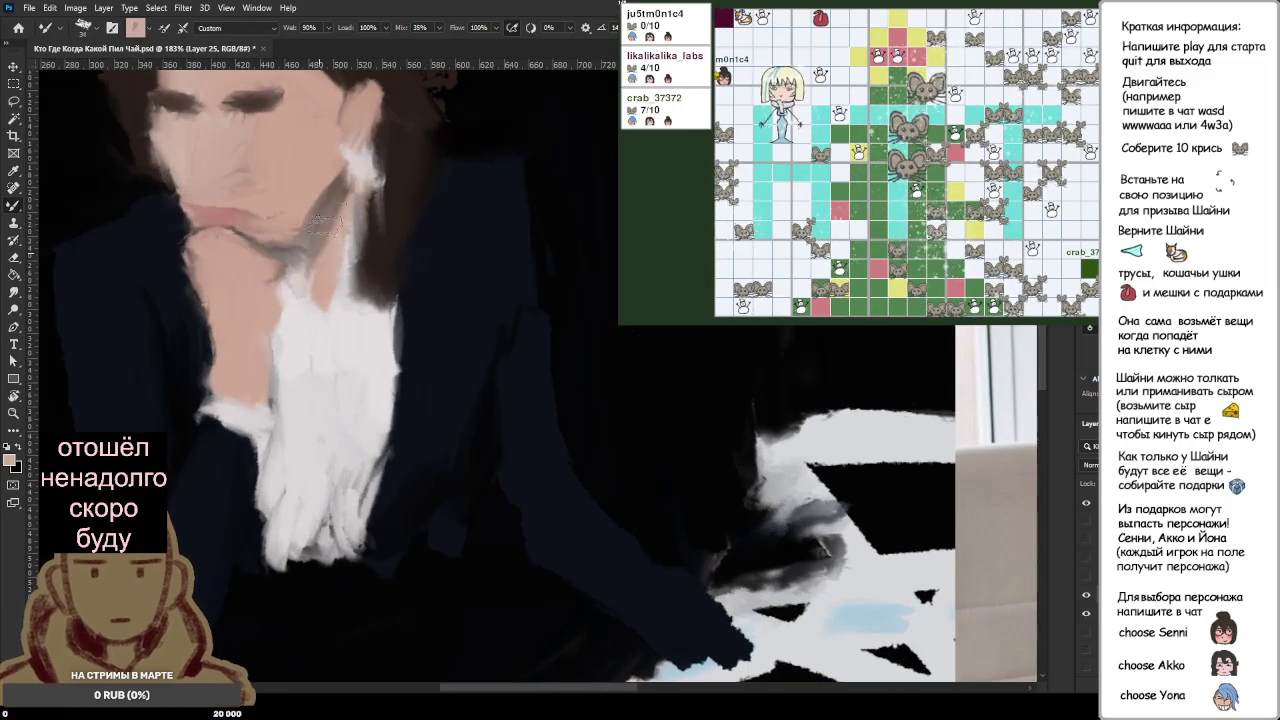
left_click(327, 177, "alt")
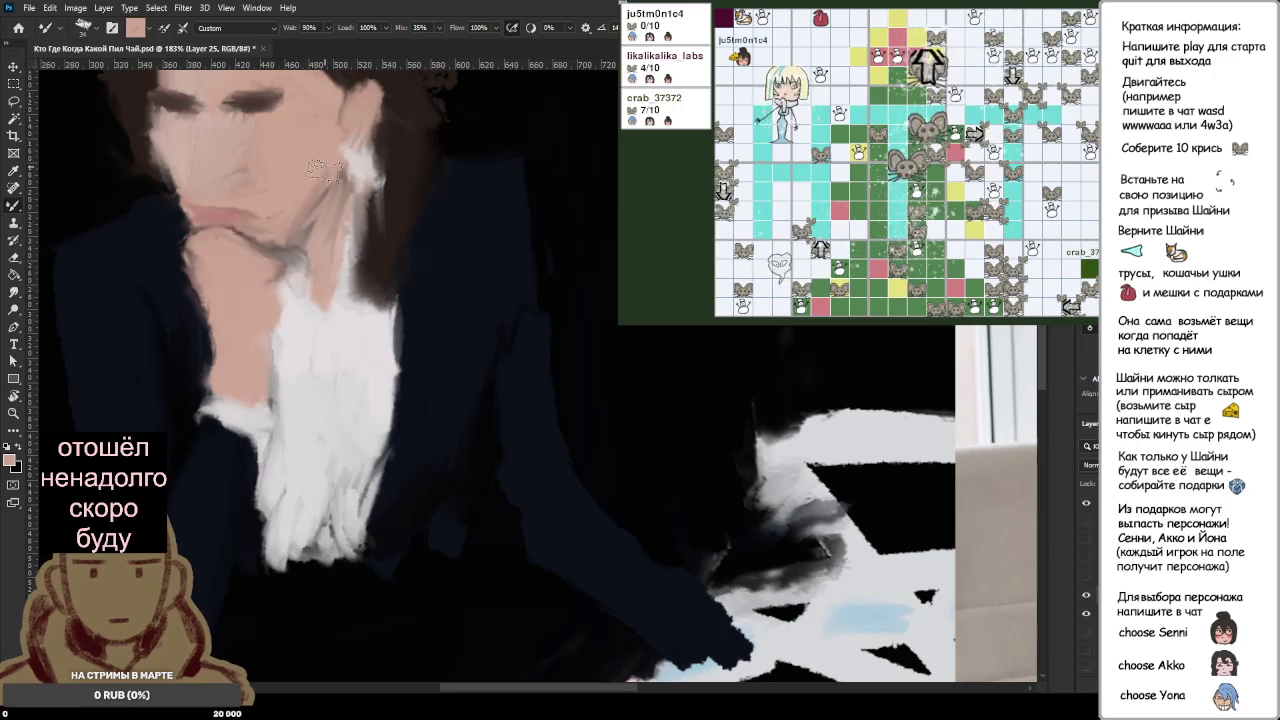
left_click(342, 198, "alt")
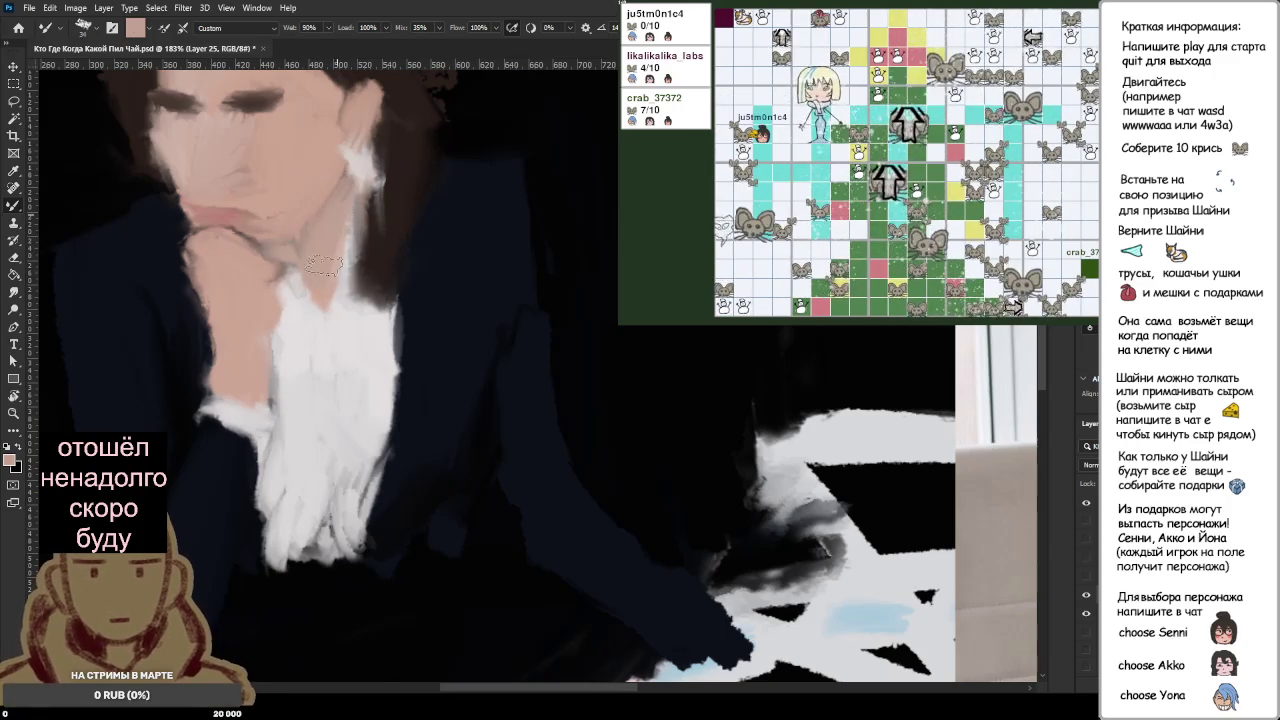
scroll(323, 265, "down", 5)
scroll(262, 207, "up", 3)
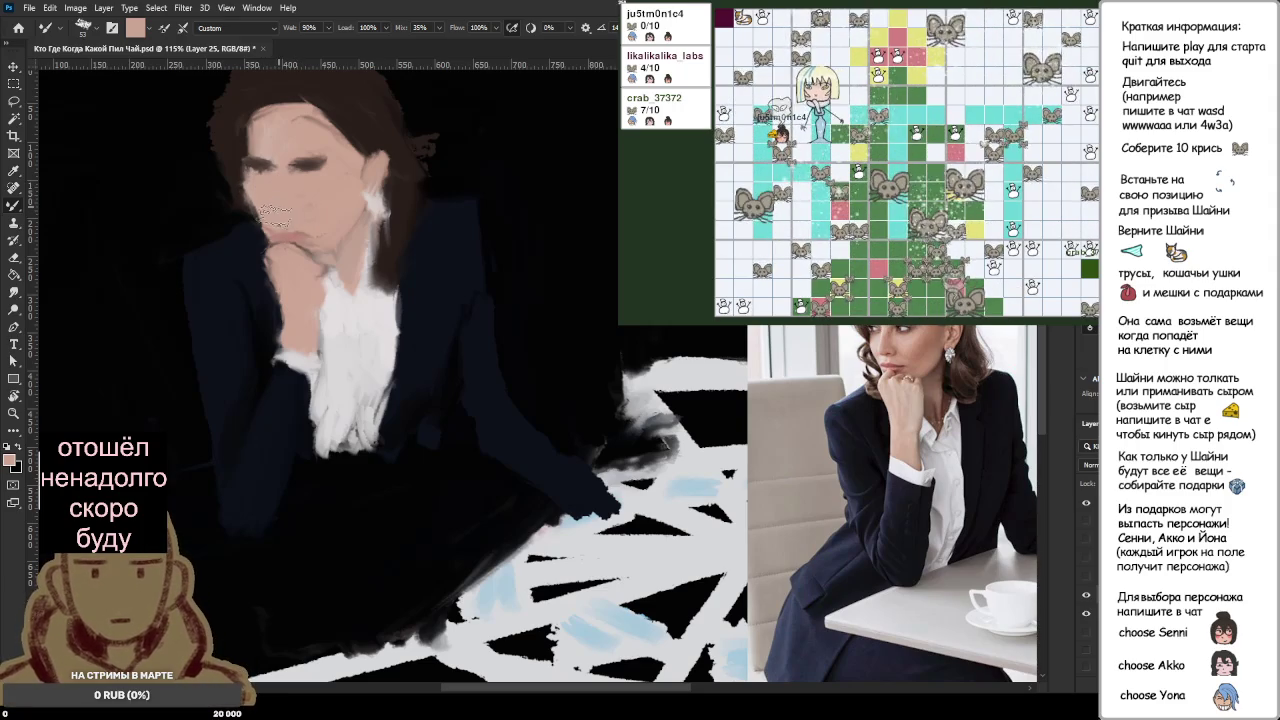
scroll(318, 192, "down", 2)
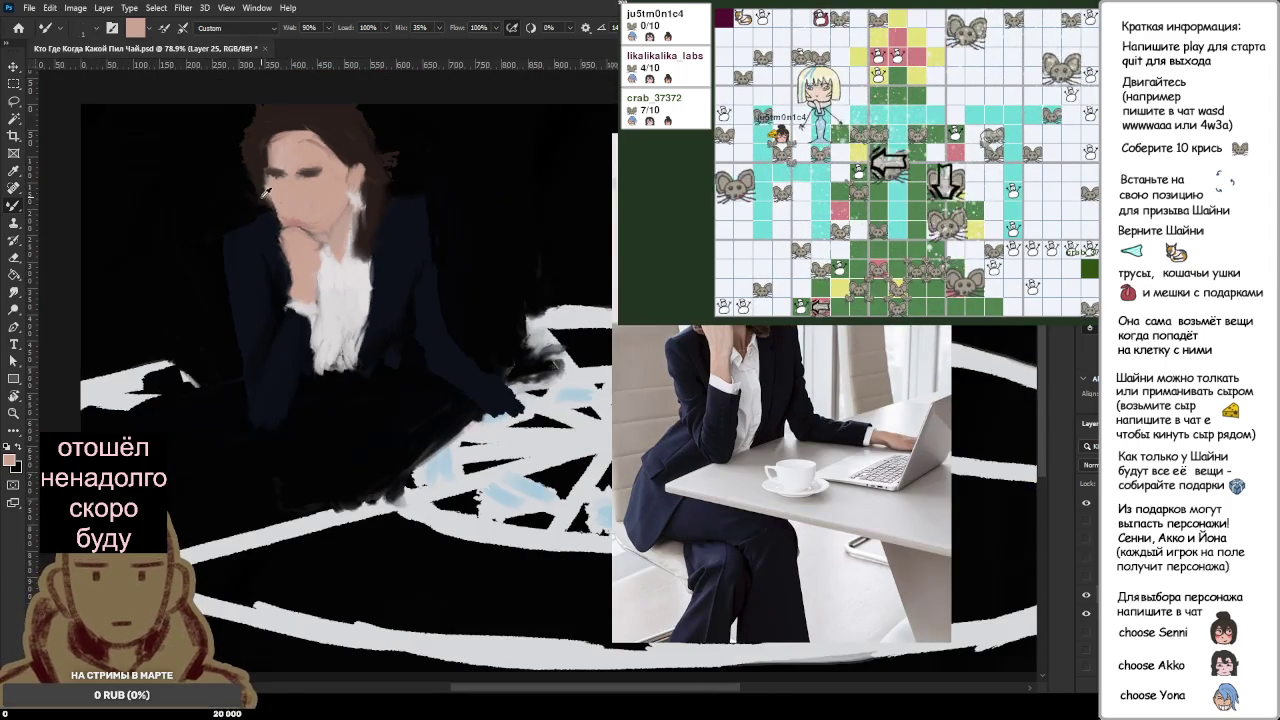
Step: Reset the colours to black and white and sample the pink lip tone
scroll(493, 256, "up", 3)
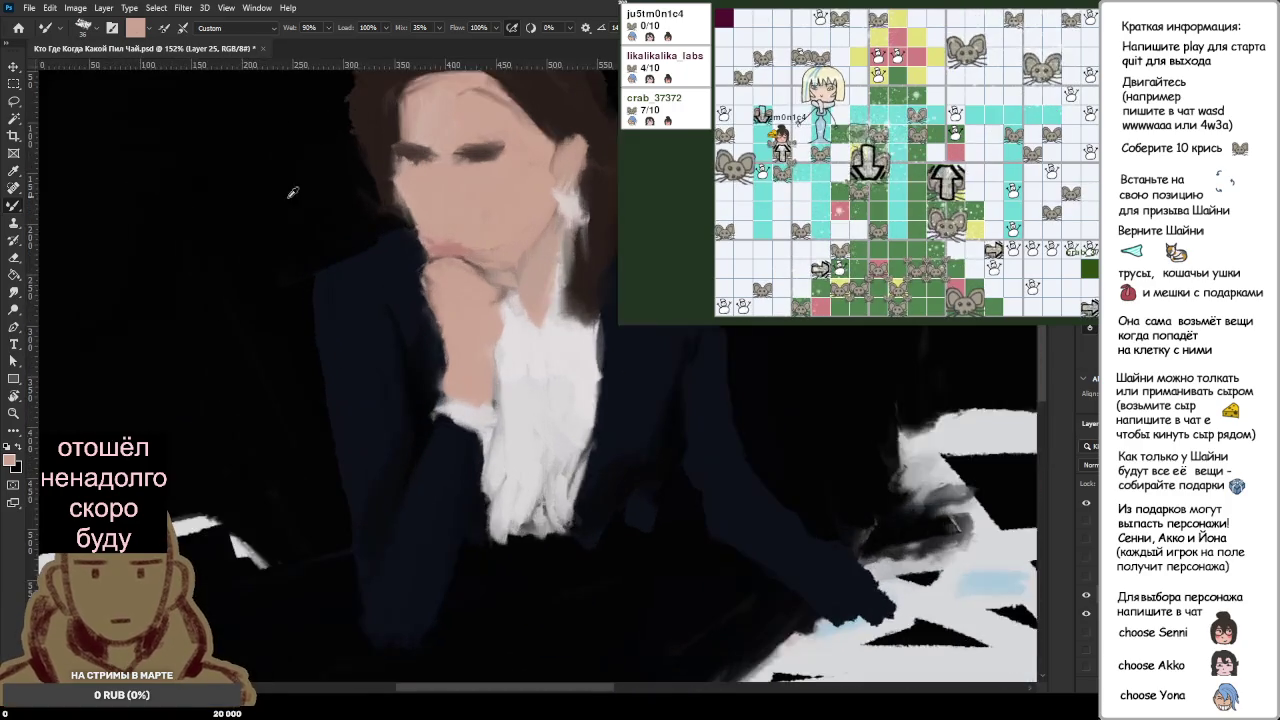
scroll(493, 256, "up", 2)
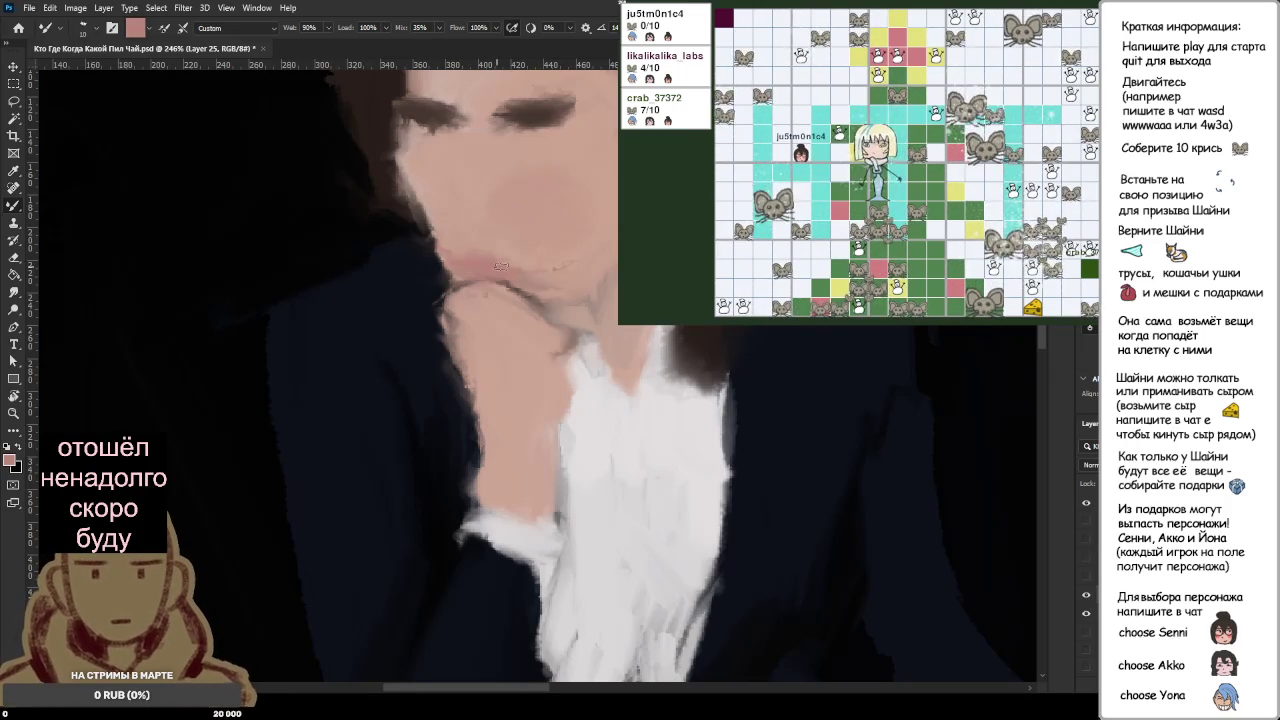
right_click(486, 266, "alt")
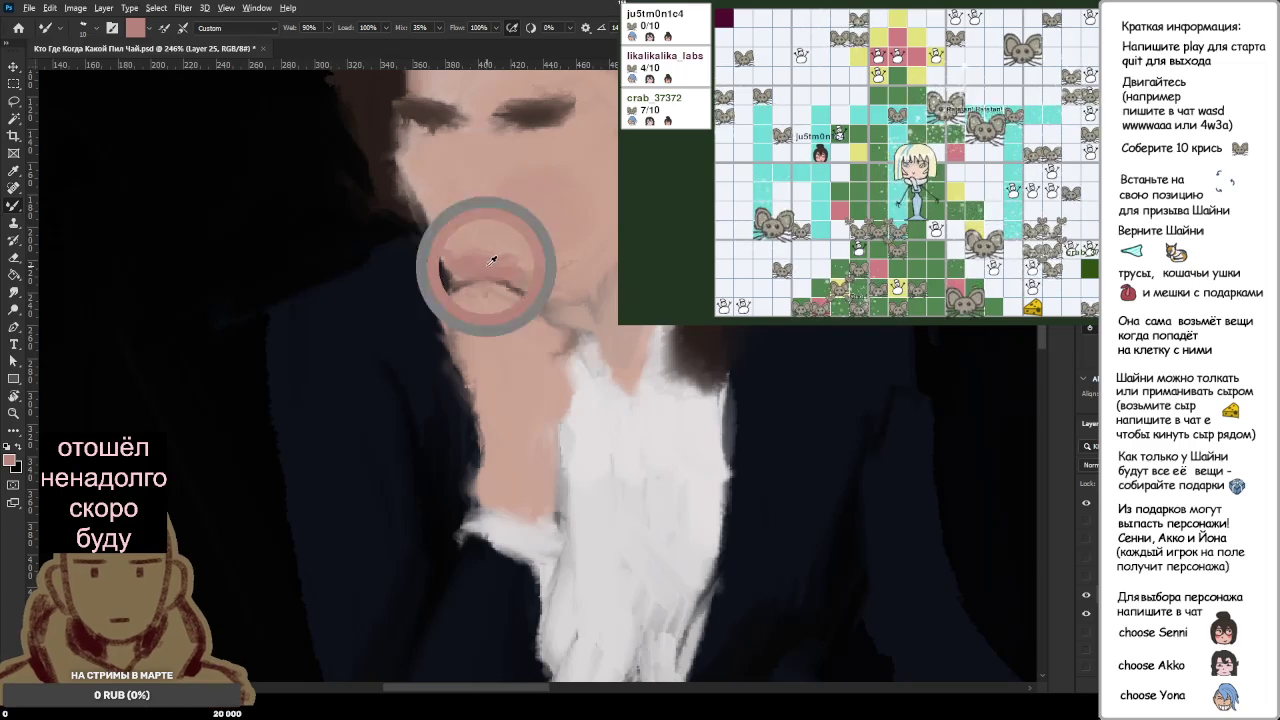
key("d")
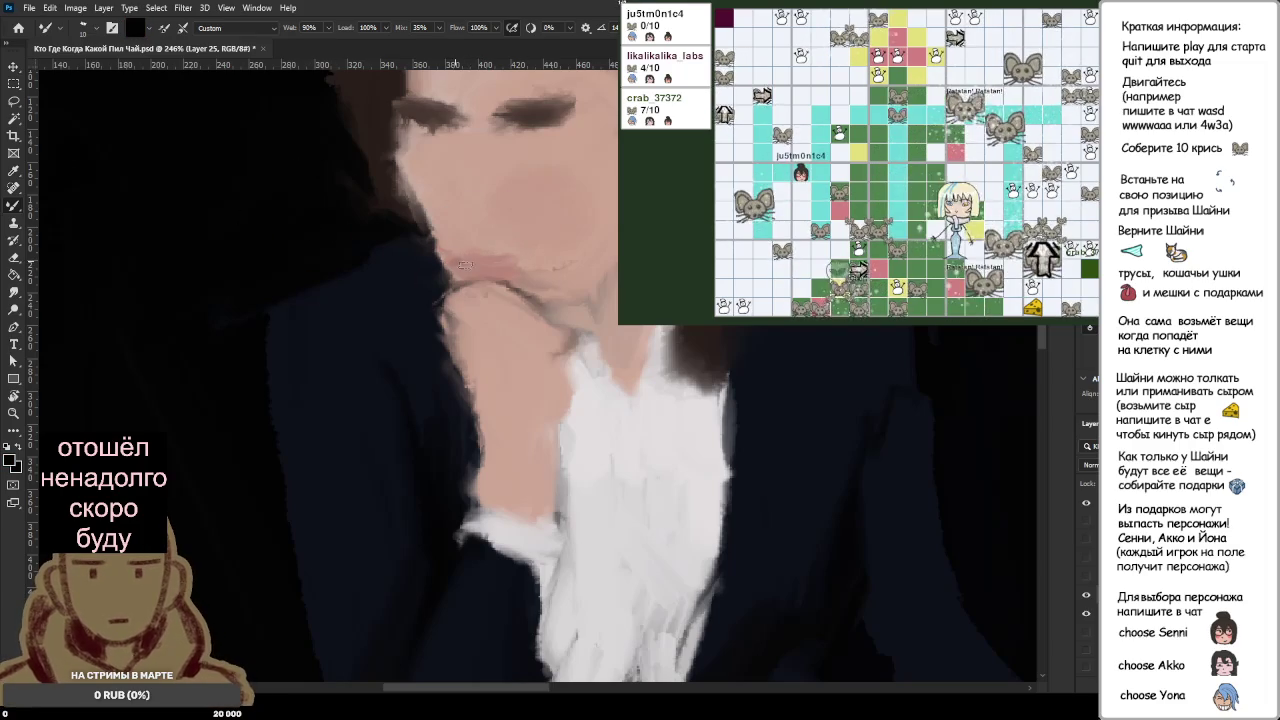
left_click(488, 262, "alt")
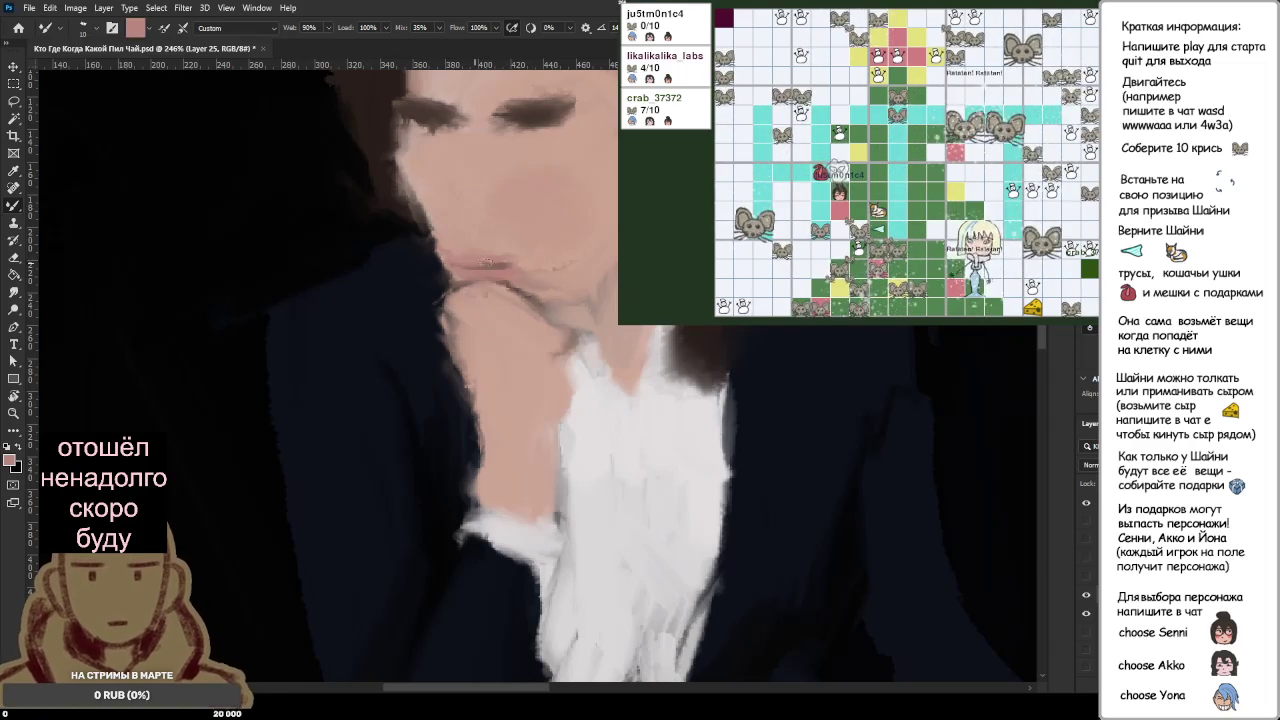
left_click(505, 270, "alt")
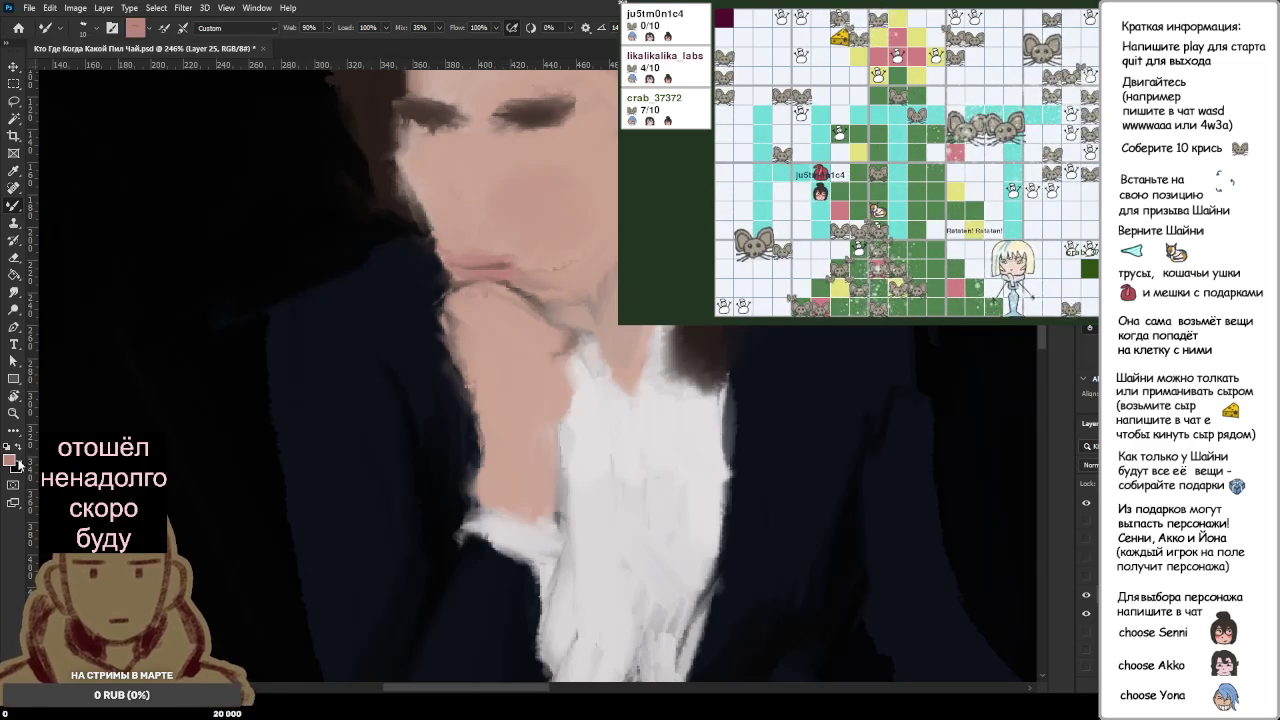
Step: Sample a lighter pink skin tone for the lip highlights
scroll(565, 325, "down", 5)
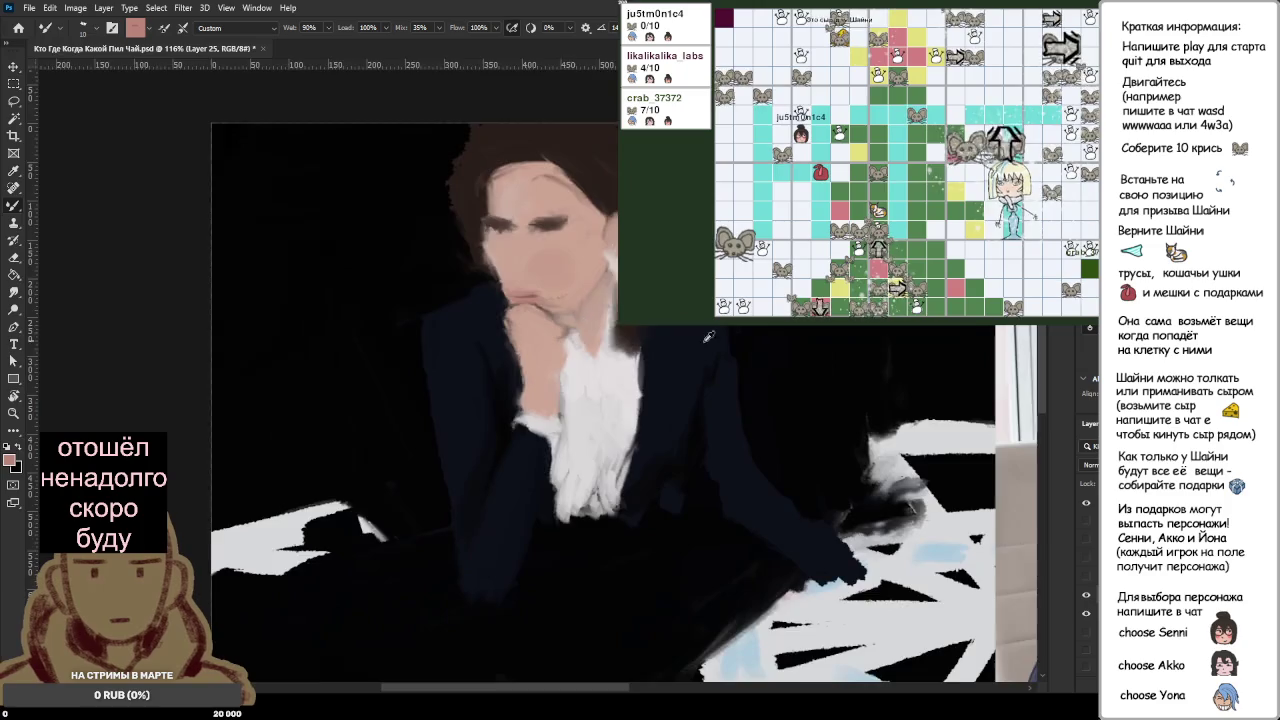
scroll(932, 355, "down", 3)
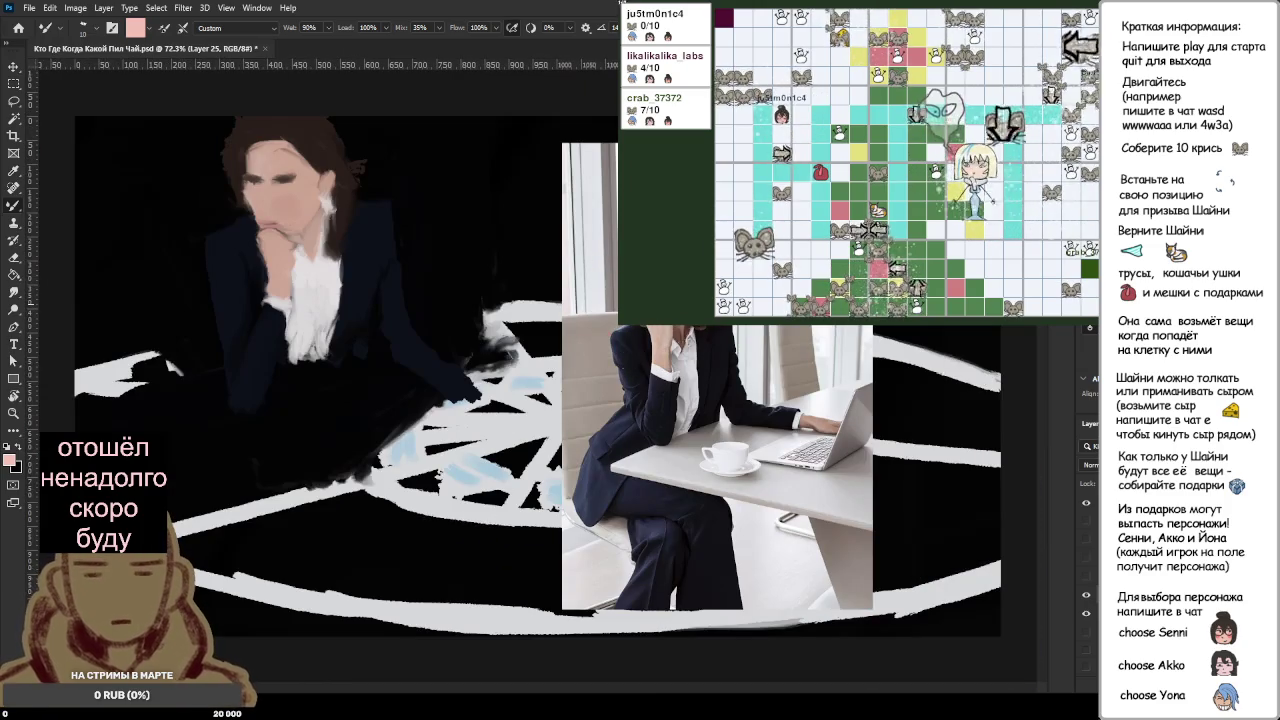
scroll(367, 165, "up", 3)
scroll(370, 270, "up", 4)
scroll(500, 309, "up", 3)
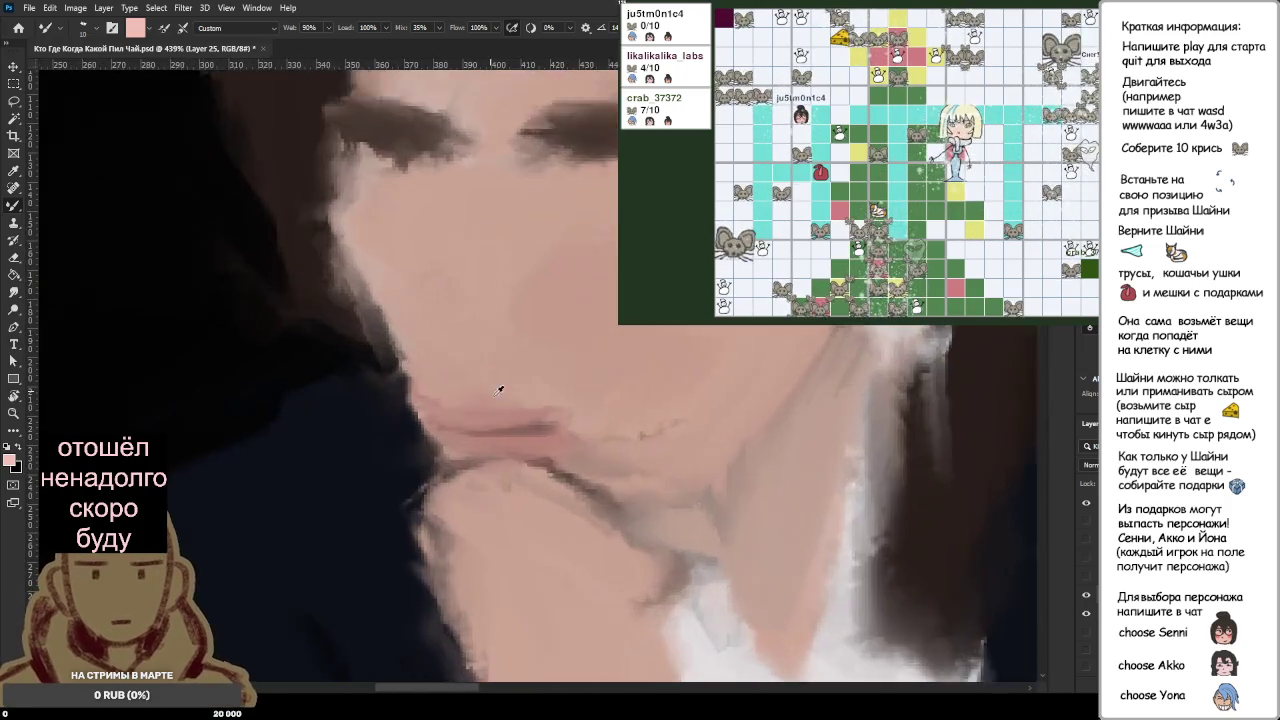
scroll(471, 343, "up", 3)
scroll(532, 419, "down", 3)
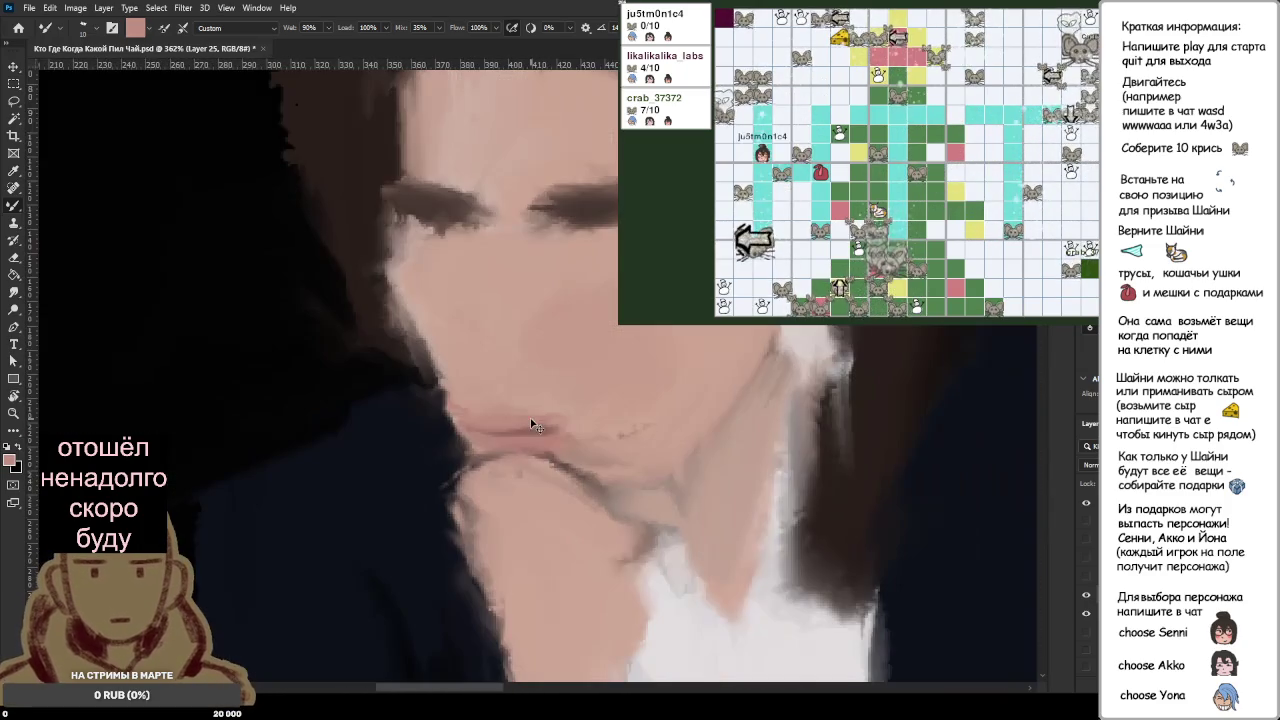
scroll(535, 400, "down", 2)
scroll(700, 430, "down", 3)
scroll(960, 467, "down", 2)
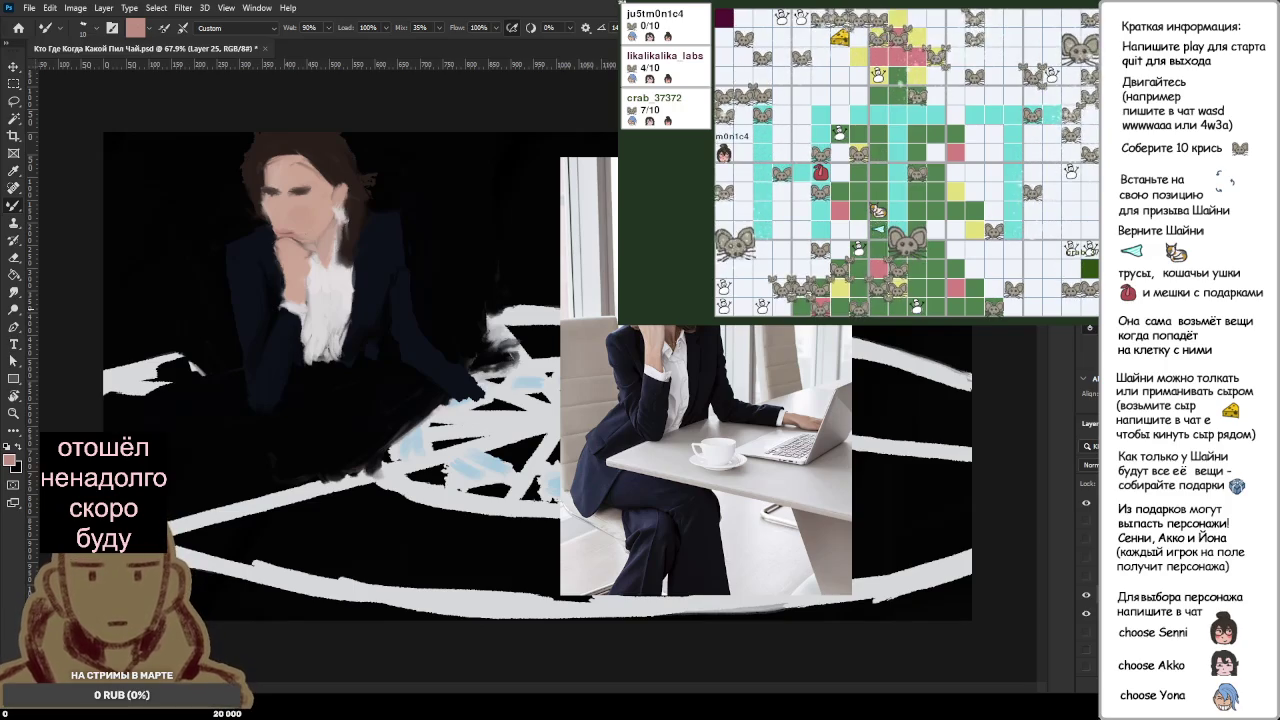
left_click(641, 285, "alt")
Step: Paint light pink highlights and darker pink strokes across the lips
scroll(320, 250, "up", 3)
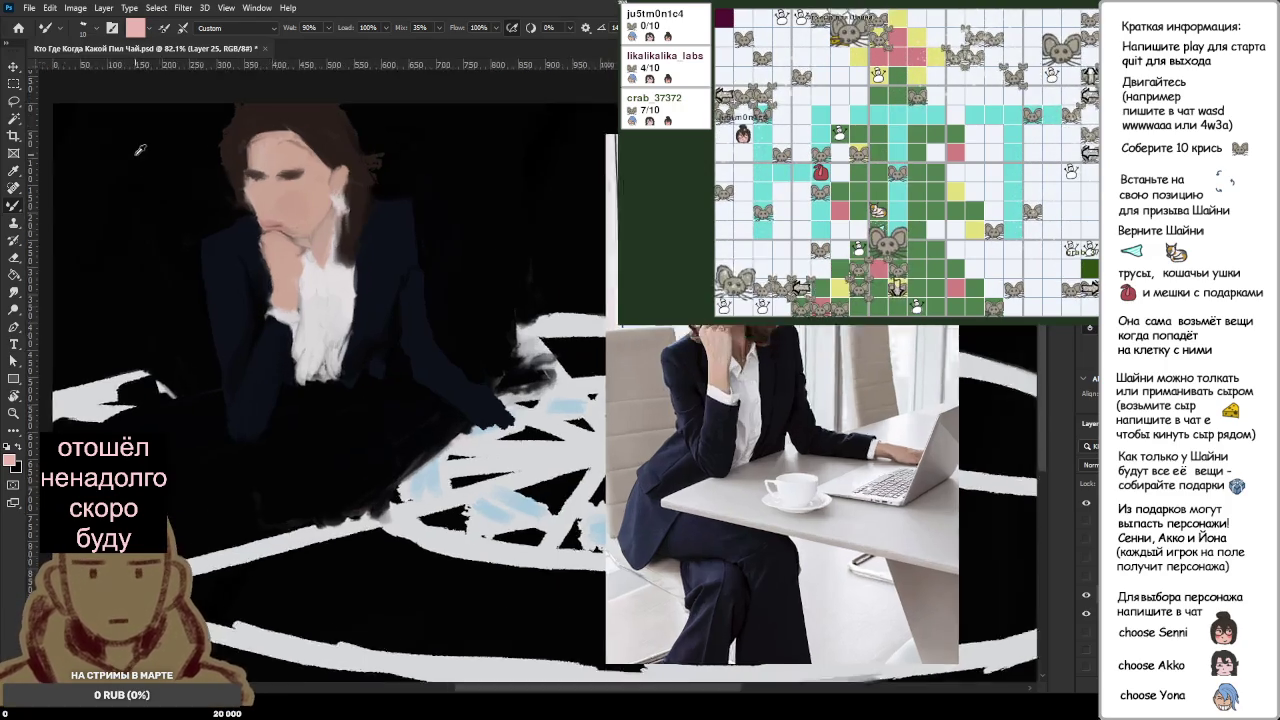
scroll(420, 300, "up", 3)
scroll(474, 326, "up", 2)
mouse_move(474, 326)
left_mouse_down()
mouse_move(545, 330)
mouse_move(465, 336)
mouse_move(486, 341)
mouse_move(548, 332)
mouse_move(460, 332)
left_mouse_up()
left_click(556, 321, "alt")
left_click(507, 329, "alt")
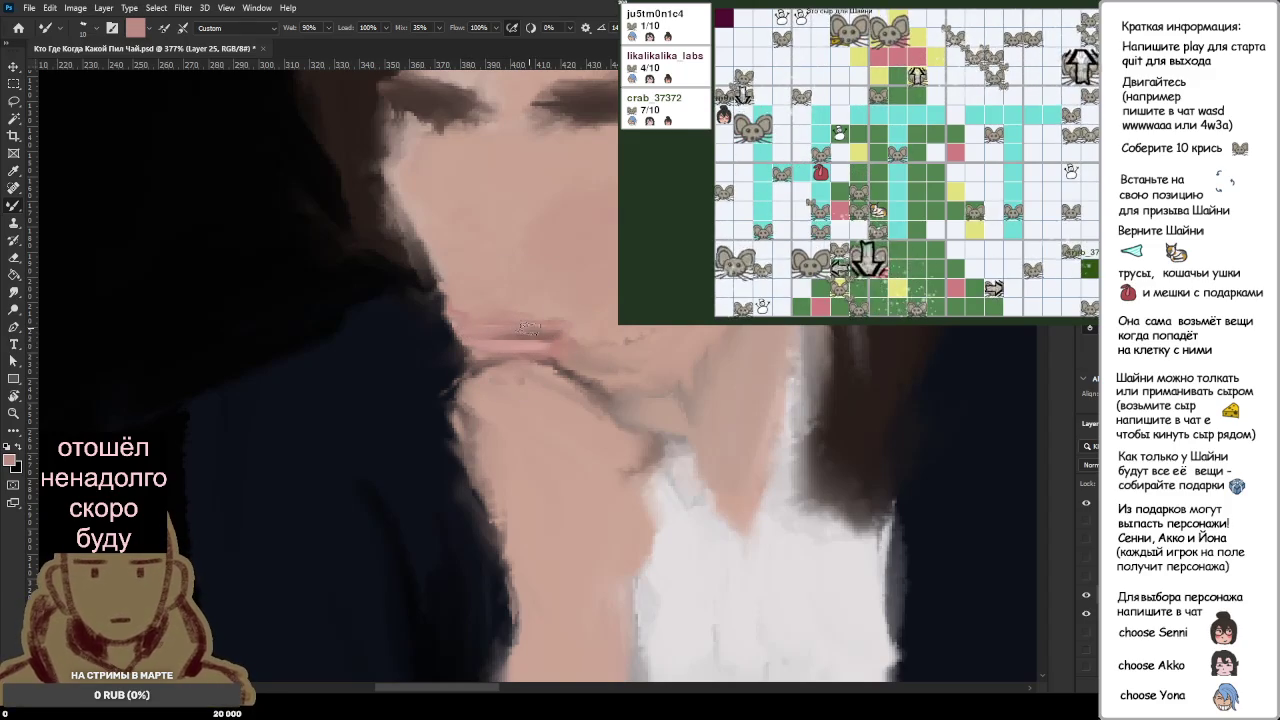
left_click(536, 333, "alt")
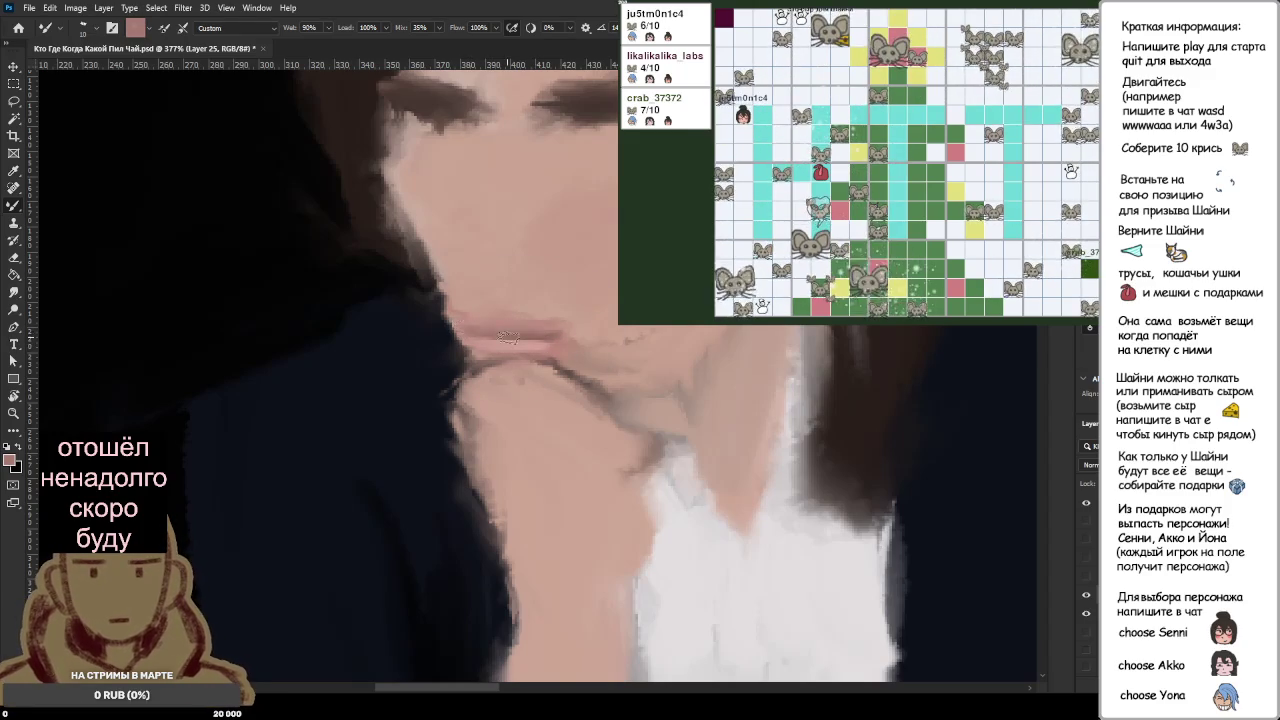
Step: Lighten and soften the chin crease with a larger textured brush tip
scroll(507, 338, "down", 2)
scroll(520, 330, "down", 2)
scroll(540, 320, "down", 2)
scroll(551, 316, "up", 2)
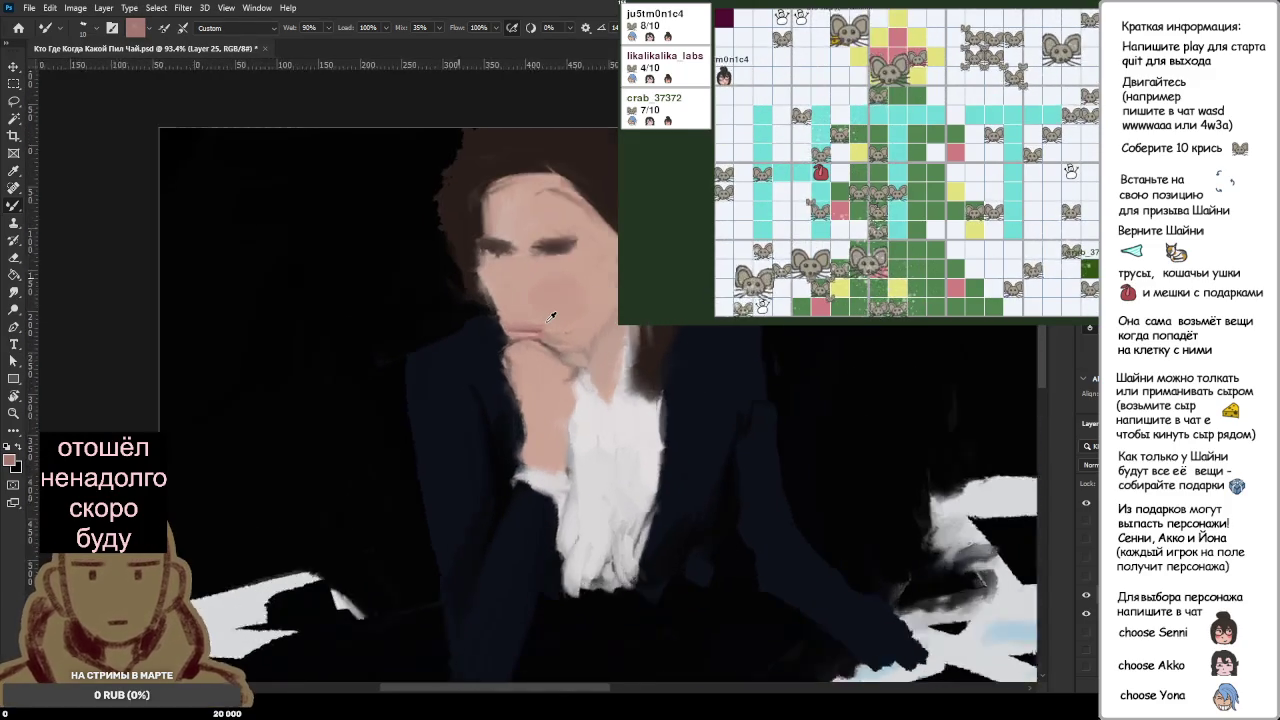
scroll(551, 316, "up", 2)
scroll(551, 316, "up", 2)
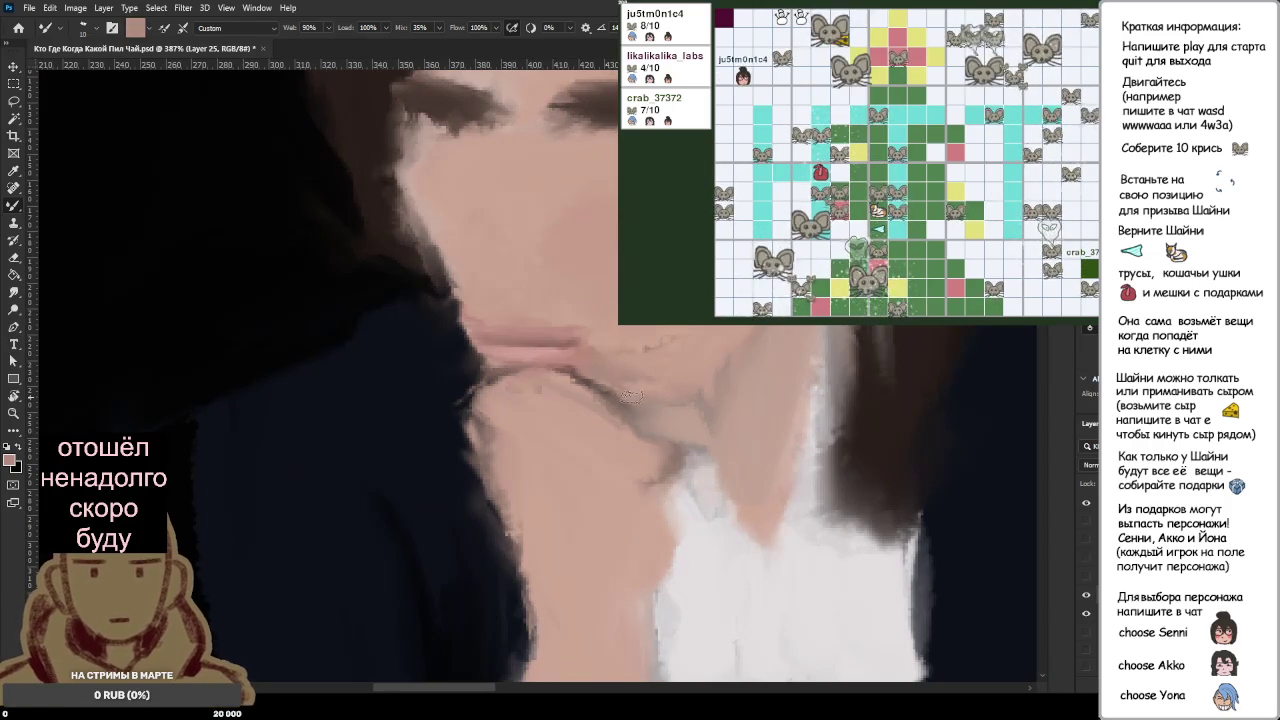
left_click_drag(575, 375, 630, 395)
key("bracketright")
key("bracketright")
key("bracketright")
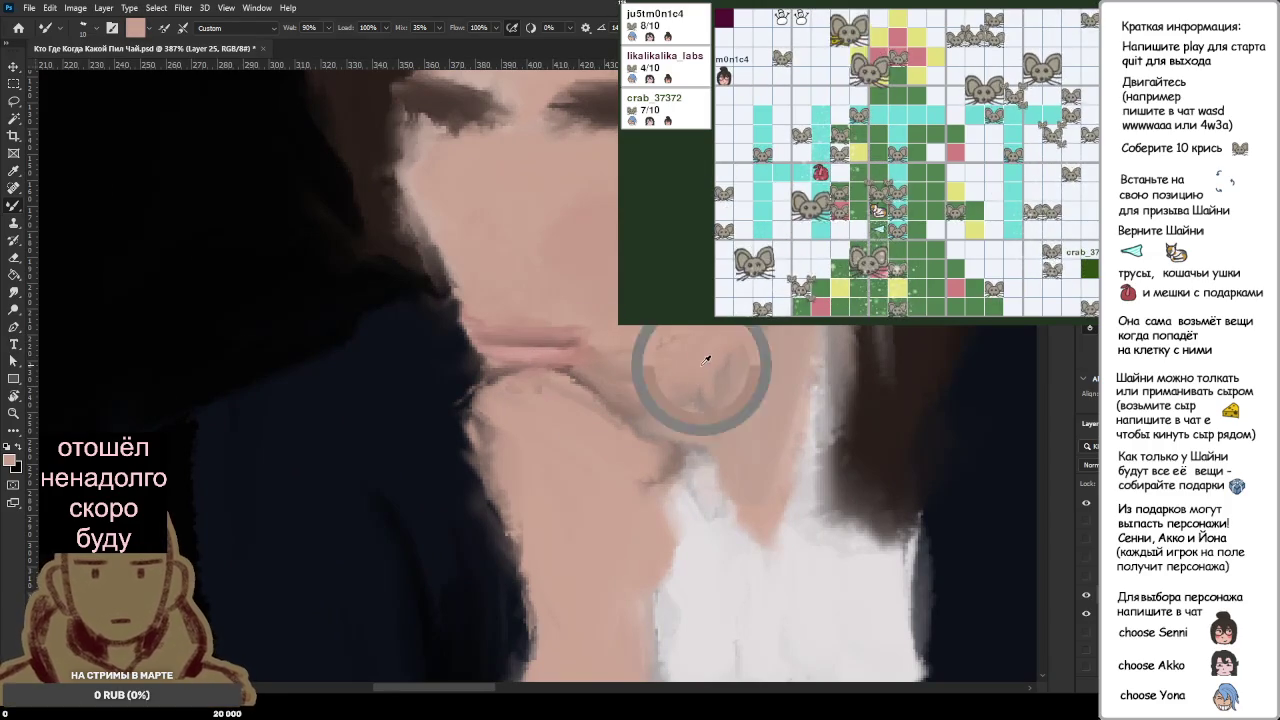
key("period")
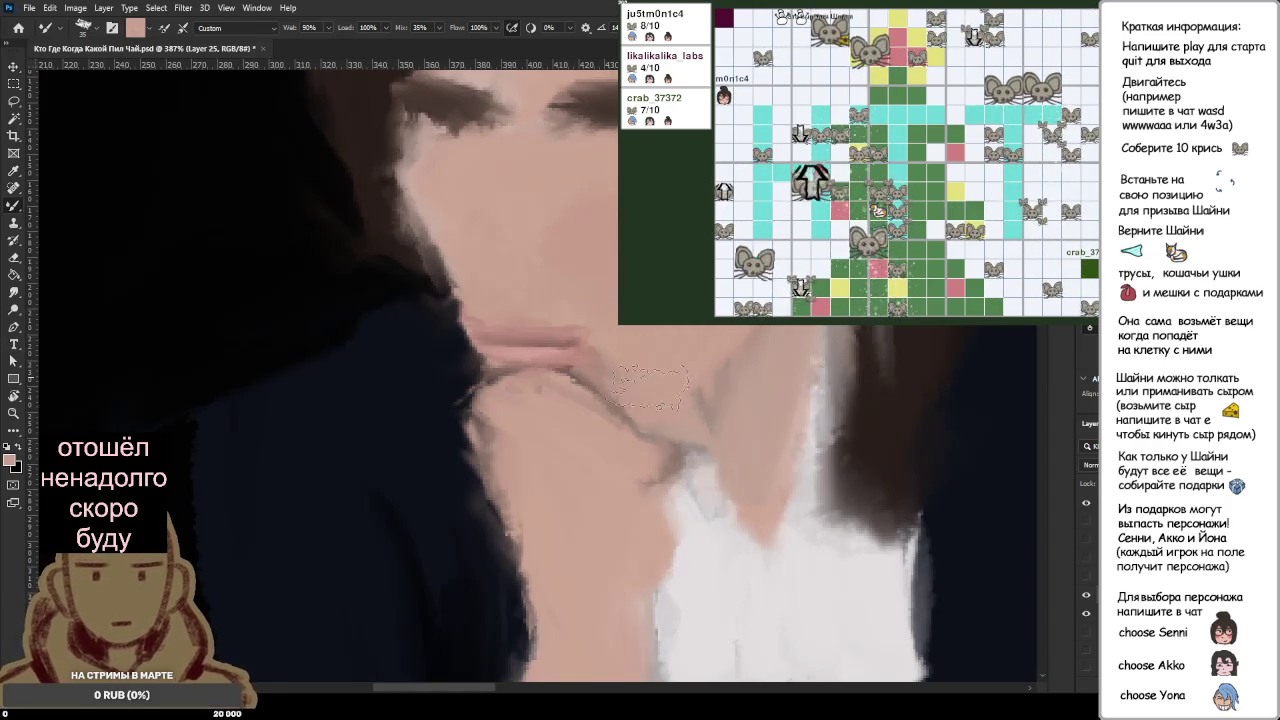
left_click_drag(714, 395, 712, 500)
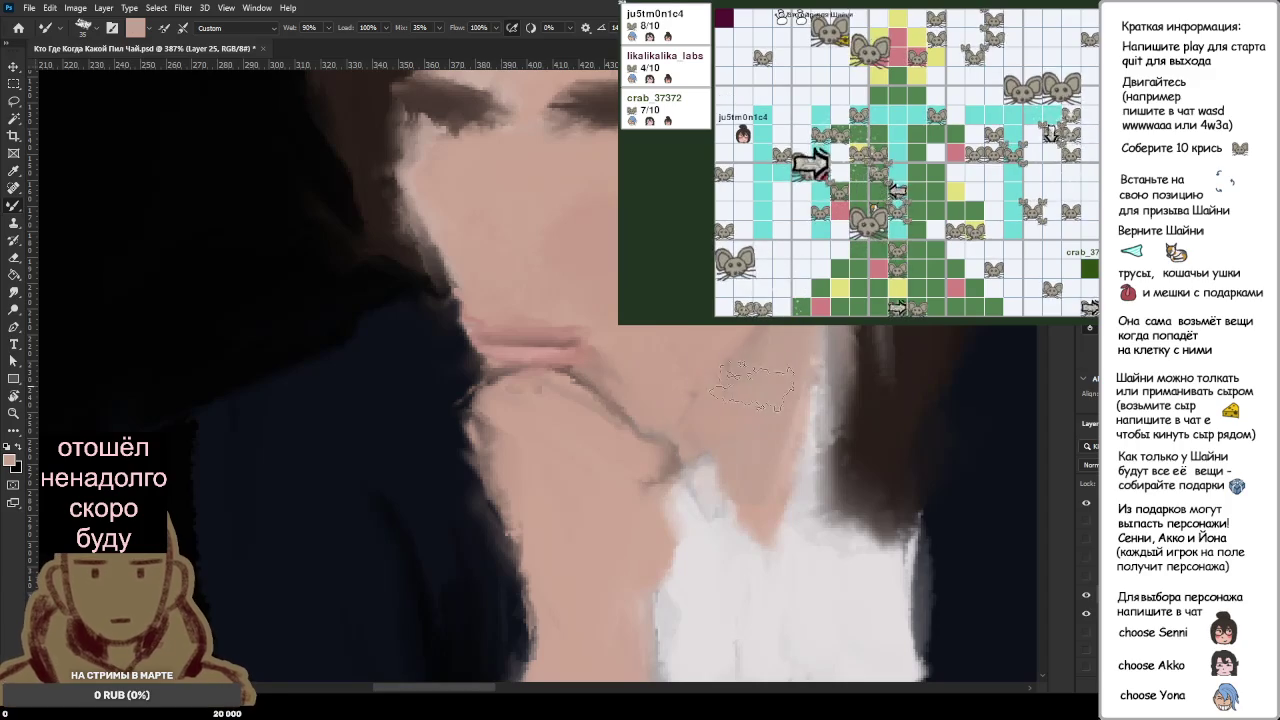
Step: Paint a dark grey shadow at the chin crease and enlarge the brush to about 52
left_click(712, 500, "alt")
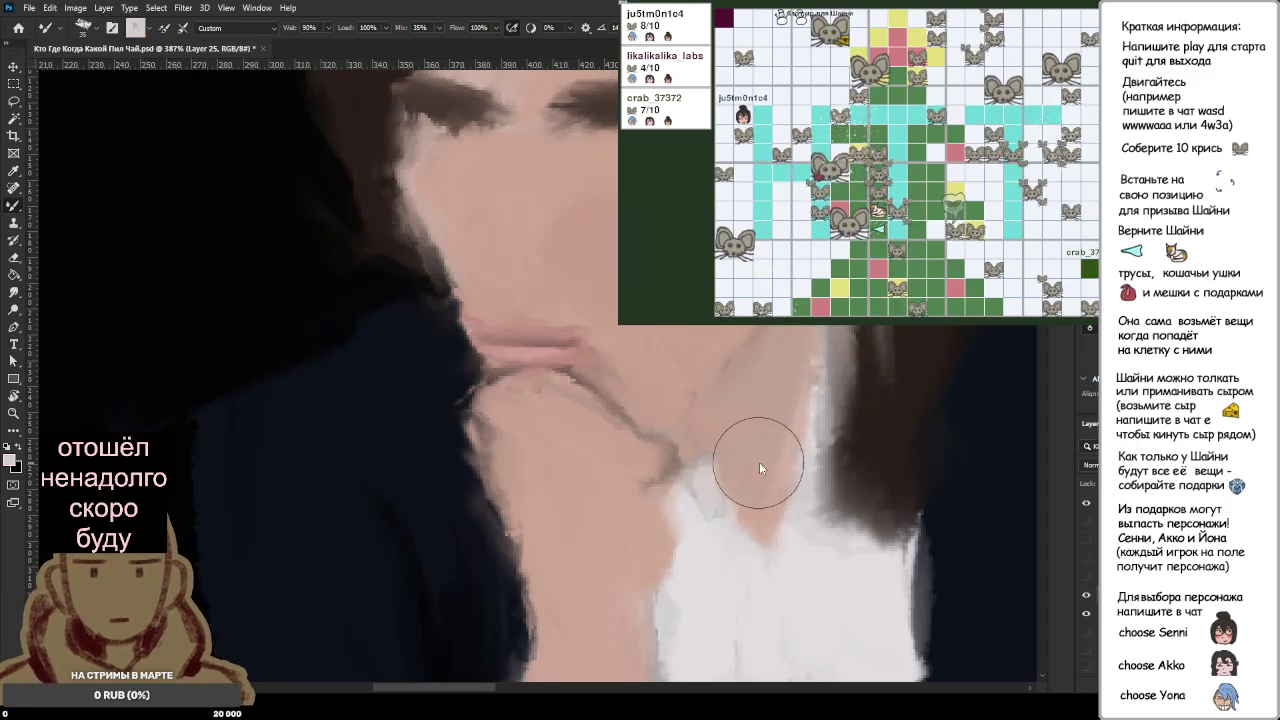
left_click(263, 298, "alt")
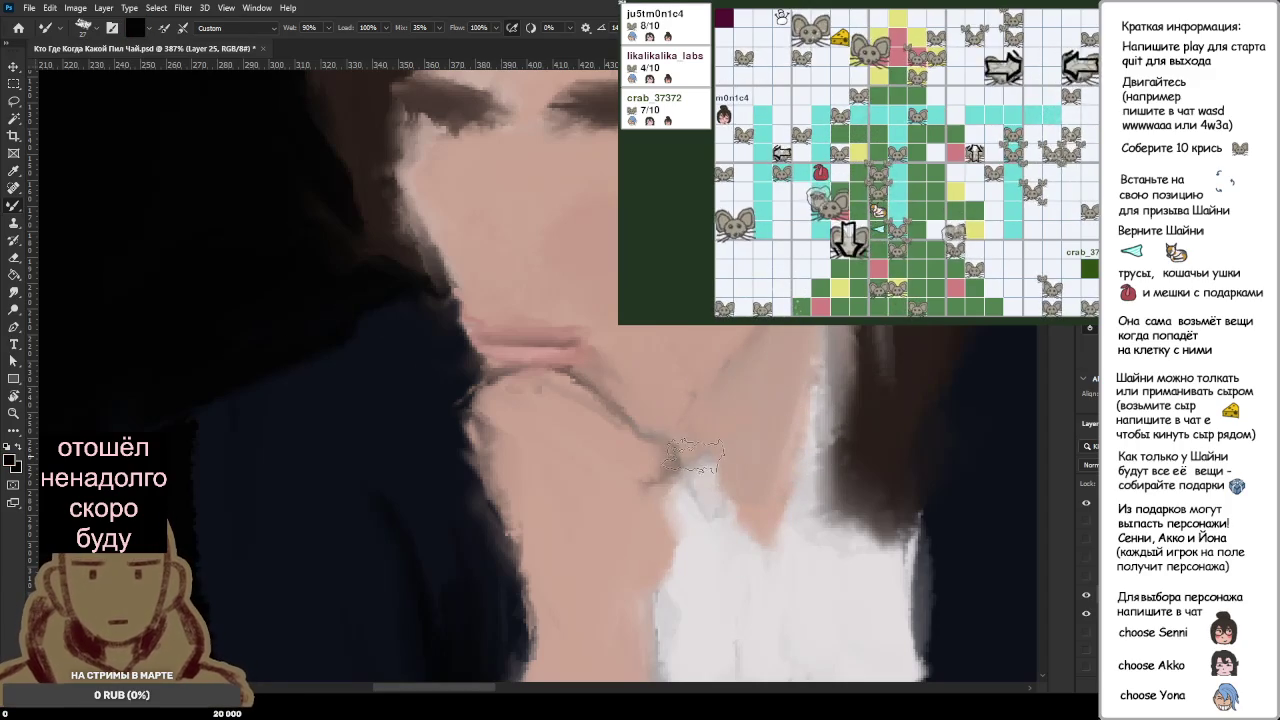
left_click_drag(690, 475, 684, 450)
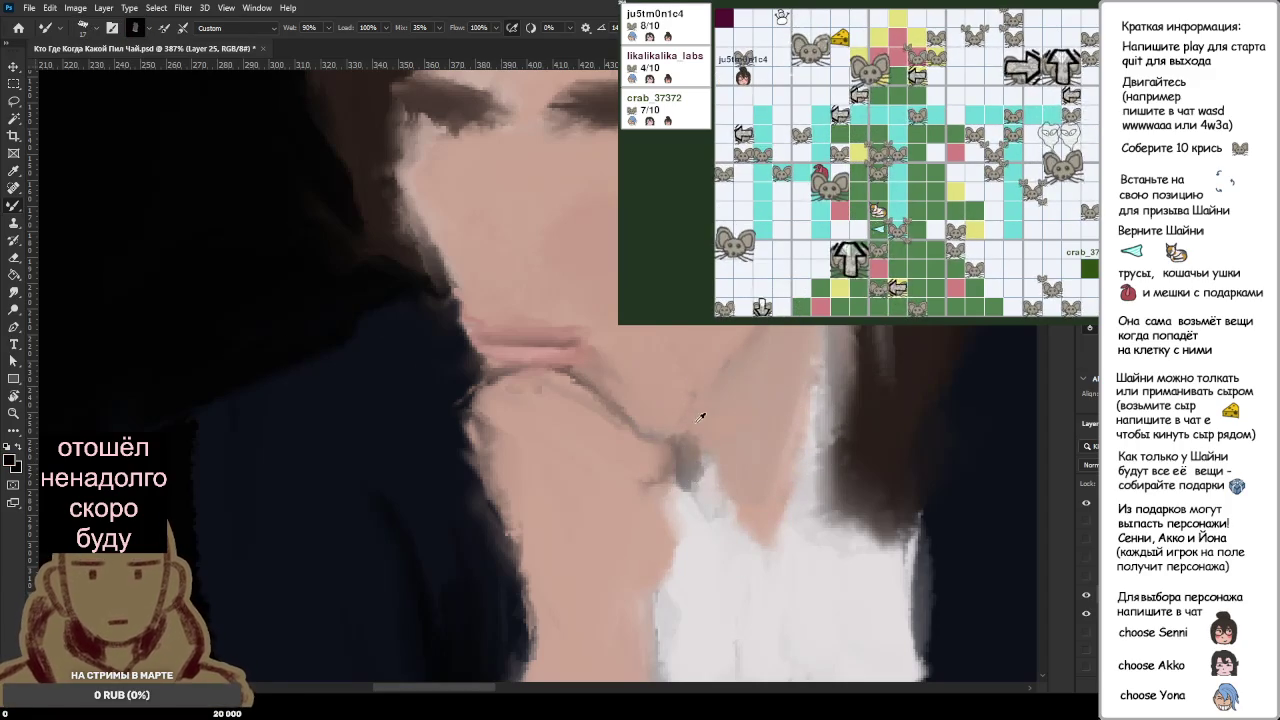
left_click(692, 415, "alt")
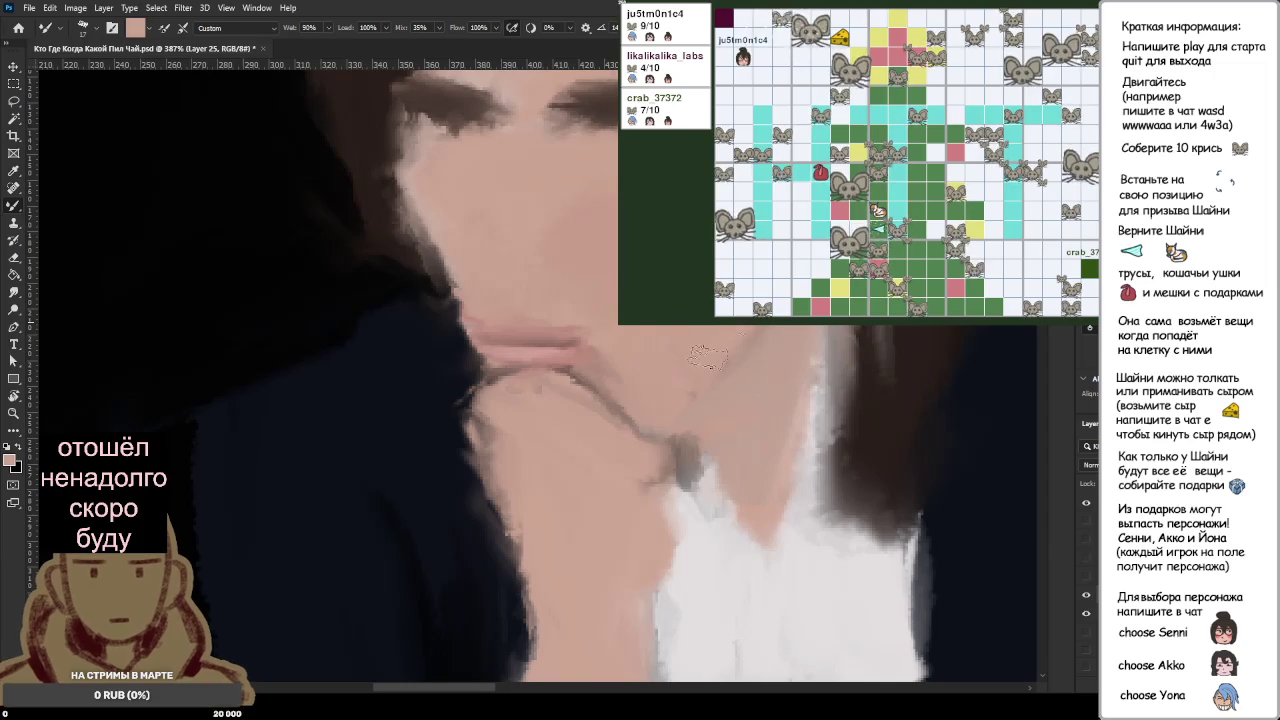
scroll(697, 382, "down", 3)
key("bracketright")
key("bracketright")
key("bracketright")
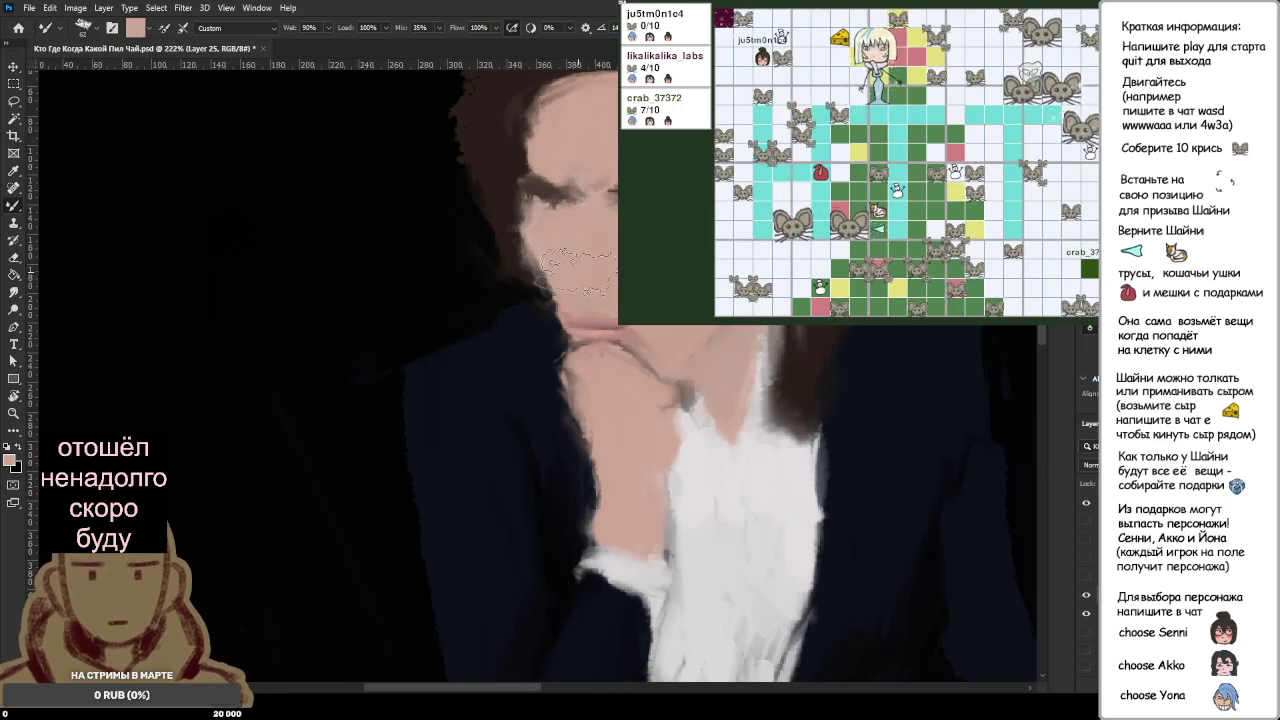
Step: Sample the dark hair colour and blend the paint around the left eye
scroll(575, 240, "down", 5)
scroll(441, 267, "down", 2)
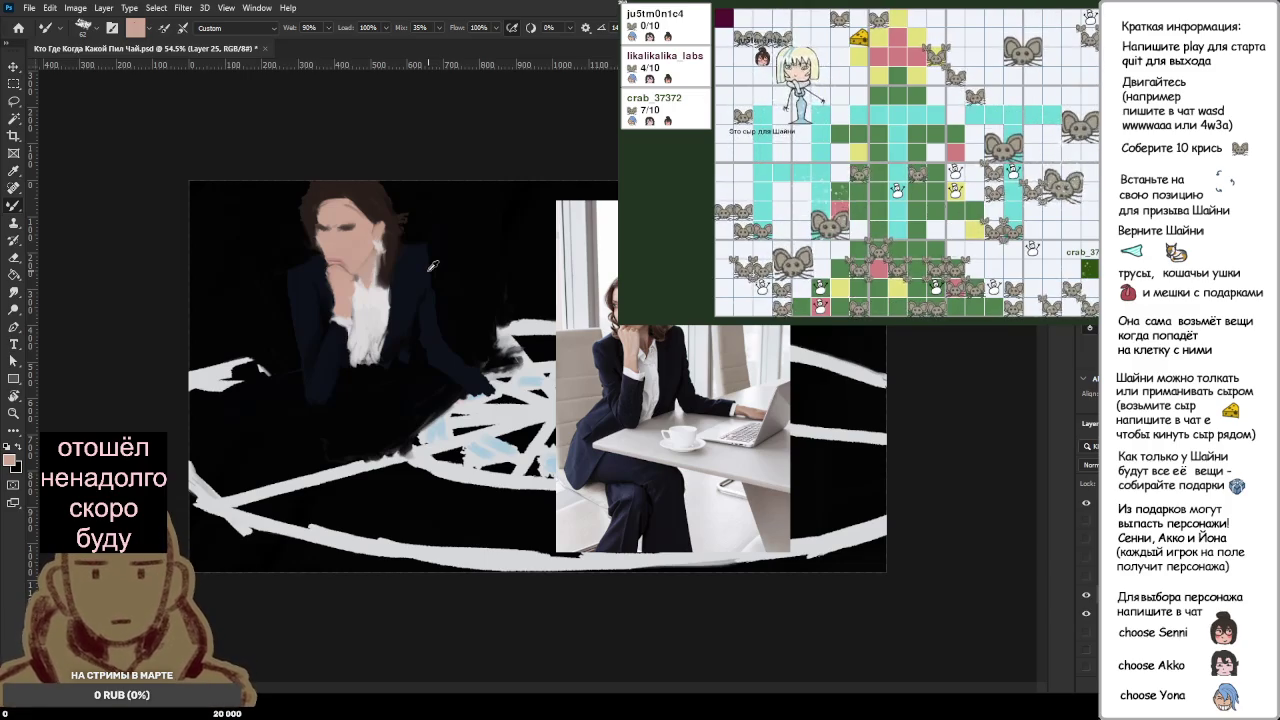
left_click(372, 200, "alt")
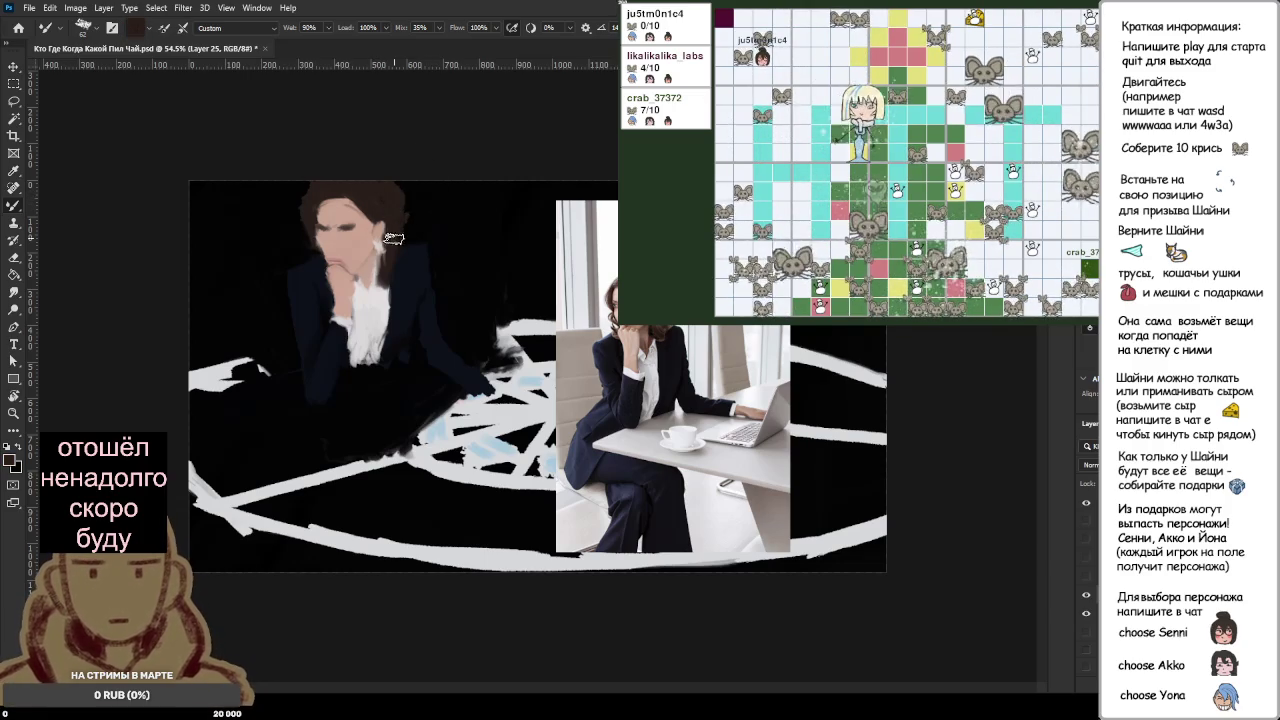
scroll(393, 238, "down", 2)
scroll(430, 256, "up", 3)
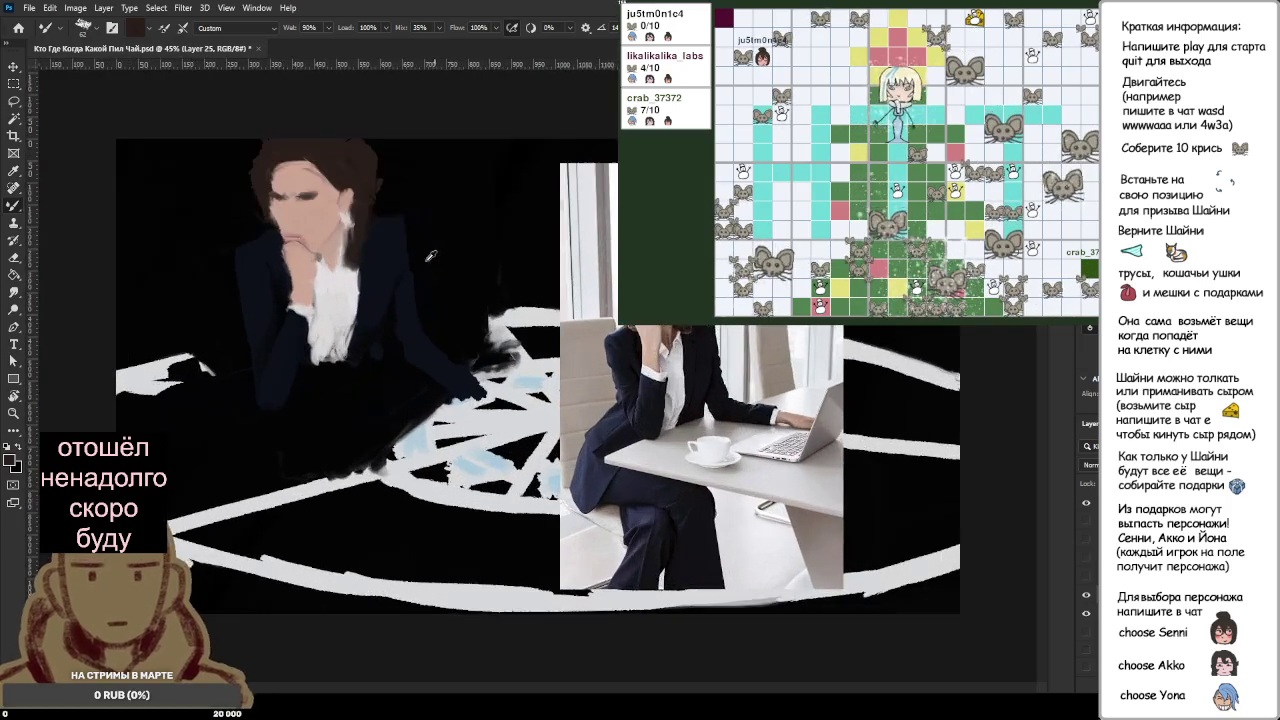
scroll(430, 256, "up", 3)
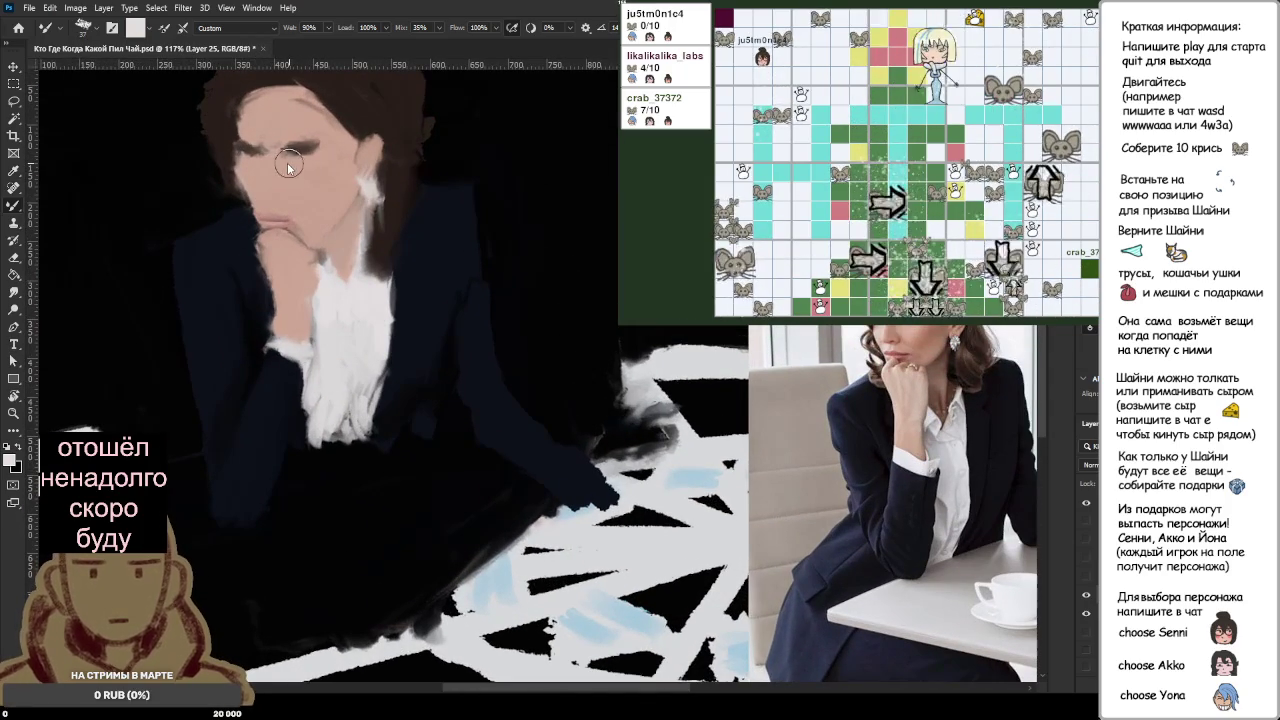
left_click_drag(288, 167, 295, 160)
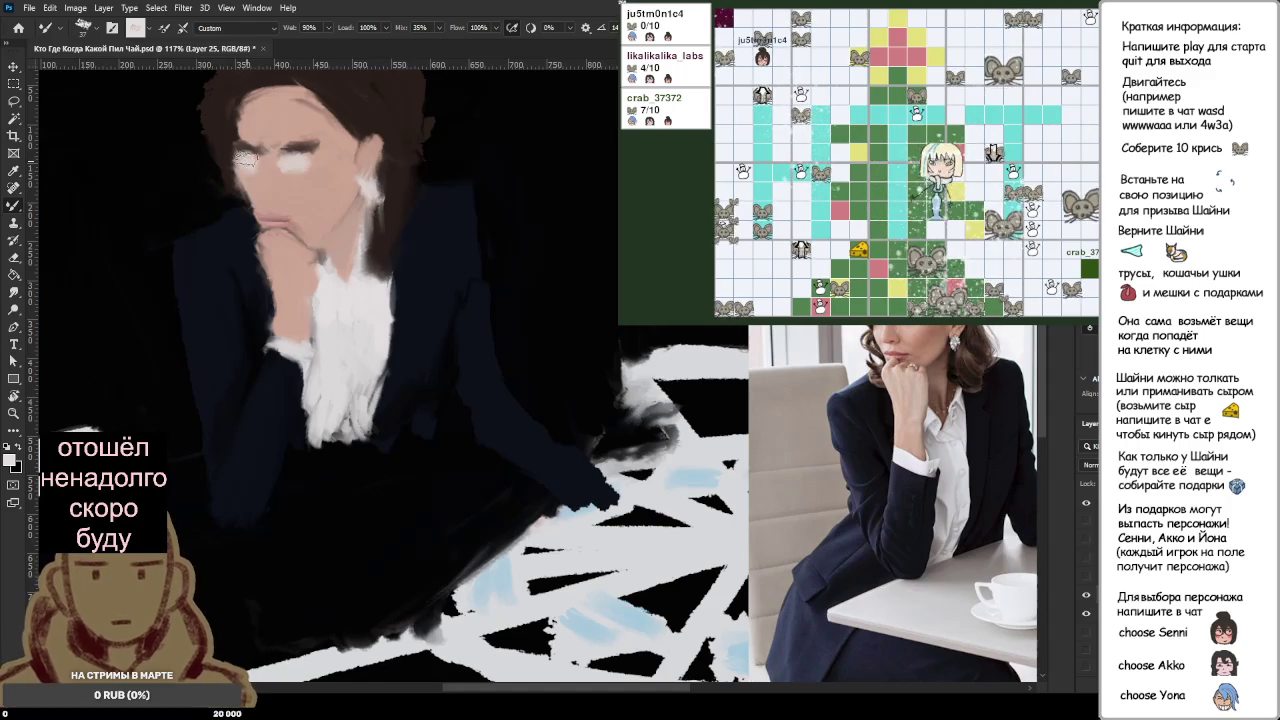
Step: Dab a black pupil onto the left eye and zoom out to the whole canvas
key("x")
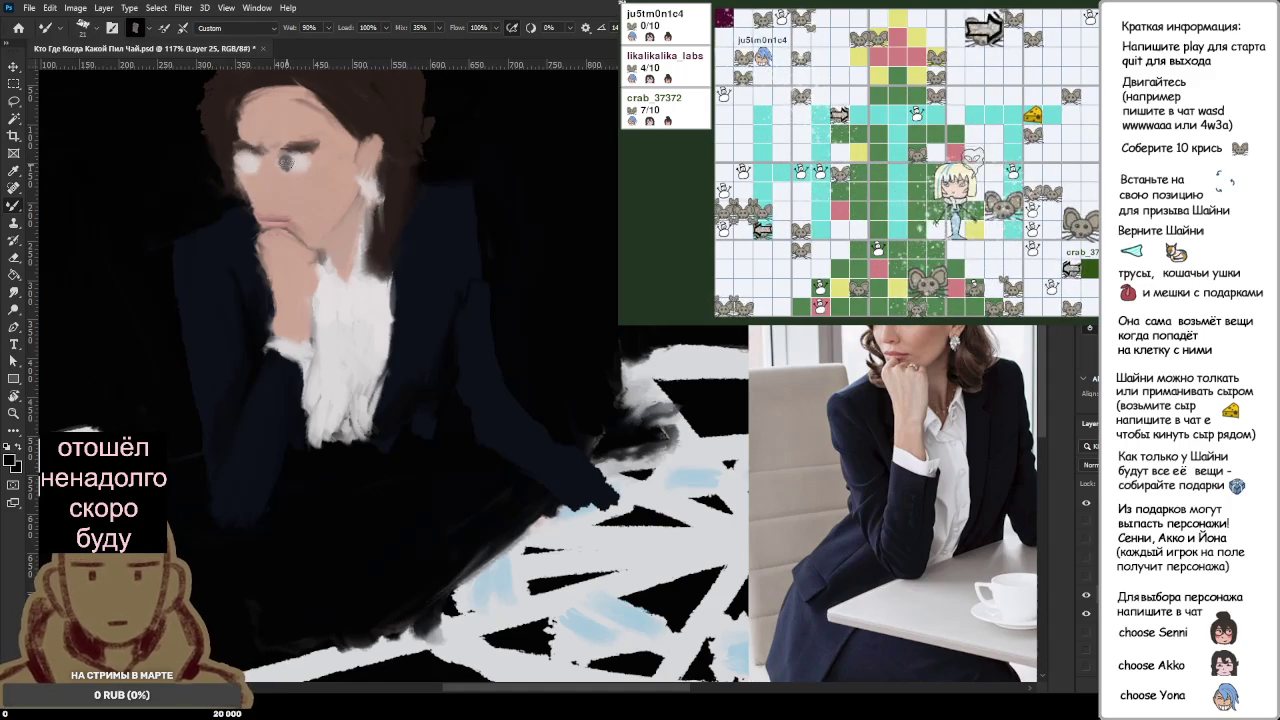
left_click(242, 163)
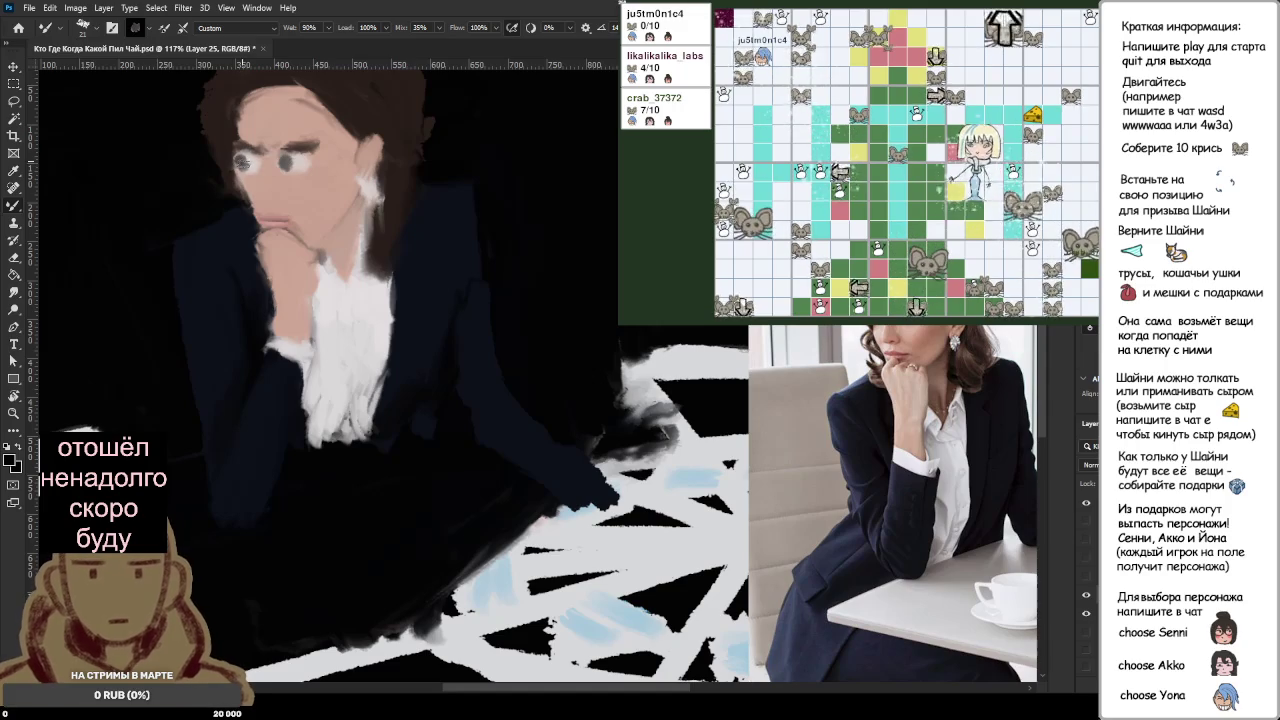
scroll(300, 200, "down", 5)
scroll(378, 276, "down", 1)
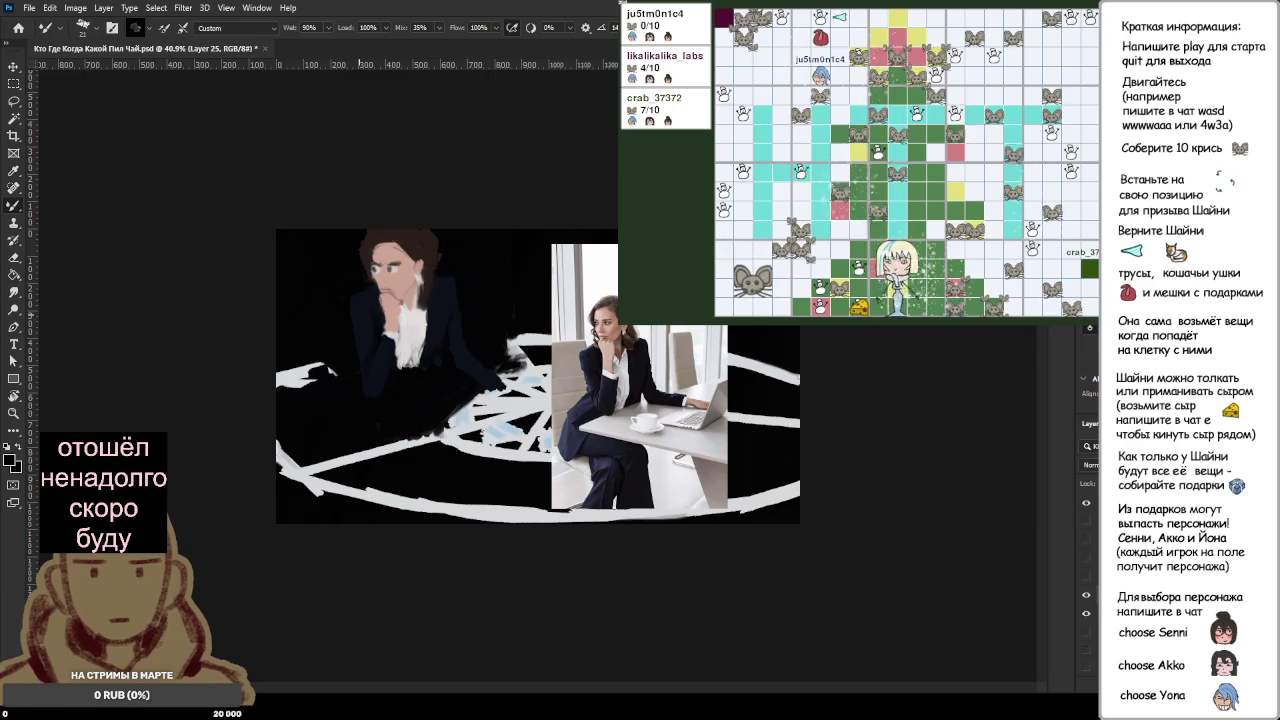
Step: Zoom in and brush dark strokes over both eyes and brows
scroll(431, 316, "up", 5)
scroll(215, 165, "up", 3)
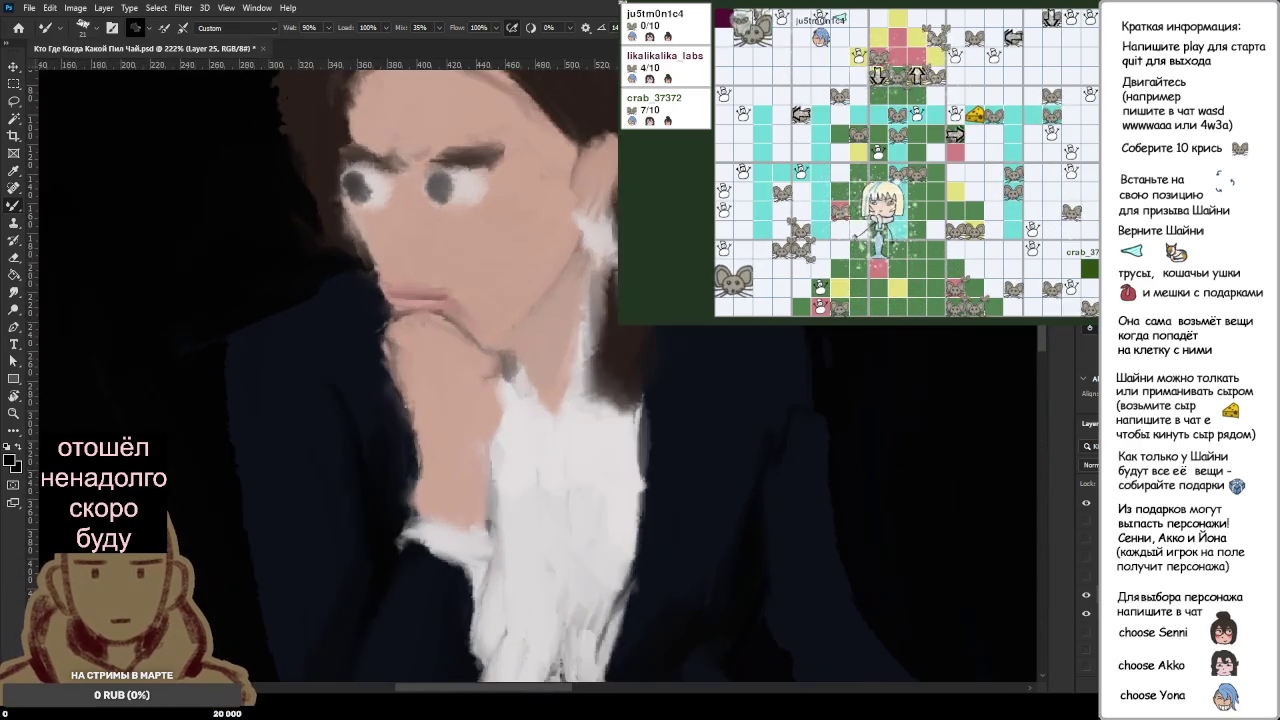
scroll(215, 165, "up", 3)
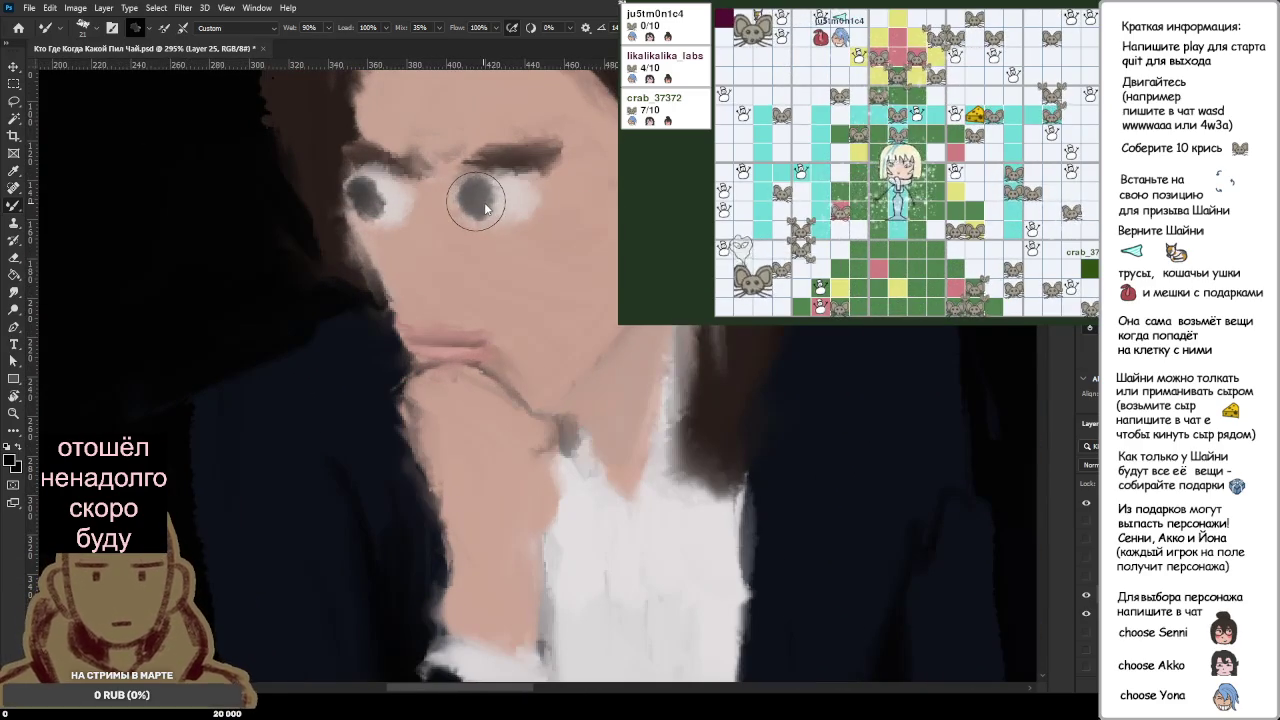
mouse_move(505, 190)
left_mouse_down()
mouse_move(470, 196)
mouse_move(525, 195)
mouse_move(462, 192)
left_mouse_up()
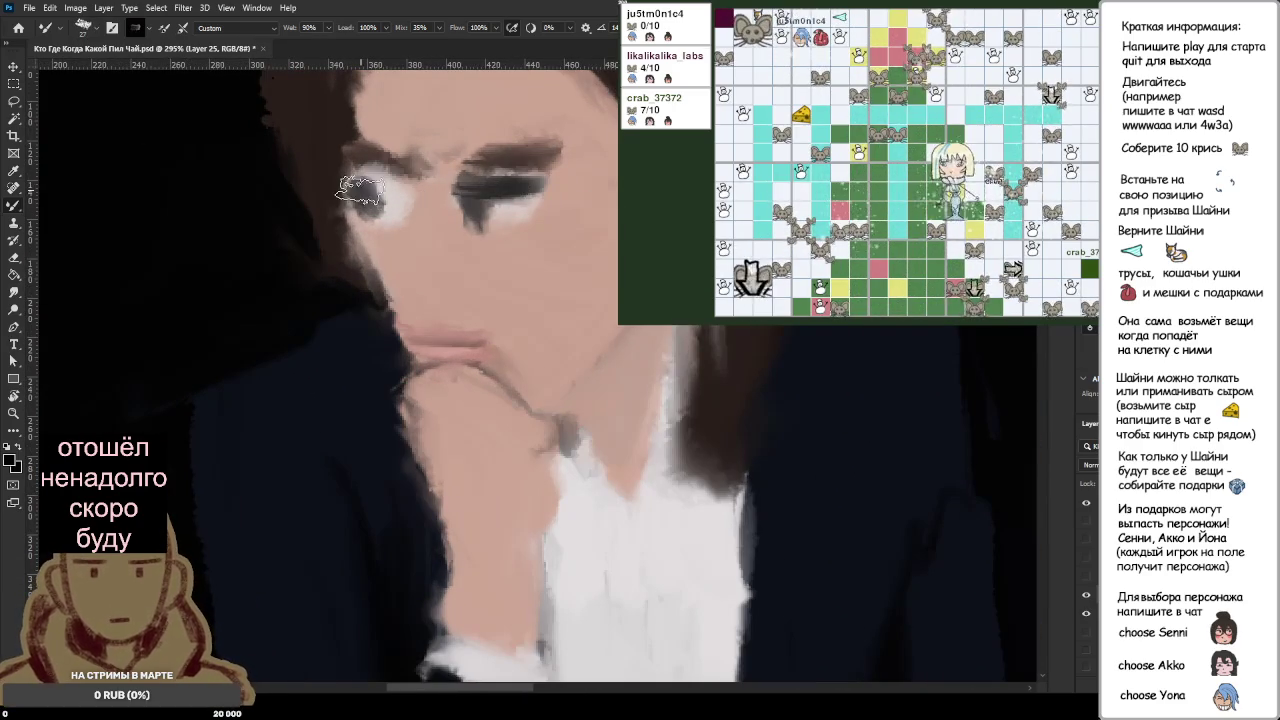
left_click_drag(368, 190, 405, 195)
Step: Add light strokes beneath both eyes, then zoom out to view painting and reference
left_click(470, 215, "alt")
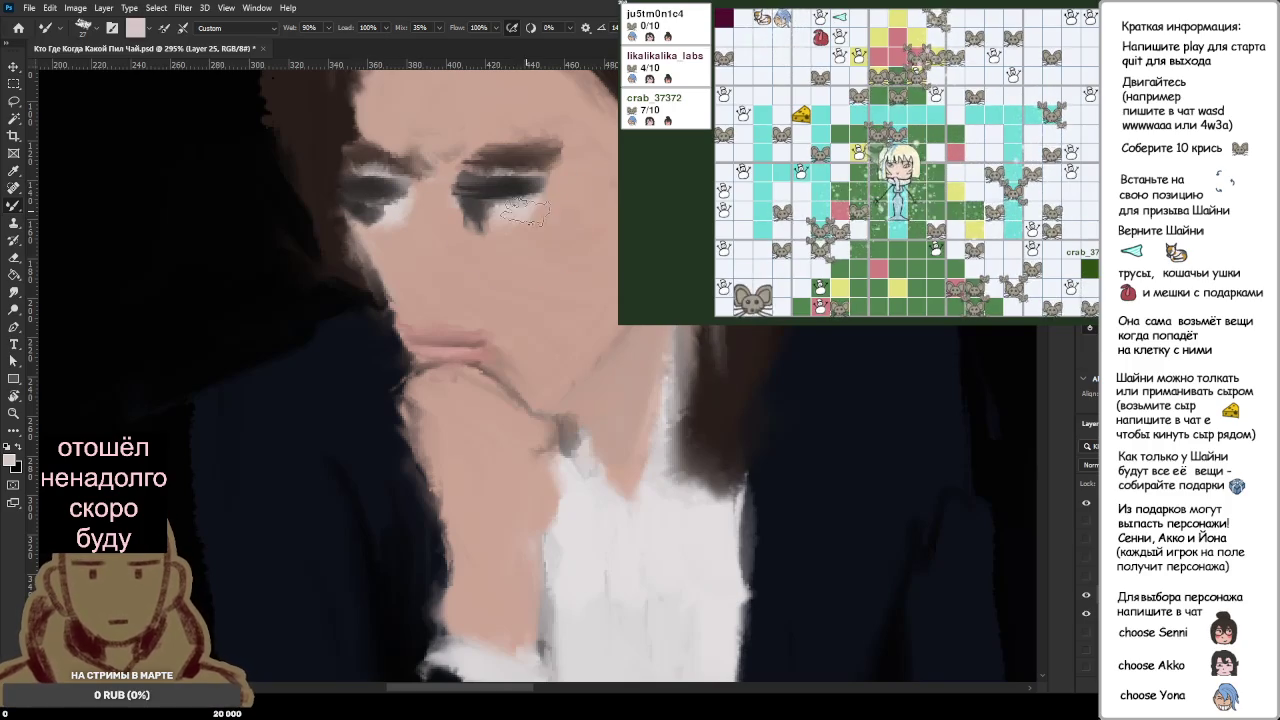
left_click_drag(480, 212, 540, 205)
left_click_drag(408, 204, 372, 212)
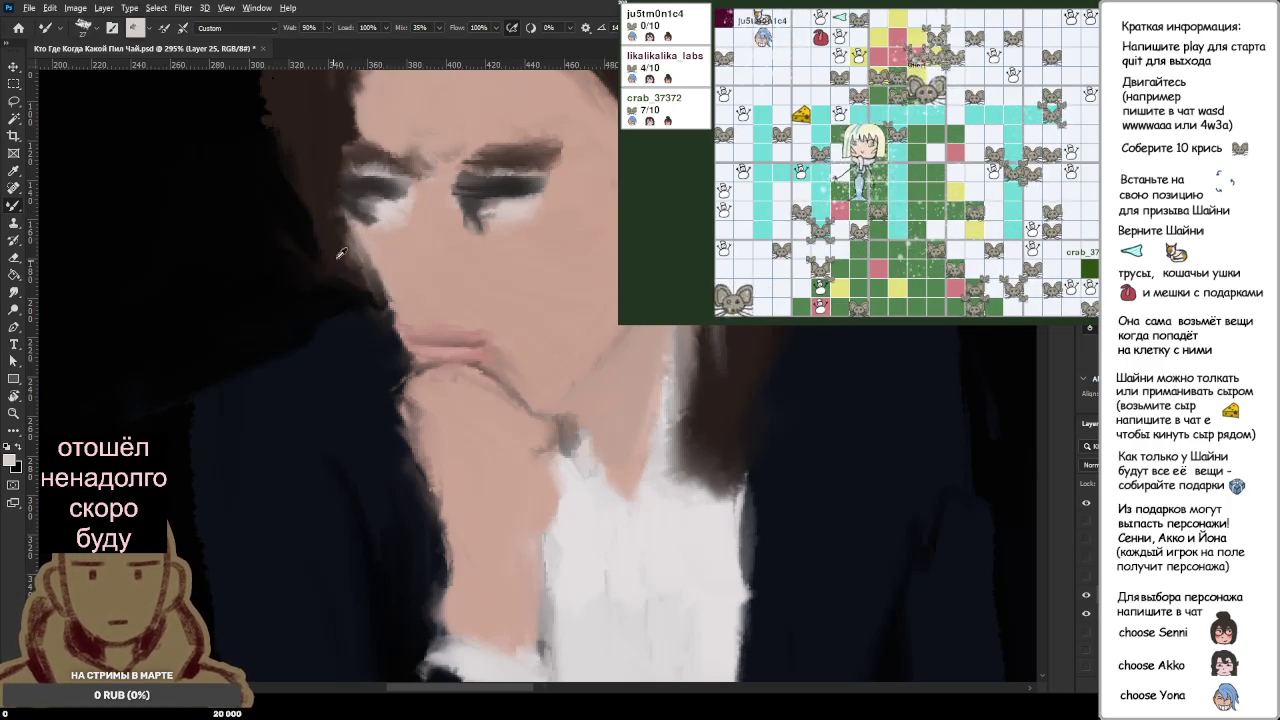
key("ctrl+0")
key("ctrl+minus")
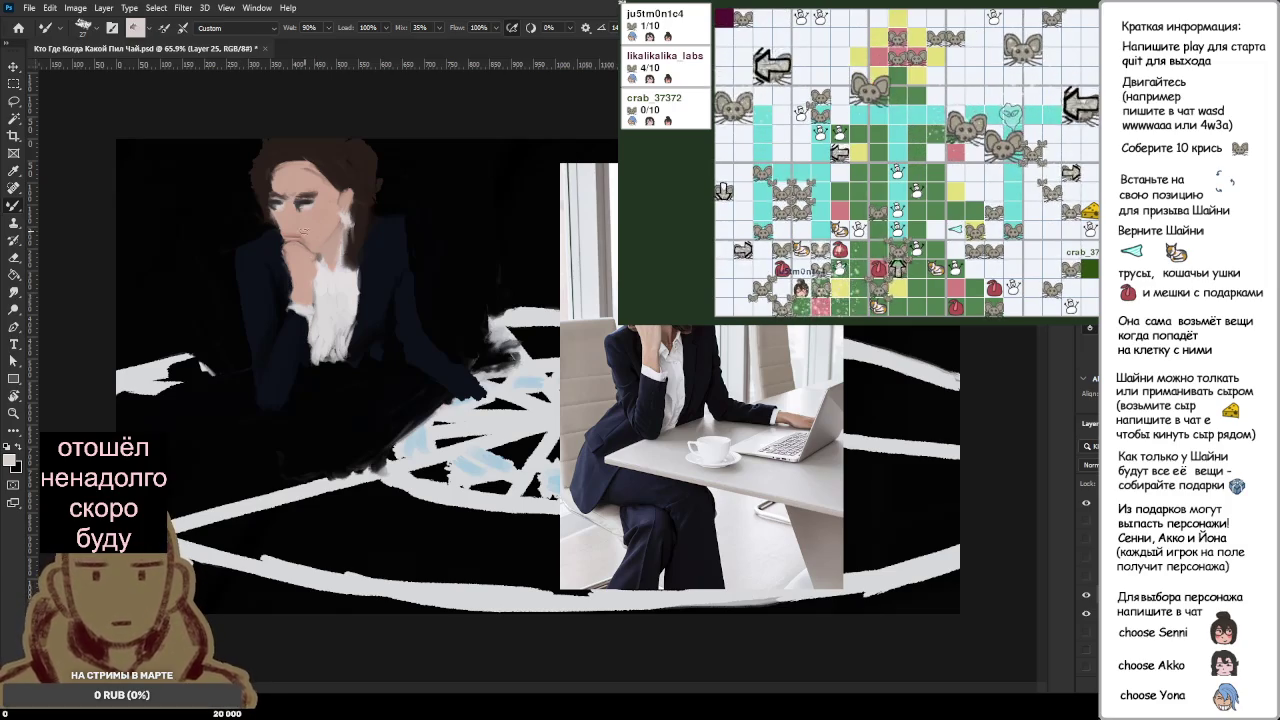
Step: Sample the face's skin tone and try a stroke over the eyes, then undo it
scroll(129, 177, "up", 3)
scroll(262, 181, "up", 2)
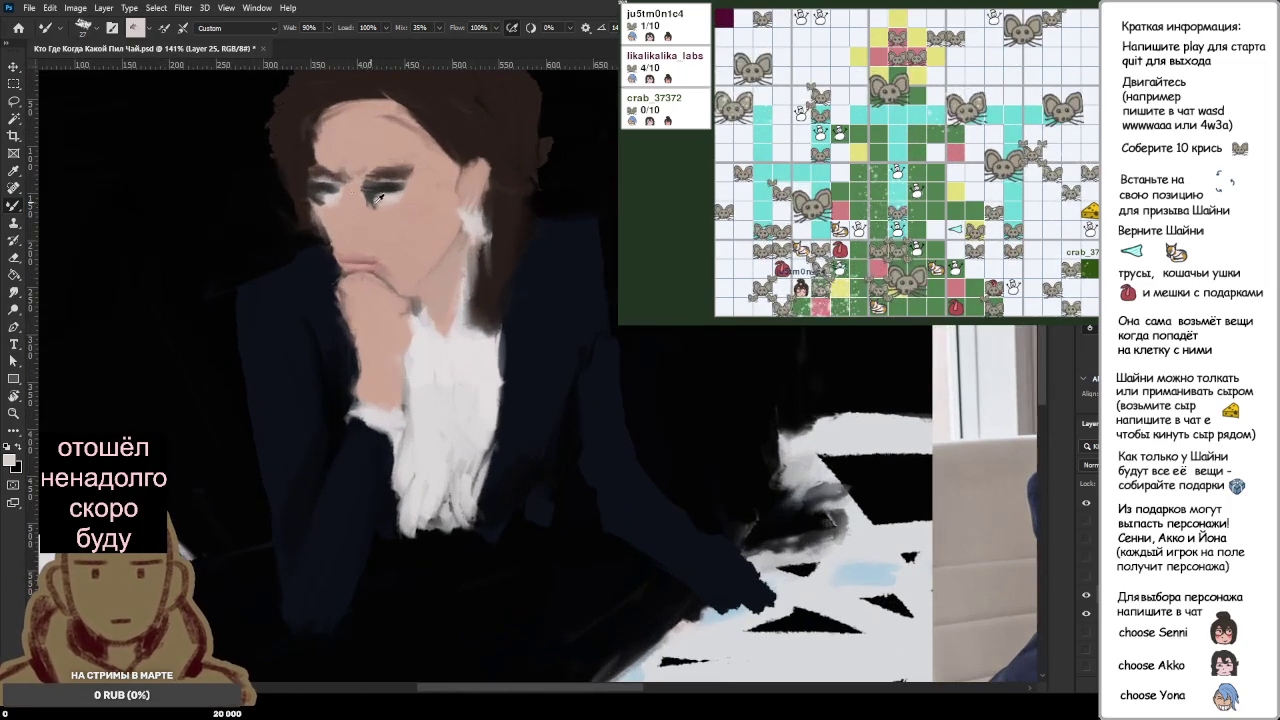
left_click(368, 236, "alt")
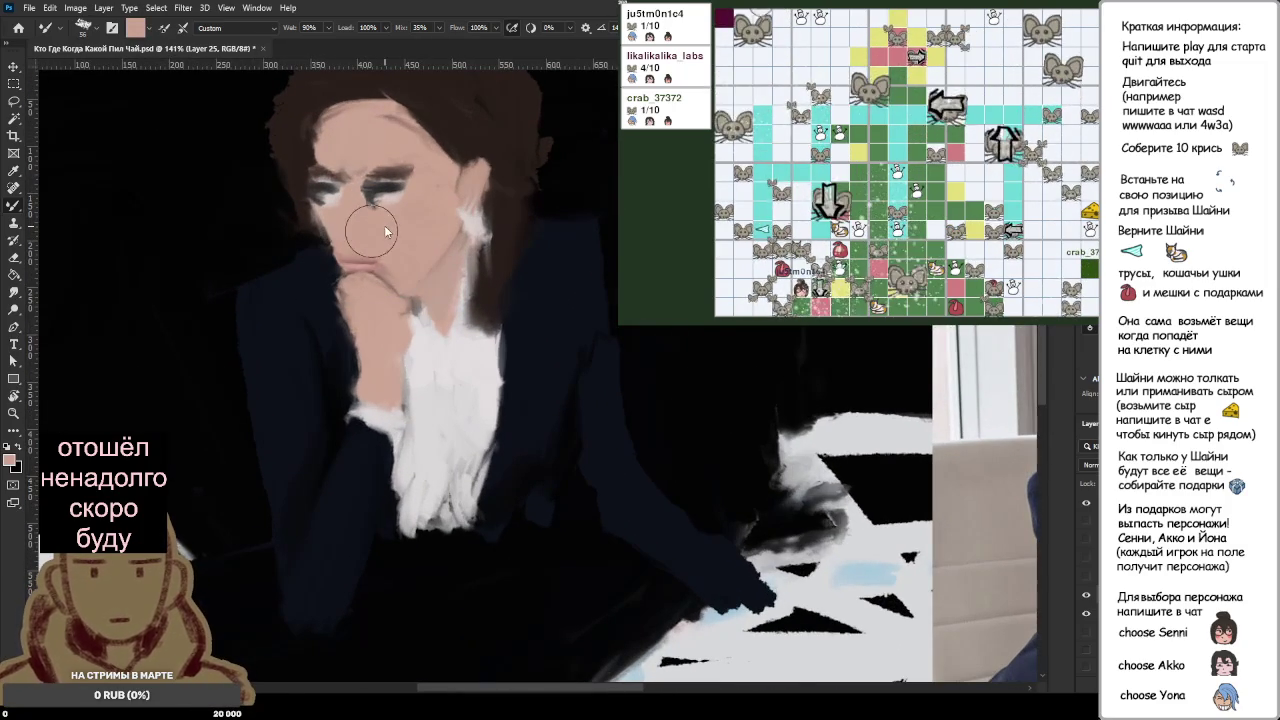
scroll(382, 222, "down", 2)
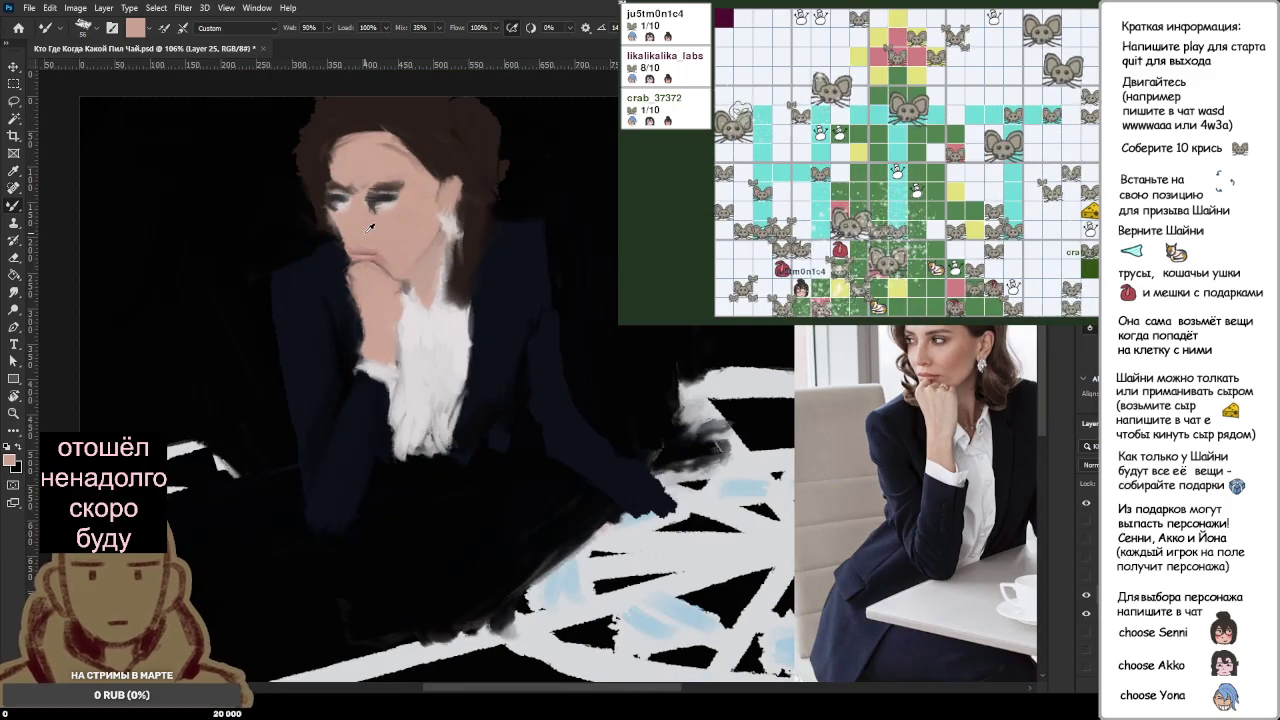
scroll(360, 240, "down", 1)
scroll(385, 236, "down", 1)
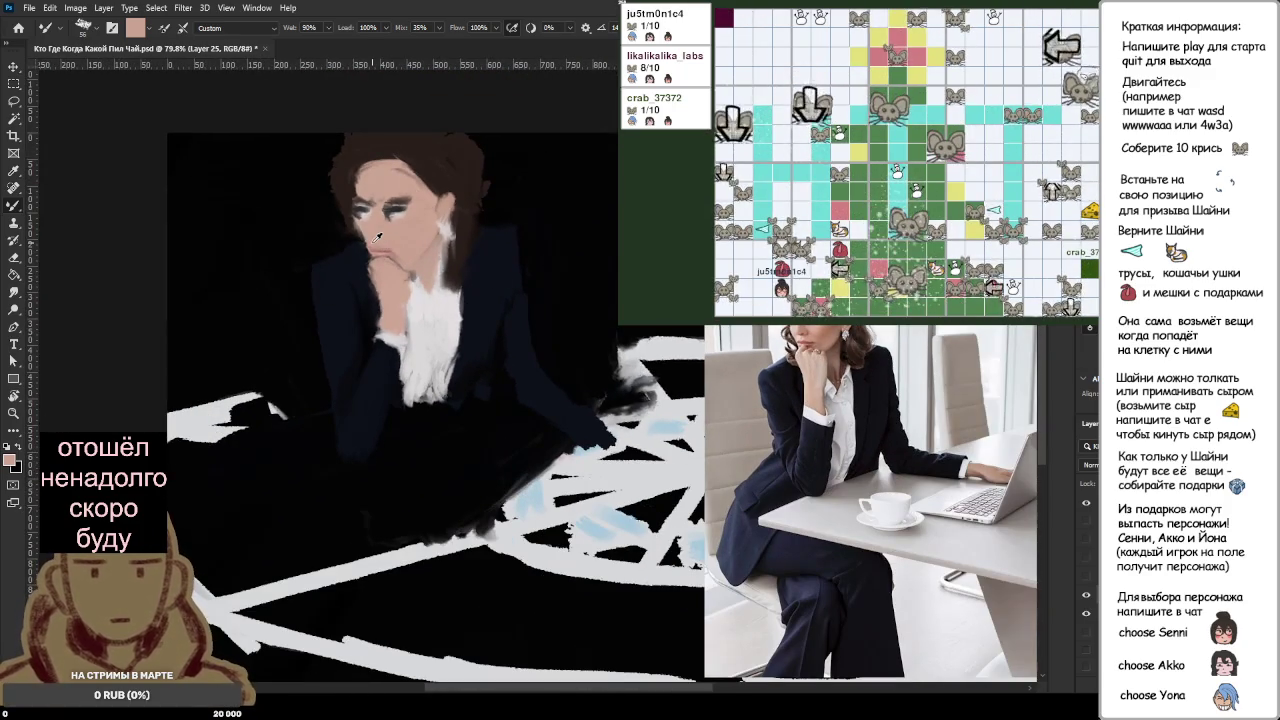
scroll(378, 236, "up", 2)
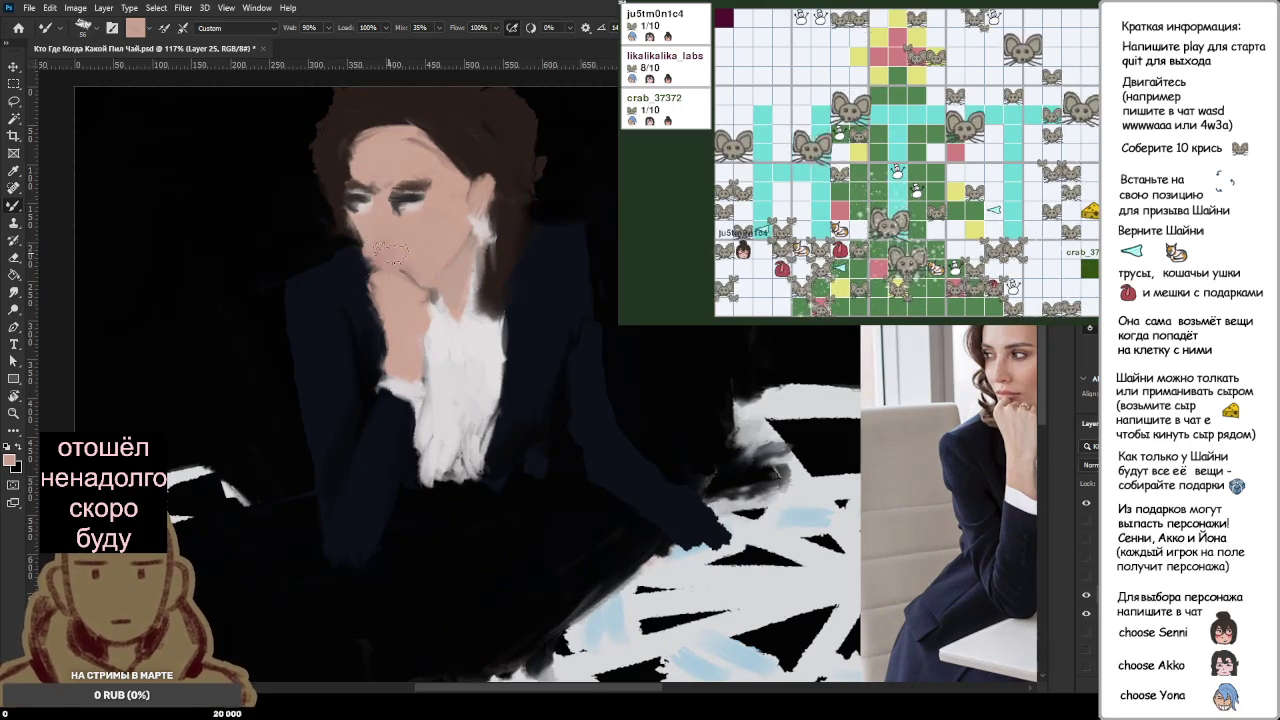
left_click_drag(388, 225, 420, 245)
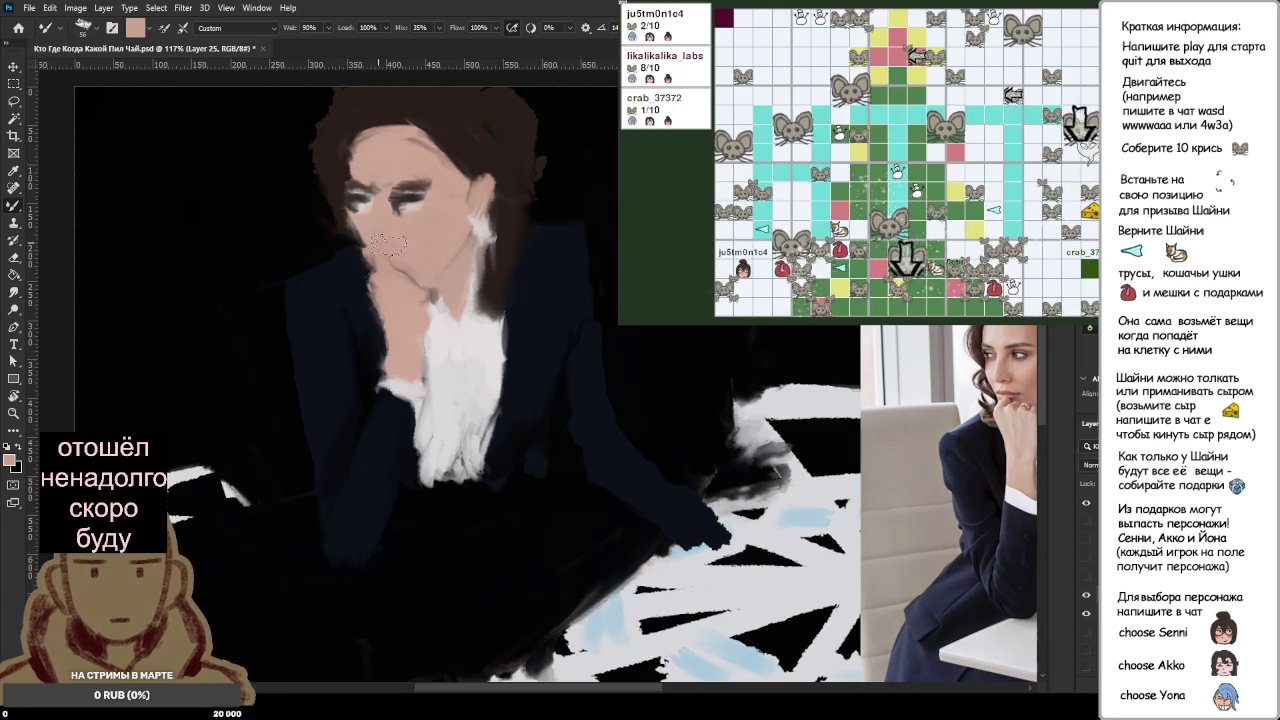
key("ctrl+z")
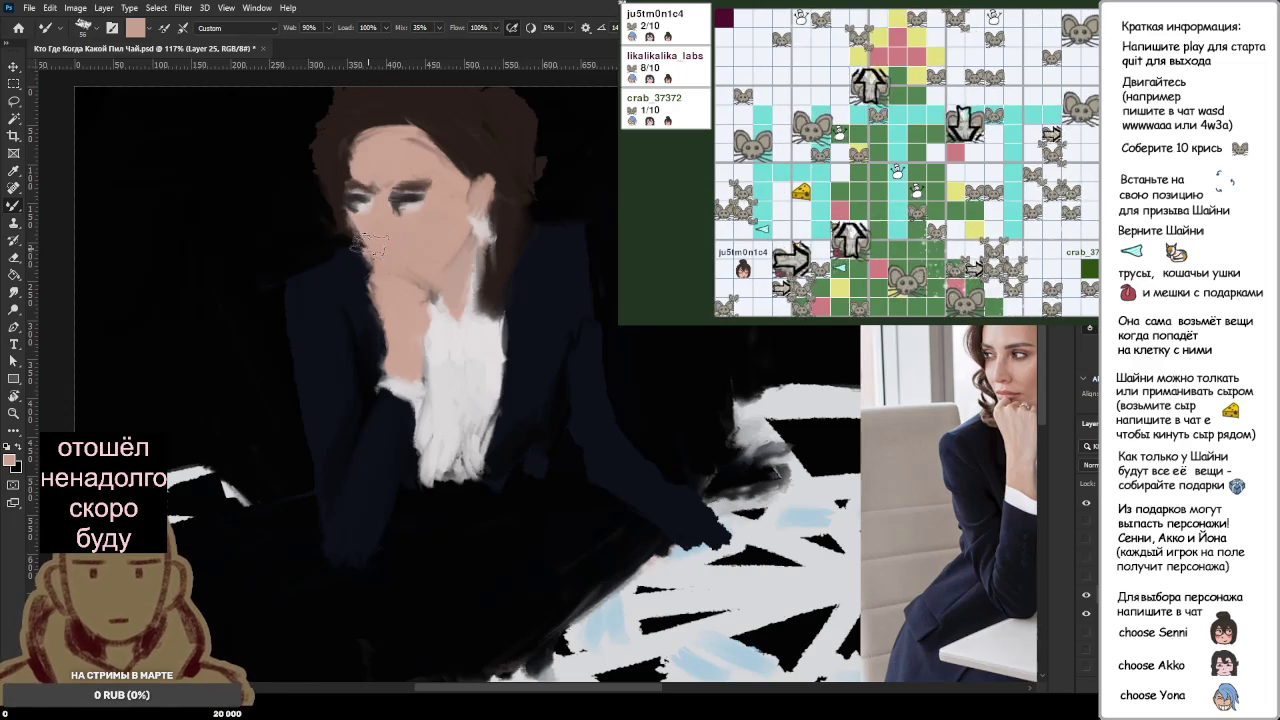
Step: Resample forehead skin tone and cover the whole eye area with it
left_click(330, 266, "alt")
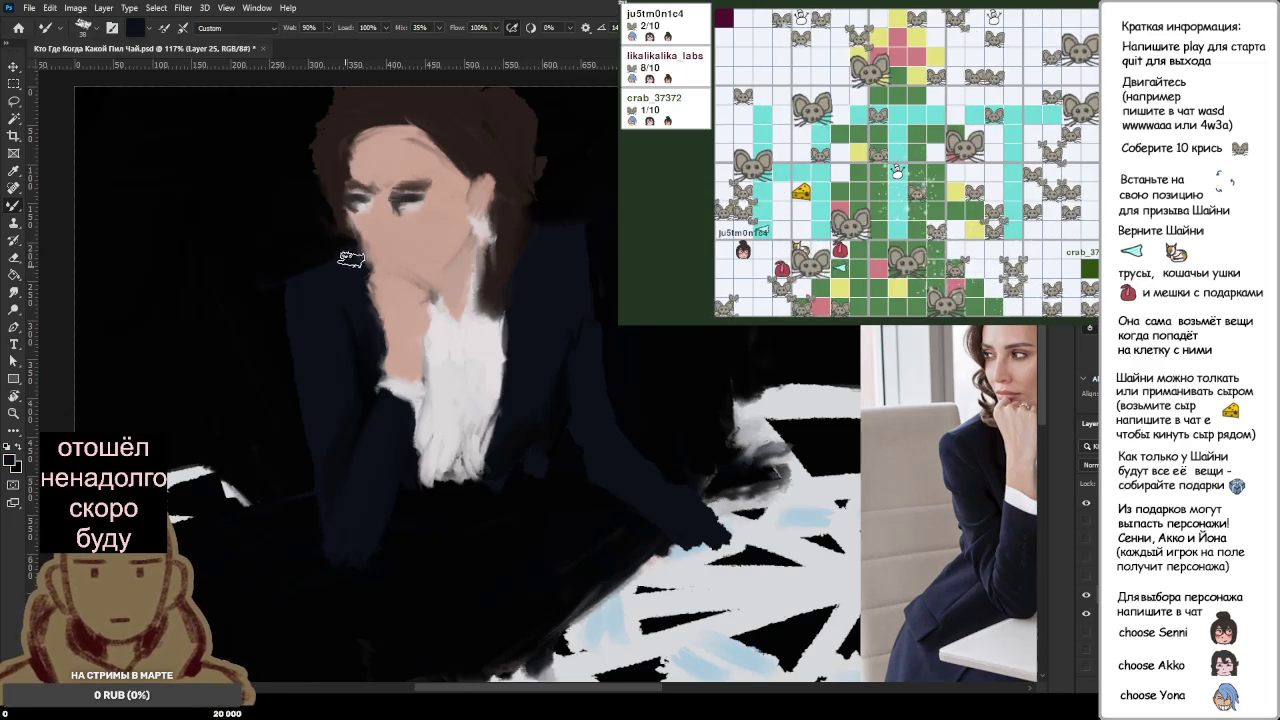
left_click(401, 238, "alt")
mouse_move(385, 200)
left_mouse_down()
mouse_move(430, 175)
mouse_move(350, 205)
mouse_move(350, 222)
mouse_move(360, 165)
mouse_move(340, 155)
left_mouse_up()
left_click(405, 155, "alt")
Step: Extend skin tone along the face's left edge, then try and undo a dark brown mark
mouse_move(345, 210)
left_mouse_down()
mouse_move(386, 180)
mouse_move(345, 150)
mouse_move(390, 168)
left_mouse_up()
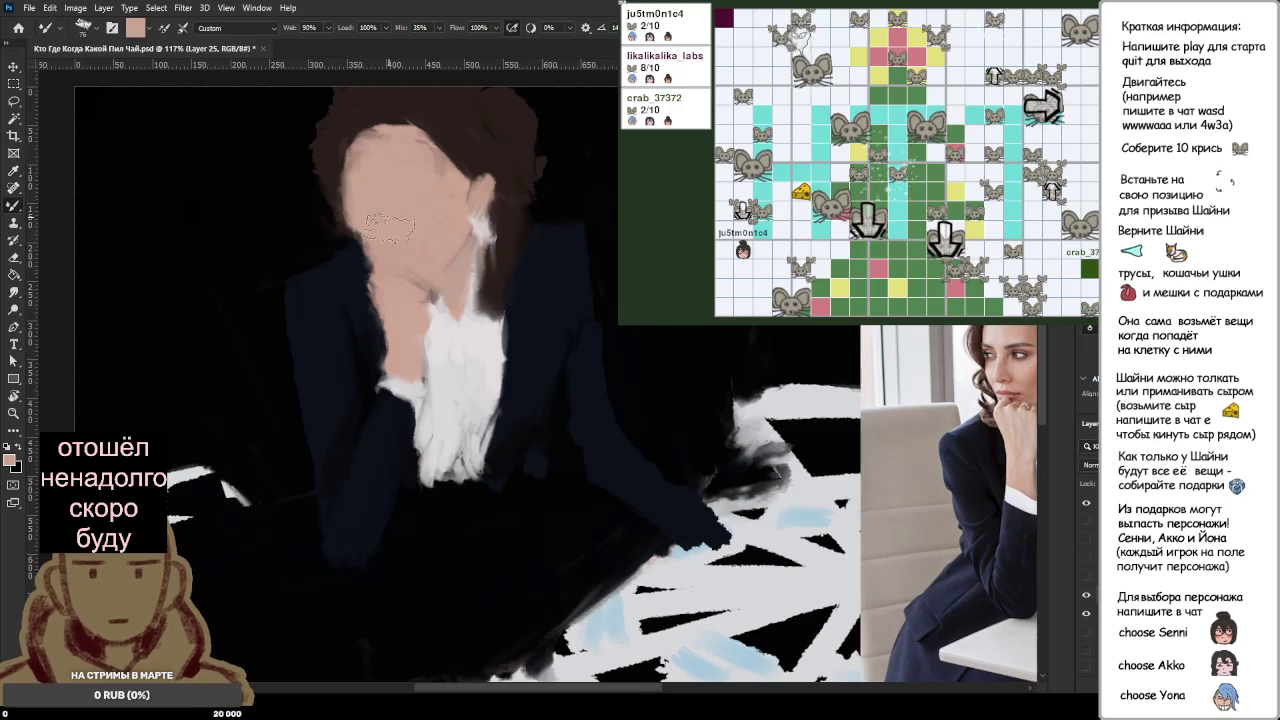
left_click_drag(418, 245, 270, 195)
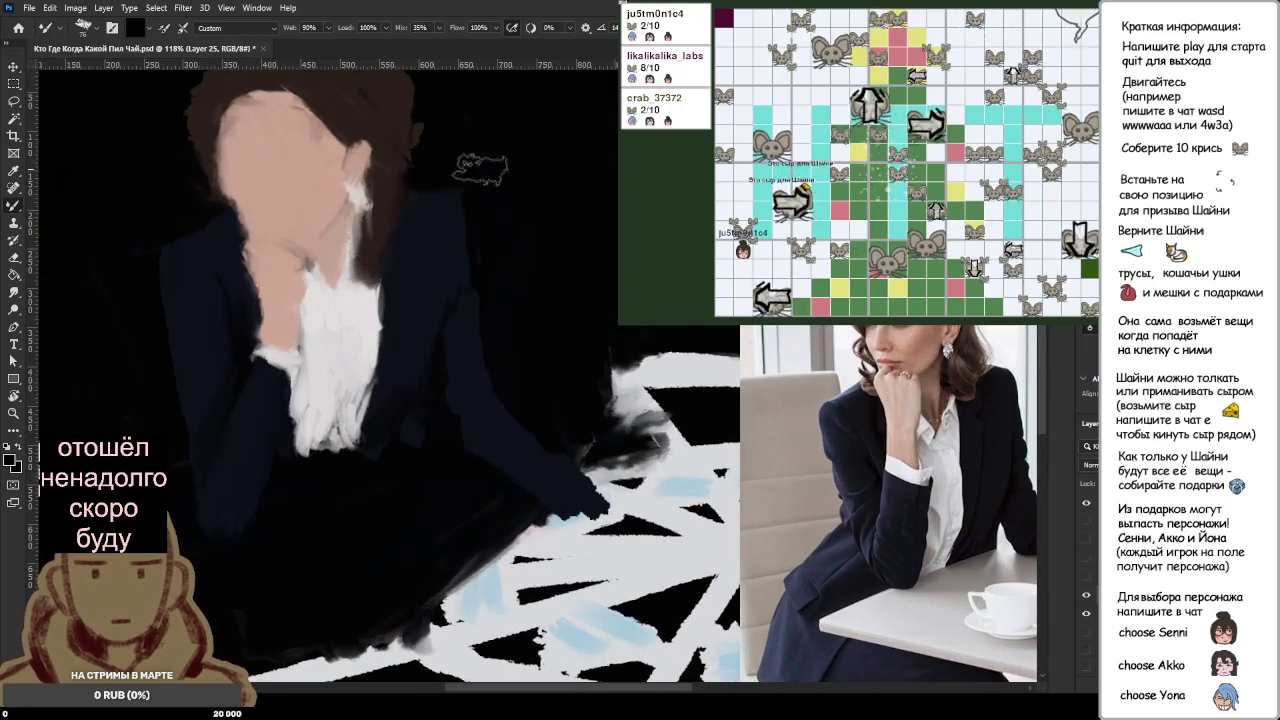
left_click_drag(270, 180, 262, 196)
key("ctrl+z")
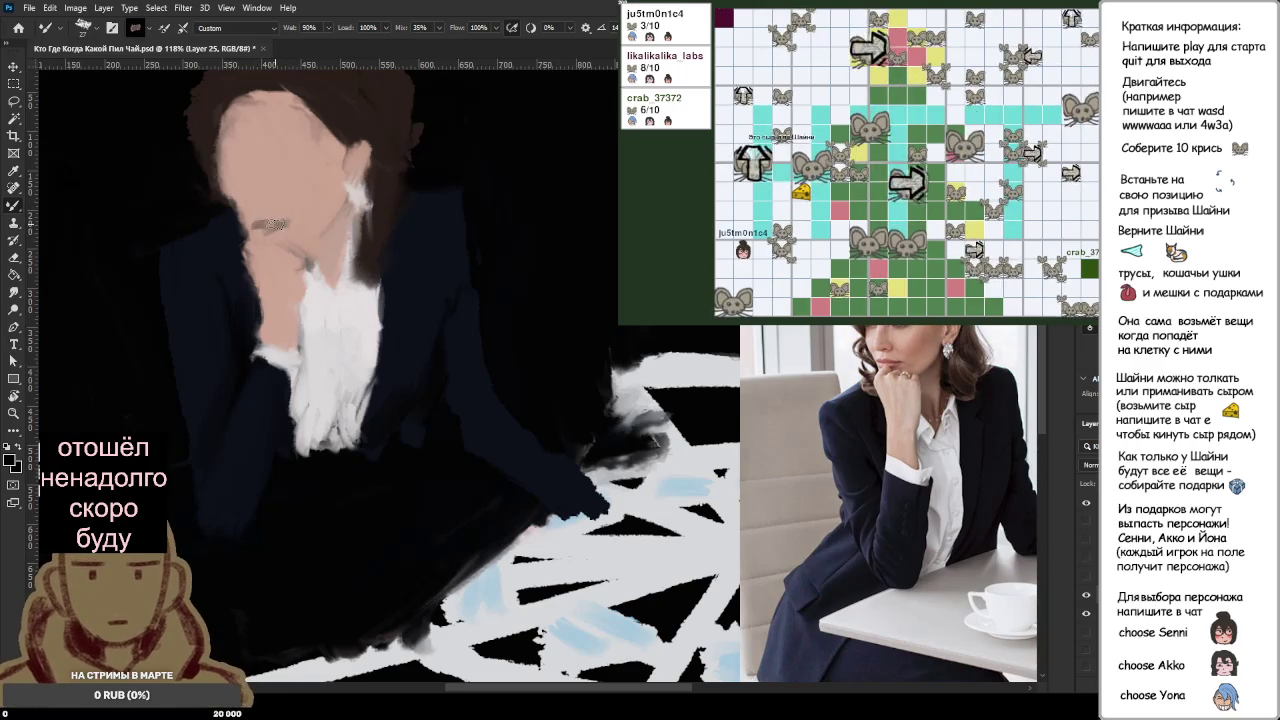
Step: Compare a short dark brown stroke with undo/redo and add an angled brown stroke
left_click_drag(258, 230, 288, 226)
key("ctrl+z")
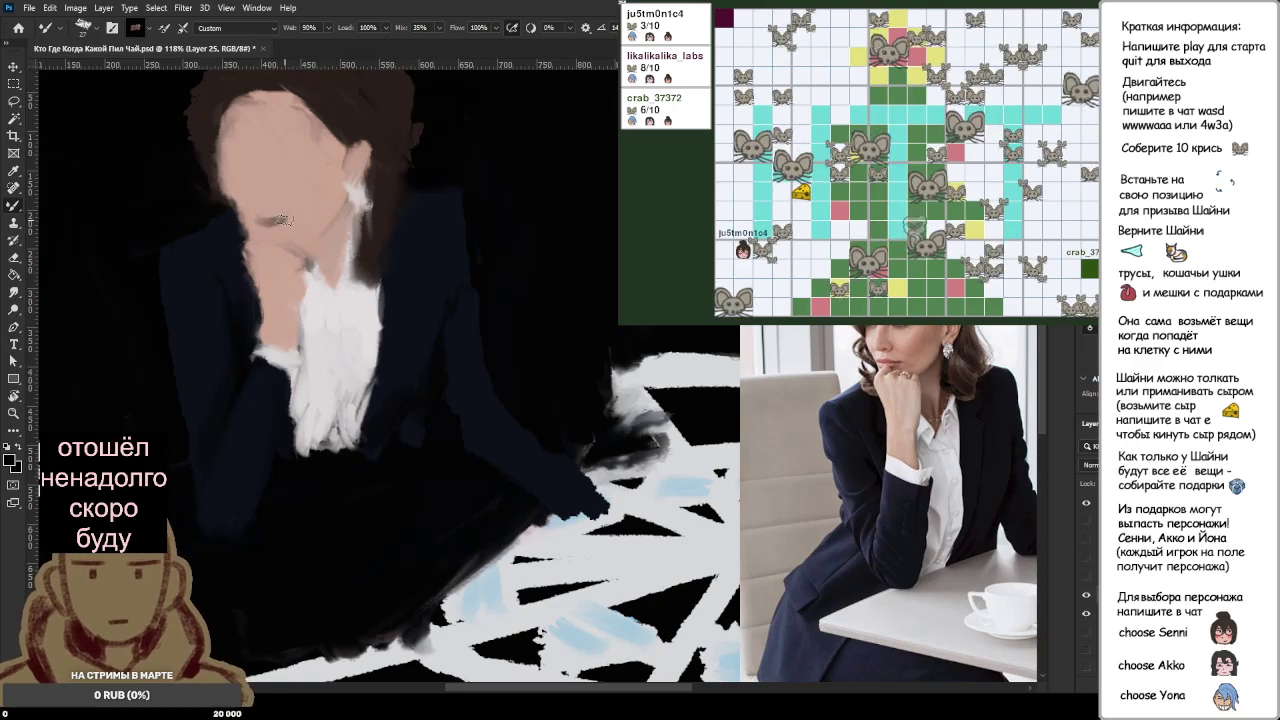
key("ctrl+shift+z")
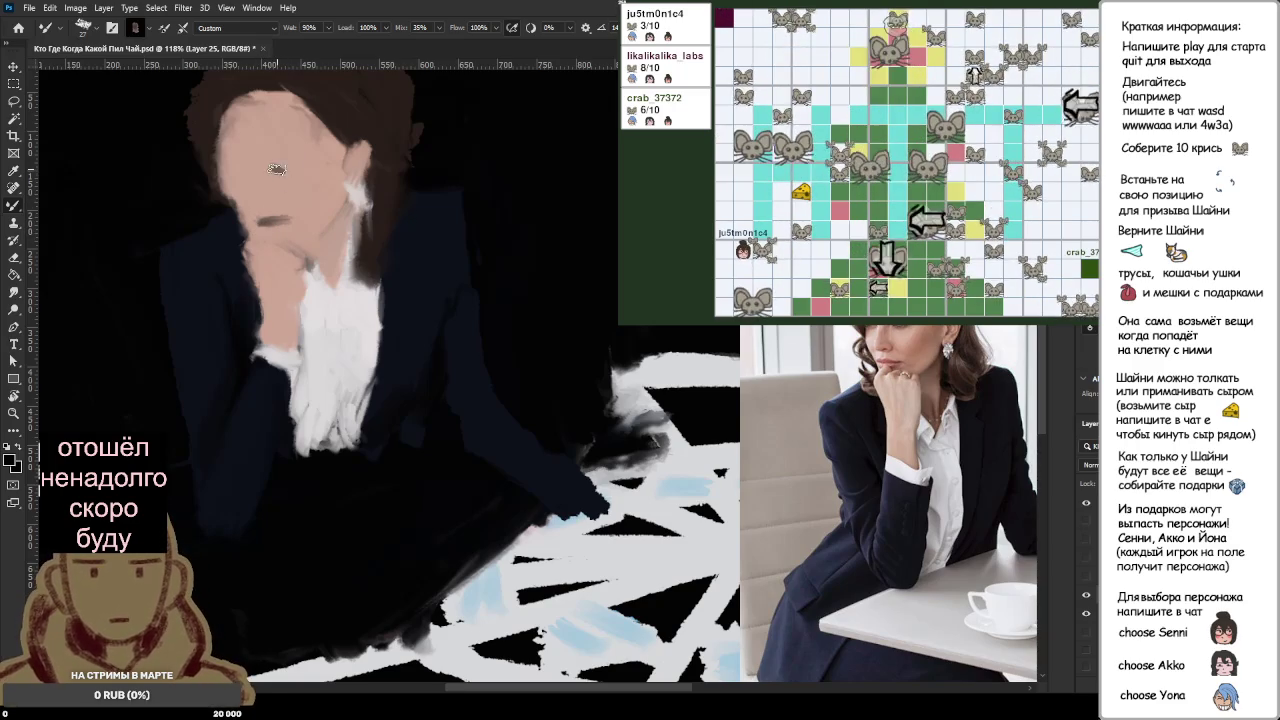
left_click_drag(277, 170, 305, 158)
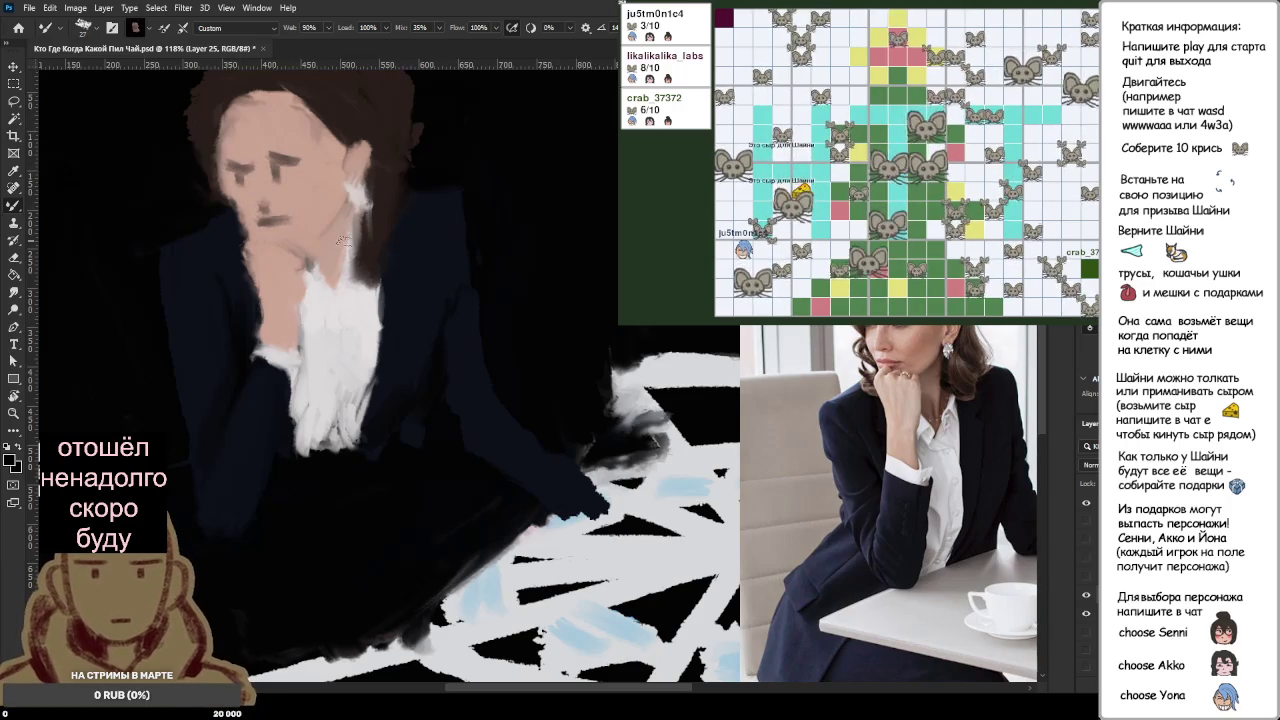
scroll(342, 241, "down", 3)
scroll(400, 255, "down", 2)
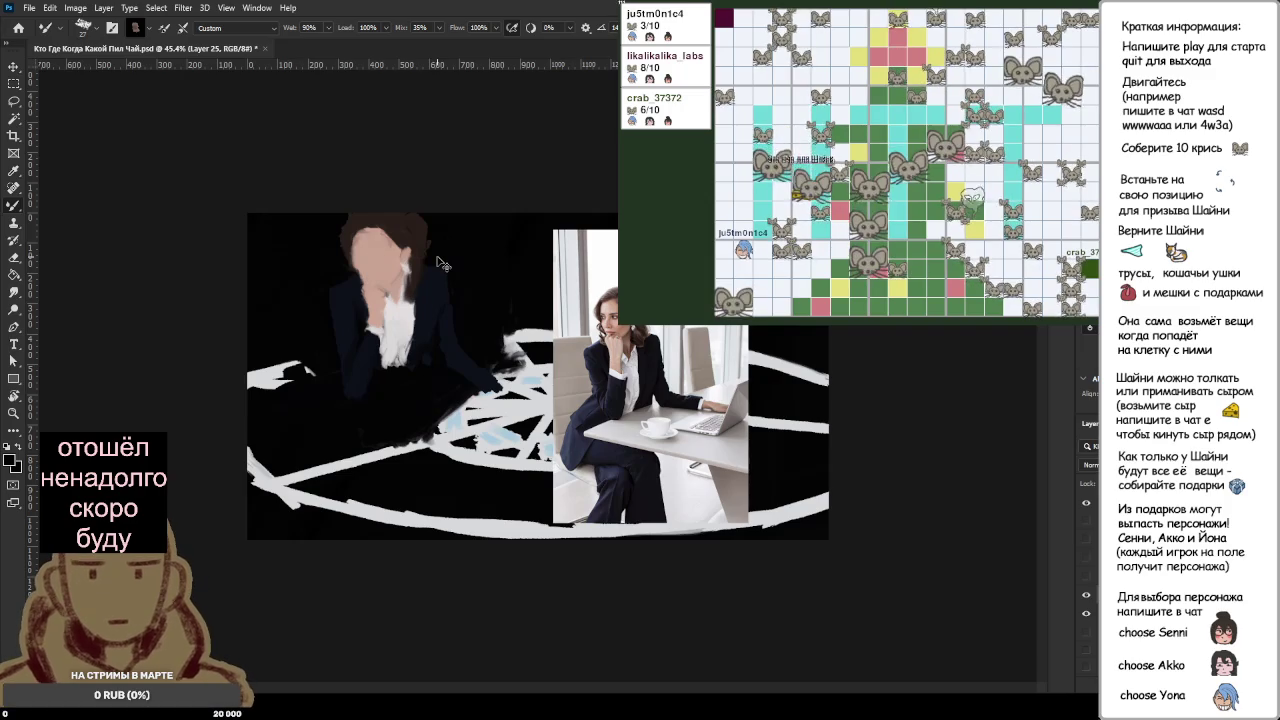
Step: Paint dark jacket colour over the skin along the left side of the face
scroll(336, 246, "up", 2)
scroll(338, 235, "up", 1)
scroll(342, 222, "up", 2)
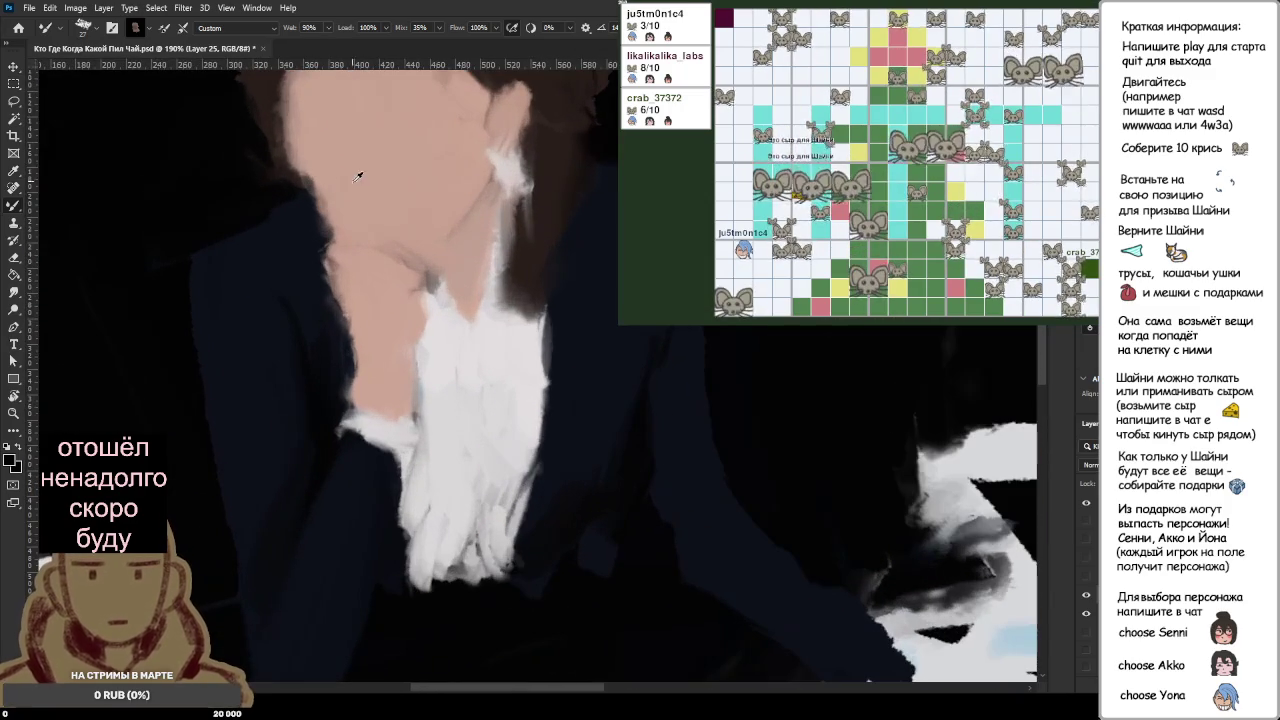
left_click(345, 215, "alt")
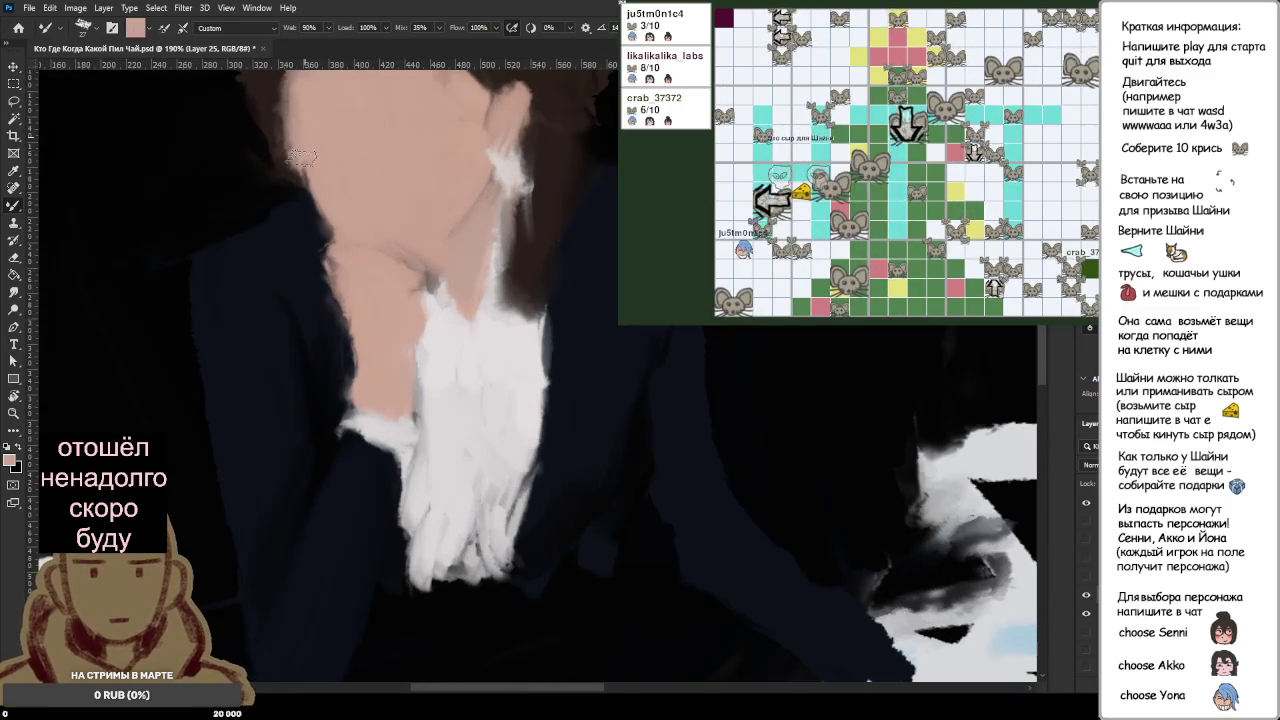
scroll(340, 214, "up", 2)
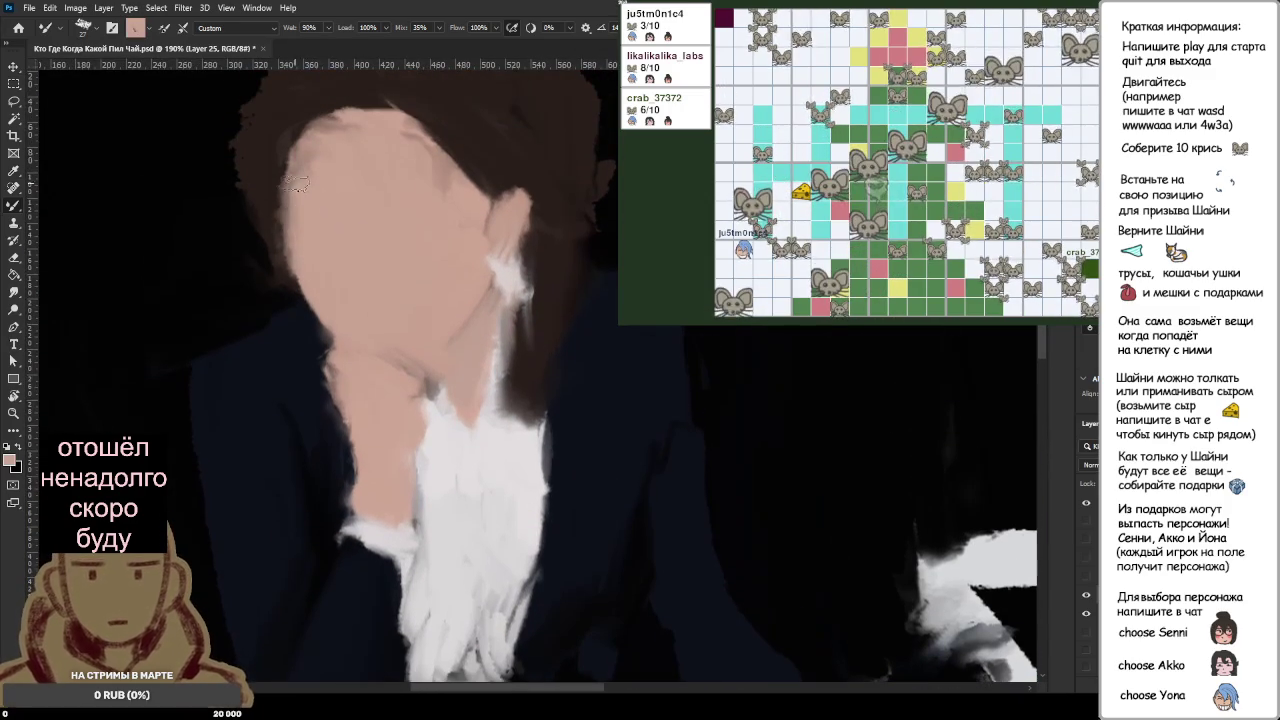
left_click(318, 336, "alt")
left_click_drag(318, 336, 305, 280)
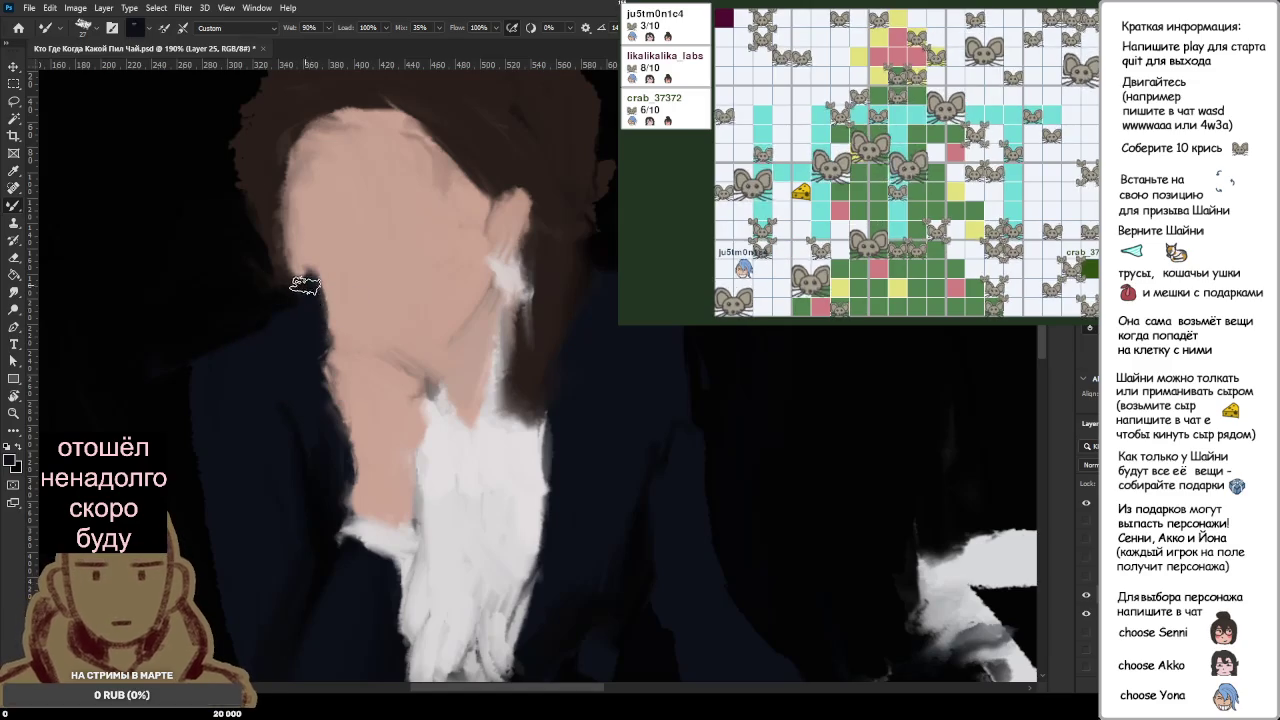
left_click_drag(317, 347, 306, 342)
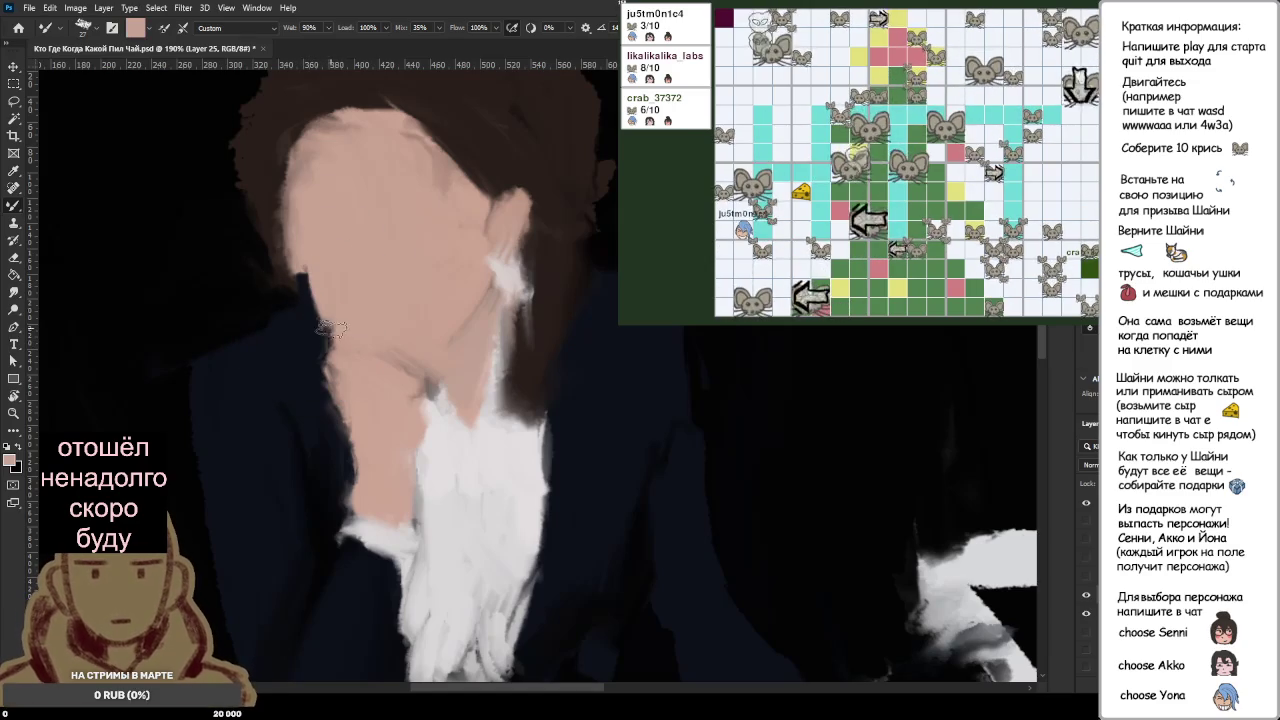
Step: Resample the face's skin colour and zoom in on the face
left_click(300, 214, "alt")
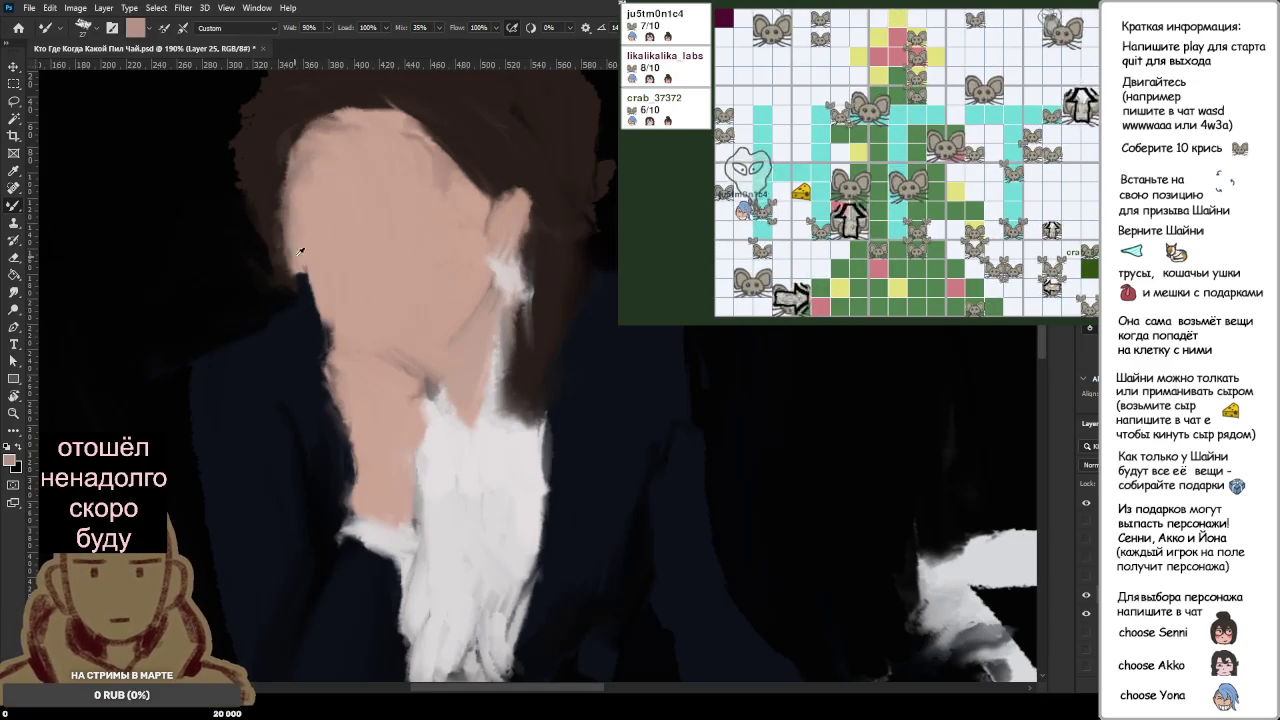
left_click(258, 270, "alt")
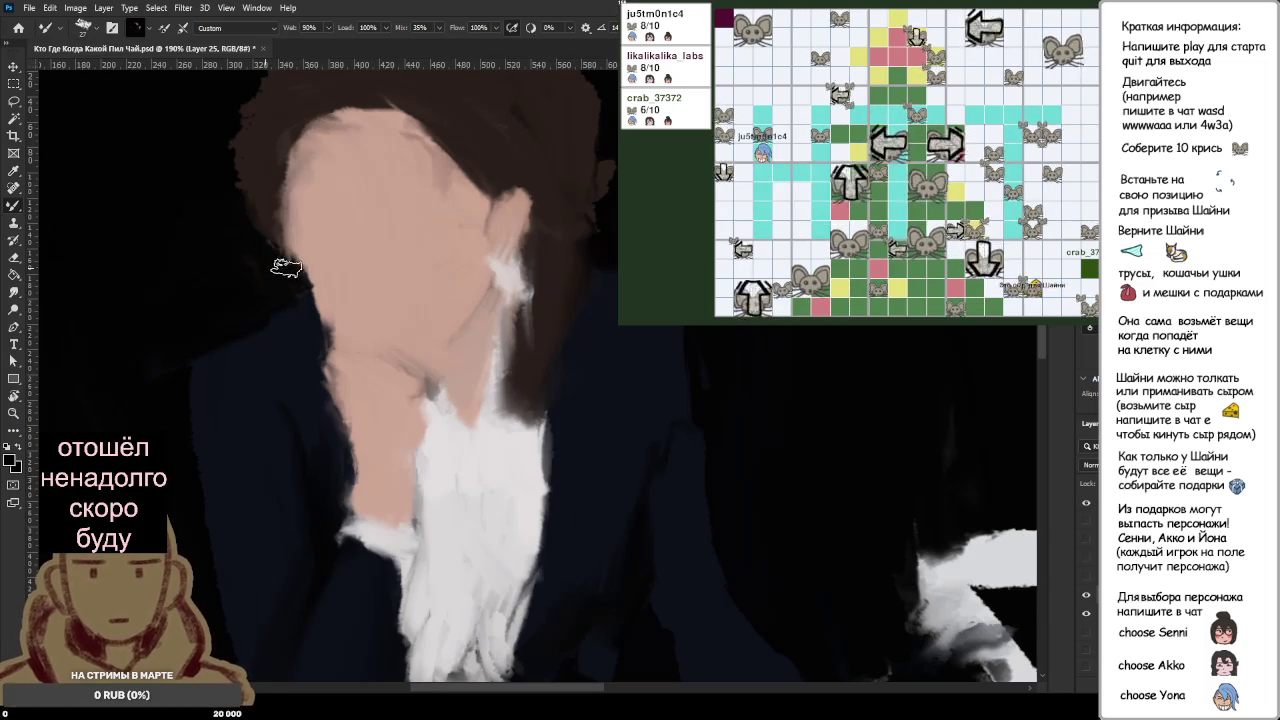
left_click(316, 272, "alt")
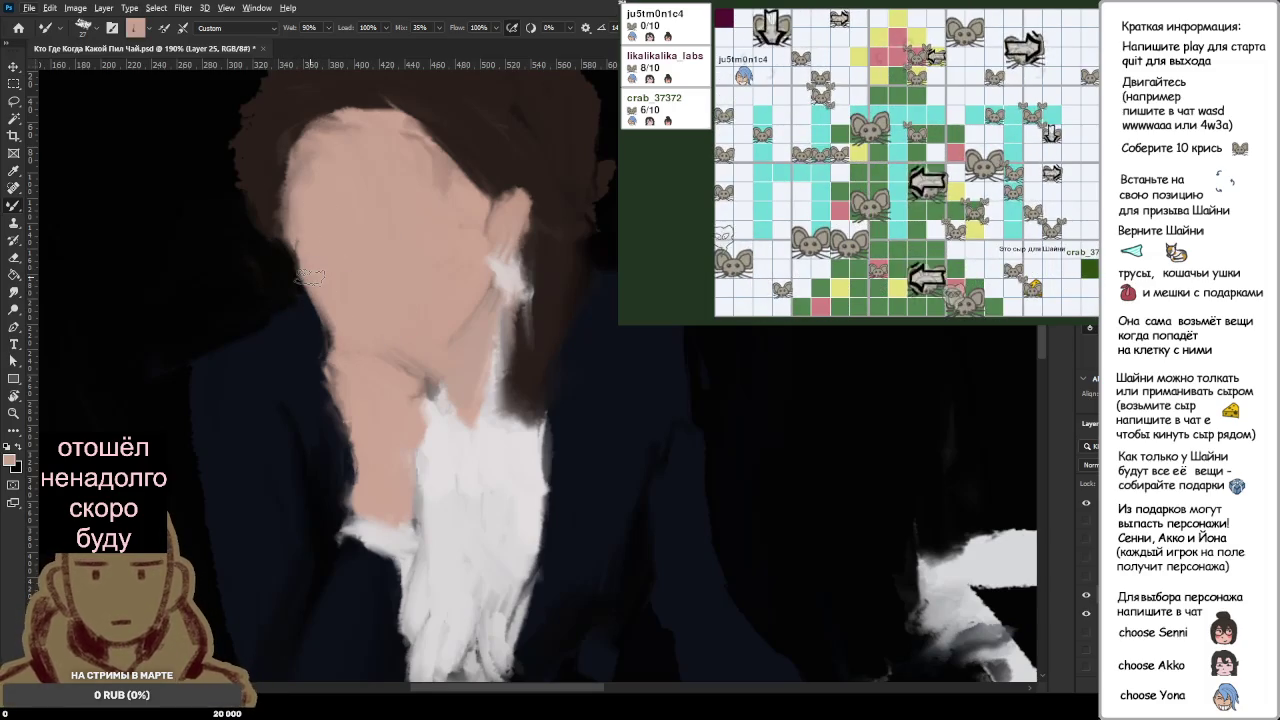
scroll(310, 276, "down", 2)
scroll(290, 260, "down", 2)
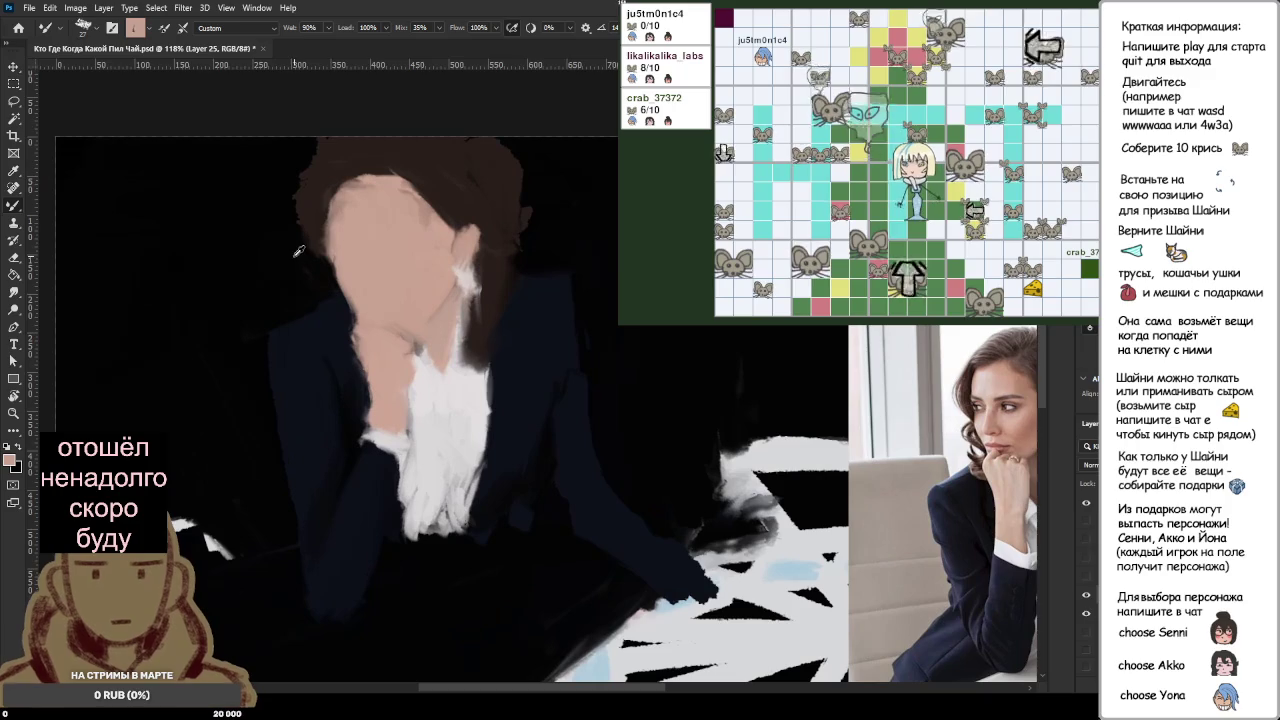
scroll(283, 255, "up", 2)
scroll(283, 255, "up", 2)
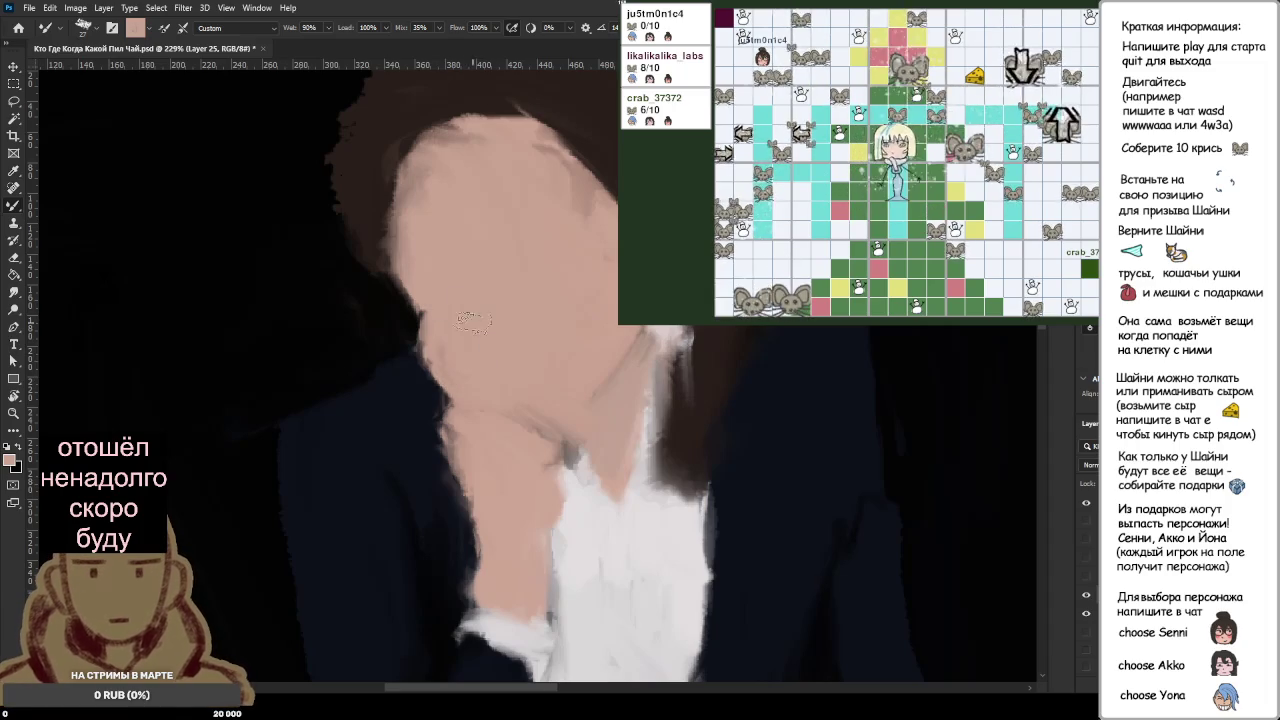
Step: Sample black, darken the chin edge and sketch dark brows and eyes, then zoom out
scroll(550, 355, "down", 3)
left_click(341, 321, "alt")
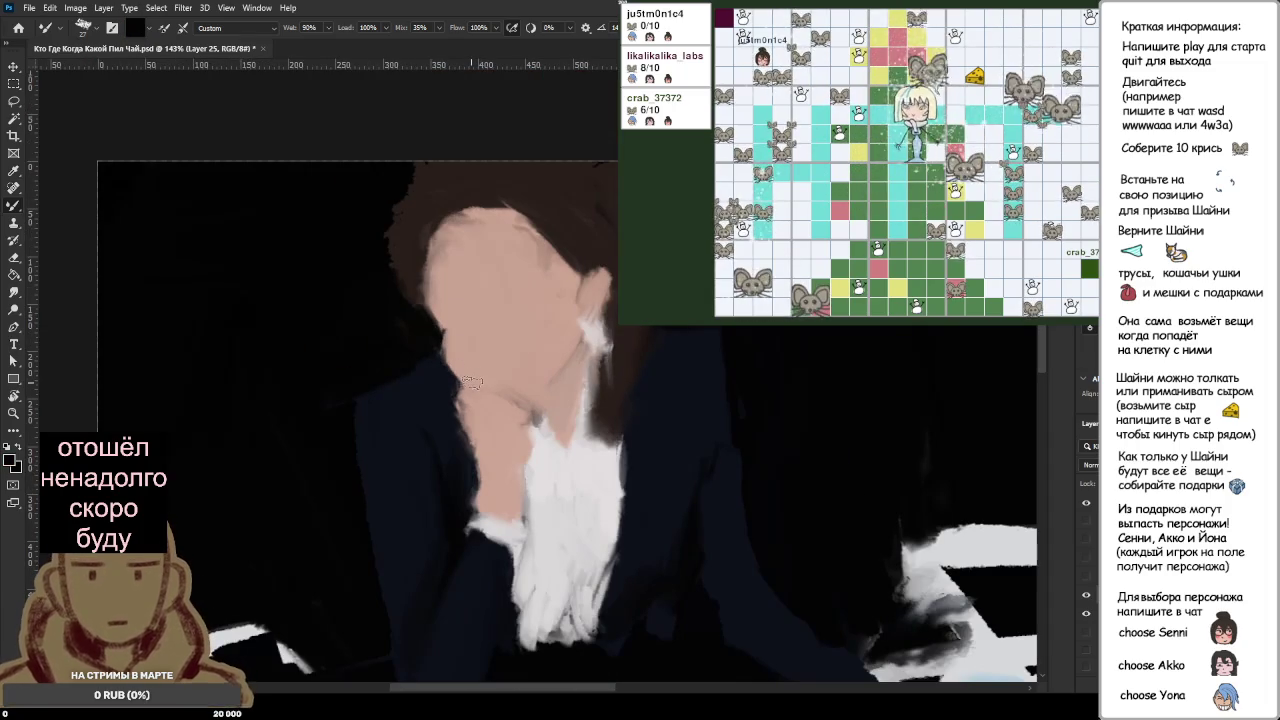
mouse_move(456, 377)
left_mouse_down()
mouse_move(500, 391)
mouse_move(460, 388)
left_mouse_up()
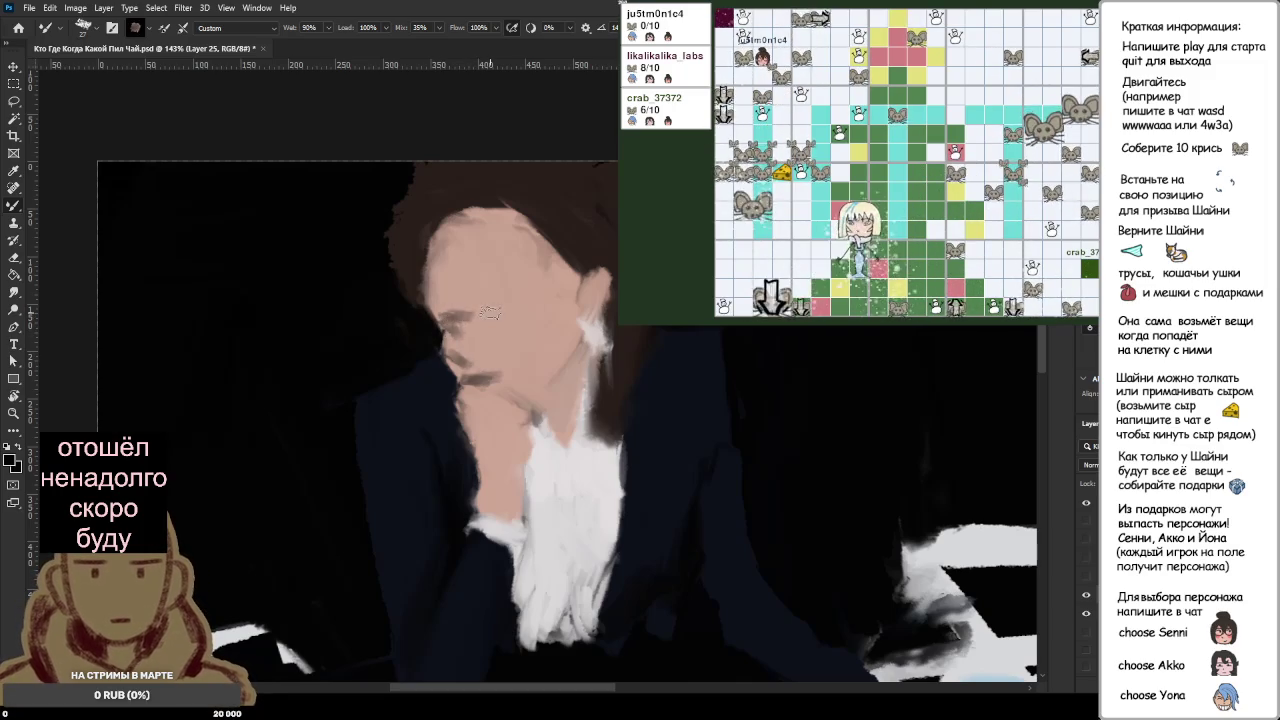
mouse_move(478, 318)
left_mouse_down()
mouse_move(518, 314)
mouse_move(416, 299)
mouse_move(520, 285)
left_mouse_up()
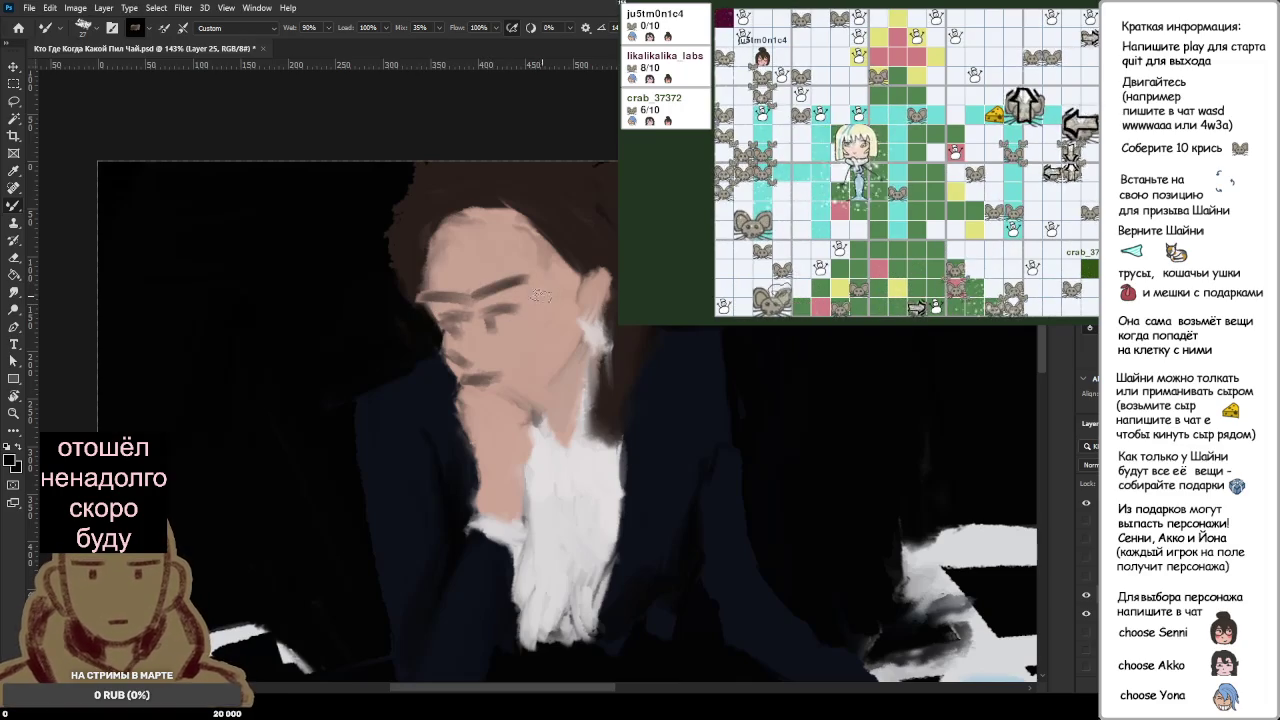
scroll(530, 290, "down", 3)
scroll(525, 296, "down", 3)
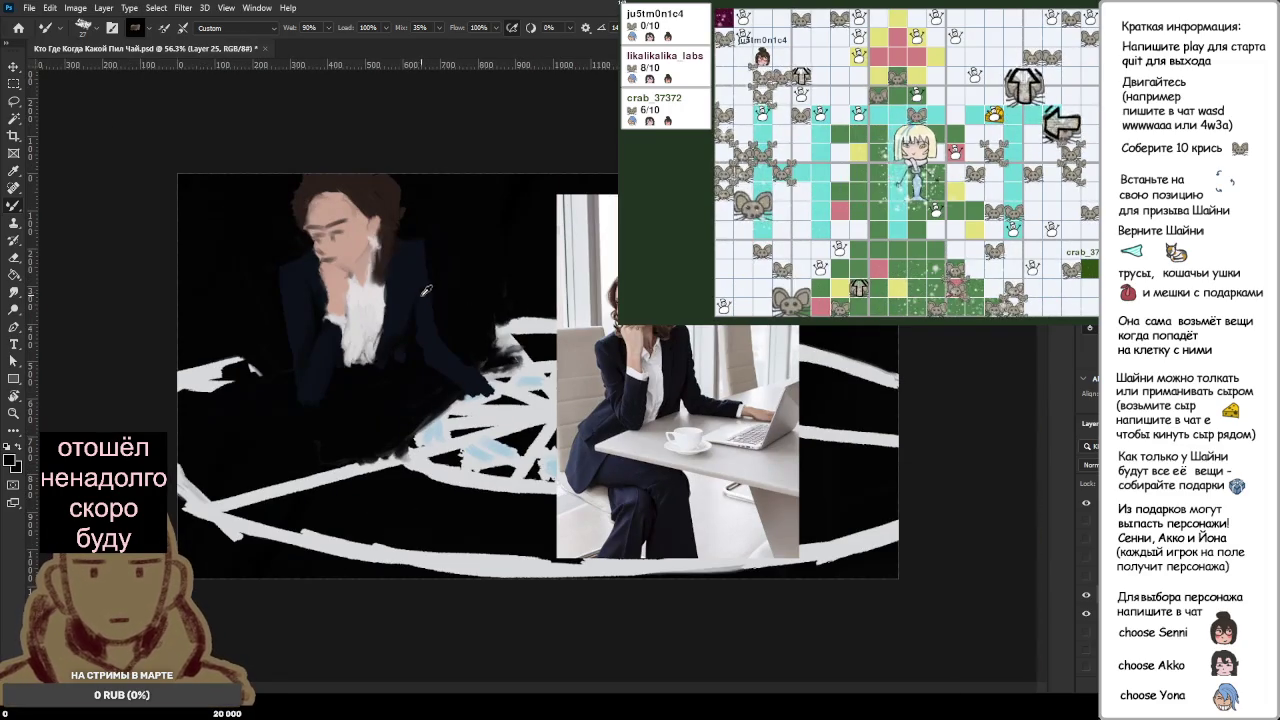
Step: Brush dark brown over the hair at the crown, then zoom out to check the canvas
scroll(405, 283, "down", 1)
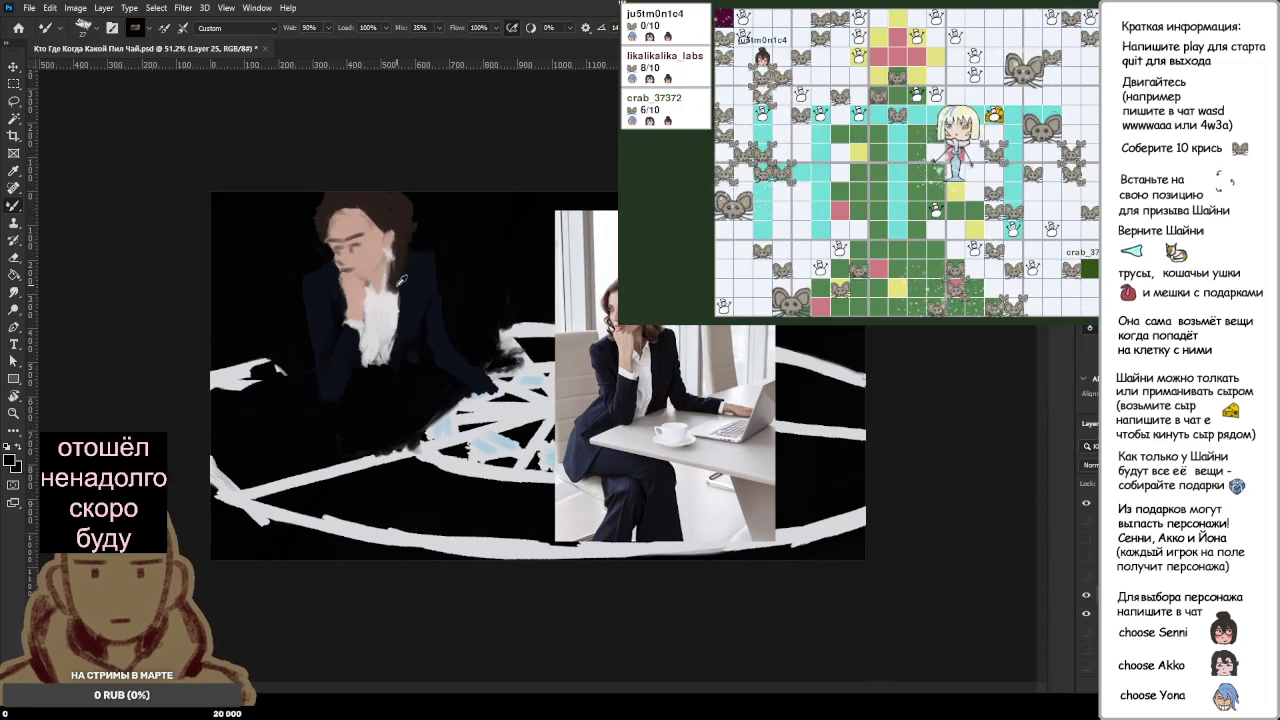
scroll(400, 281, "up", 3)
scroll(250, 110, "up", 2)
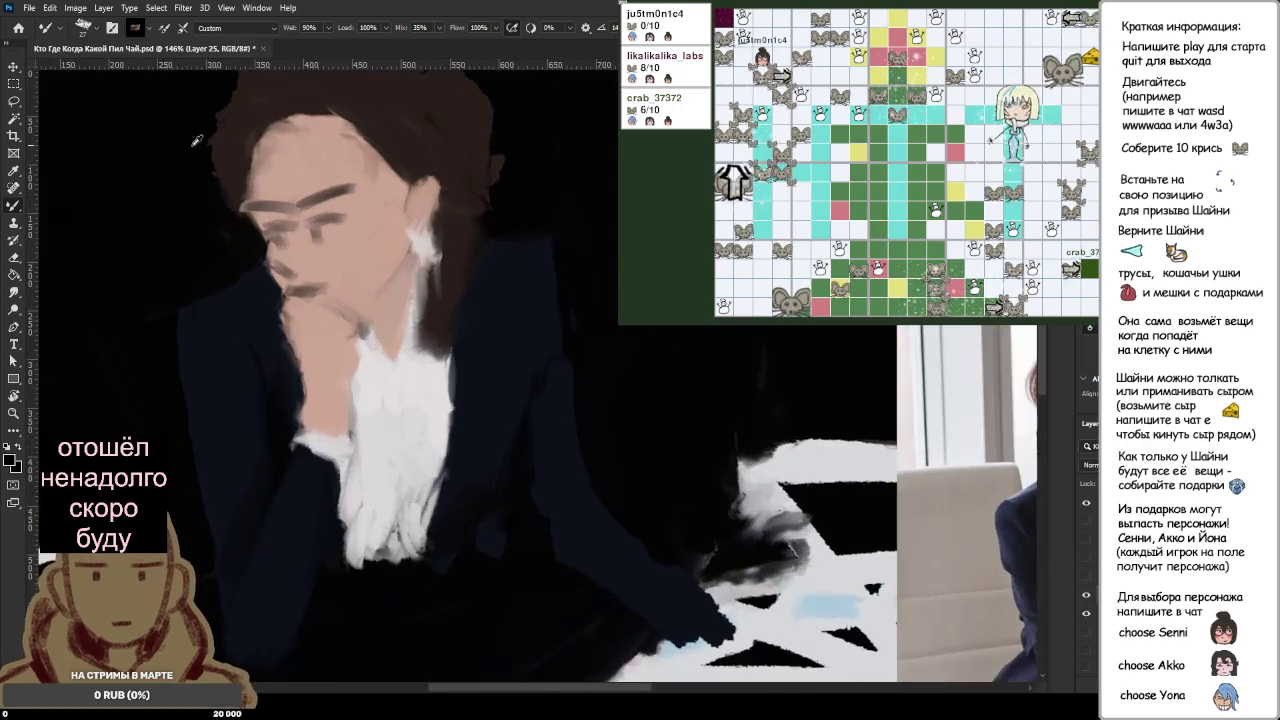
scroll(348, 118, "down", 1)
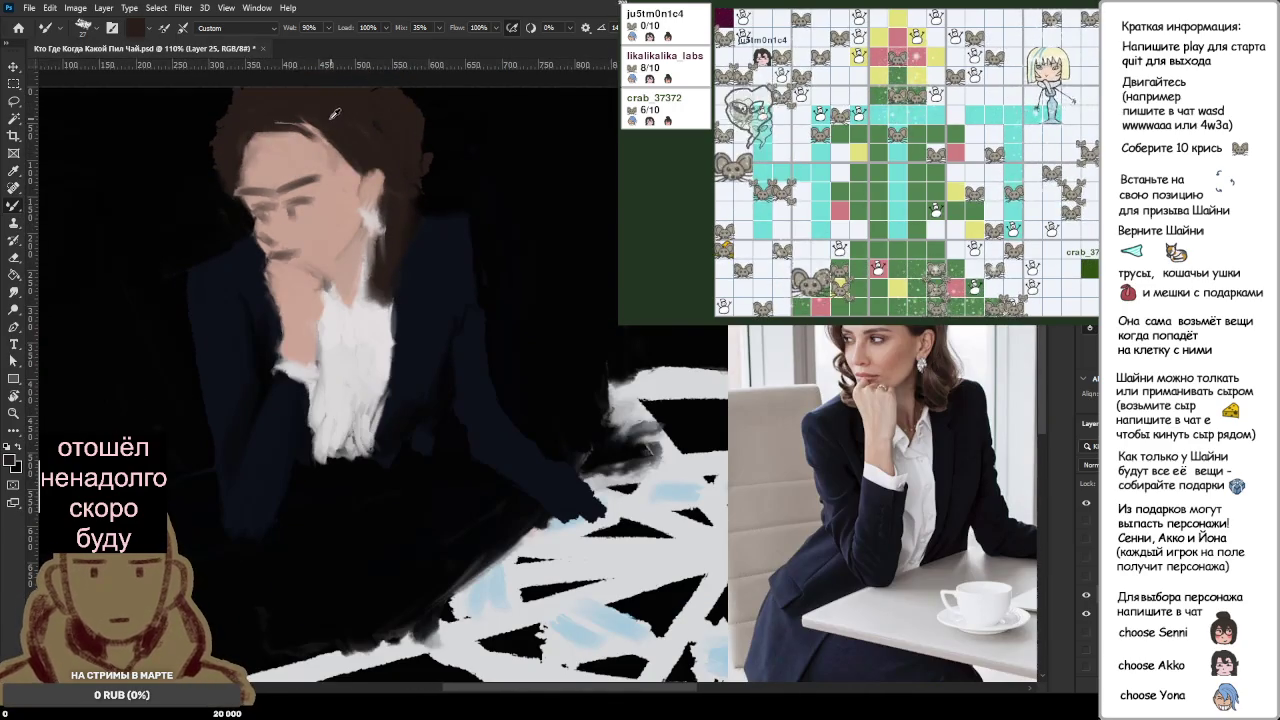
left_click_drag(309, 132, 329, 141)
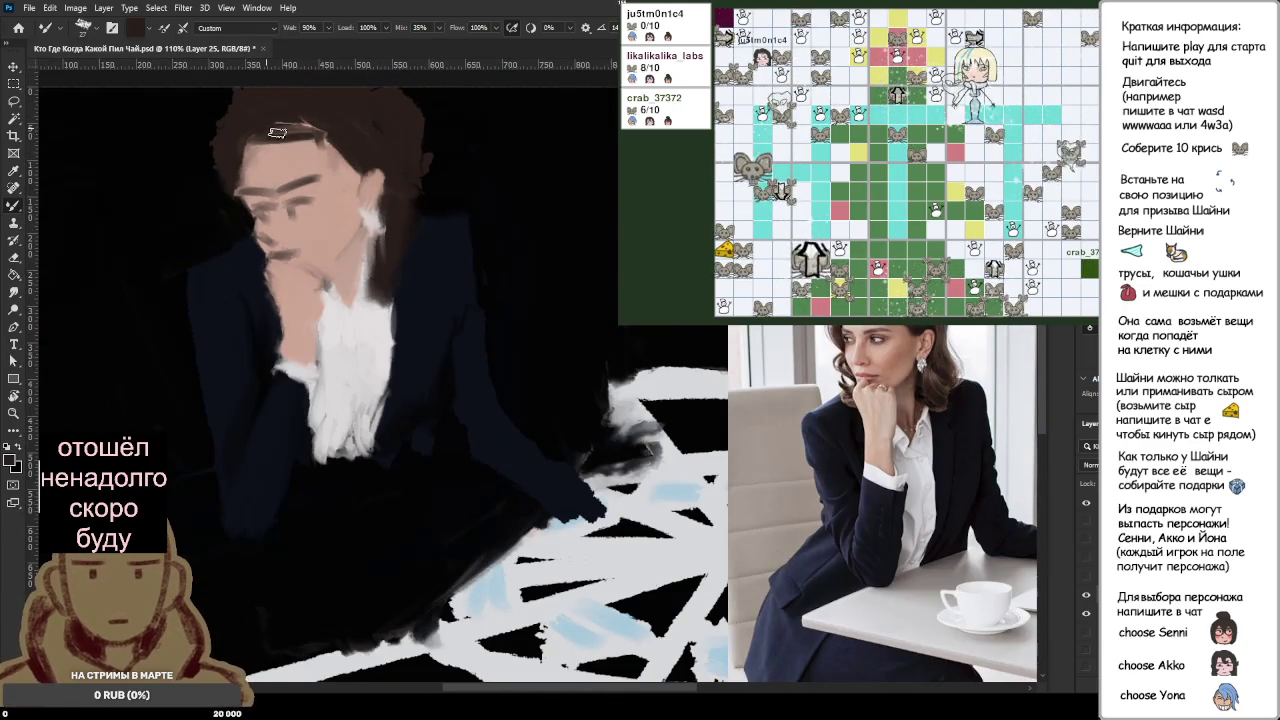
scroll(329, 141, "down", 2)
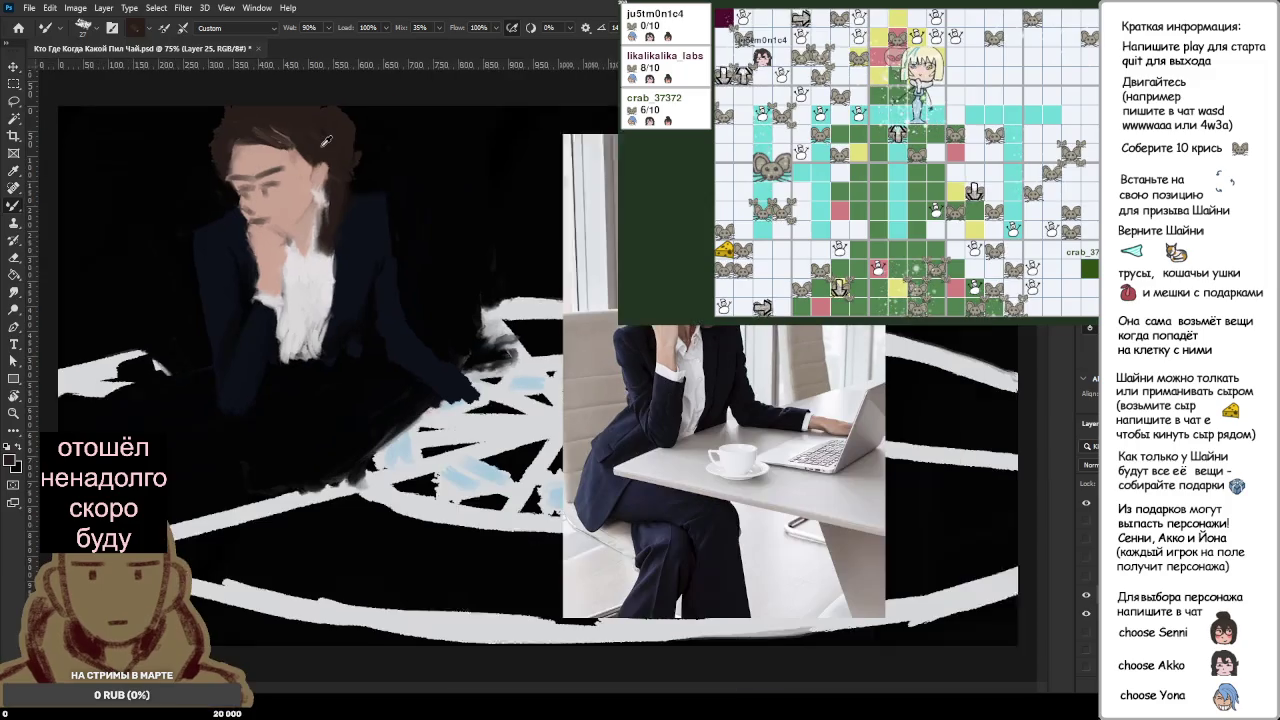
scroll(326, 141, "down", 1)
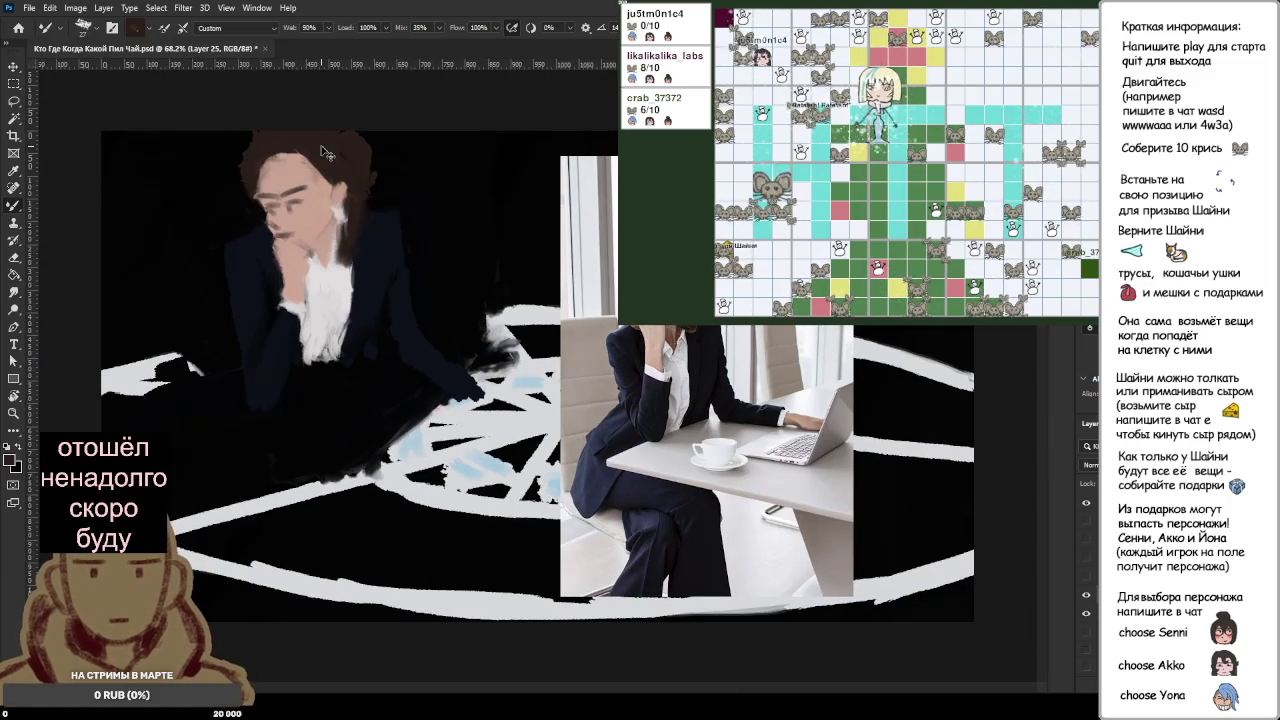
scroll(322, 152, "down", 1)
scroll(326, 150, "down", 1)
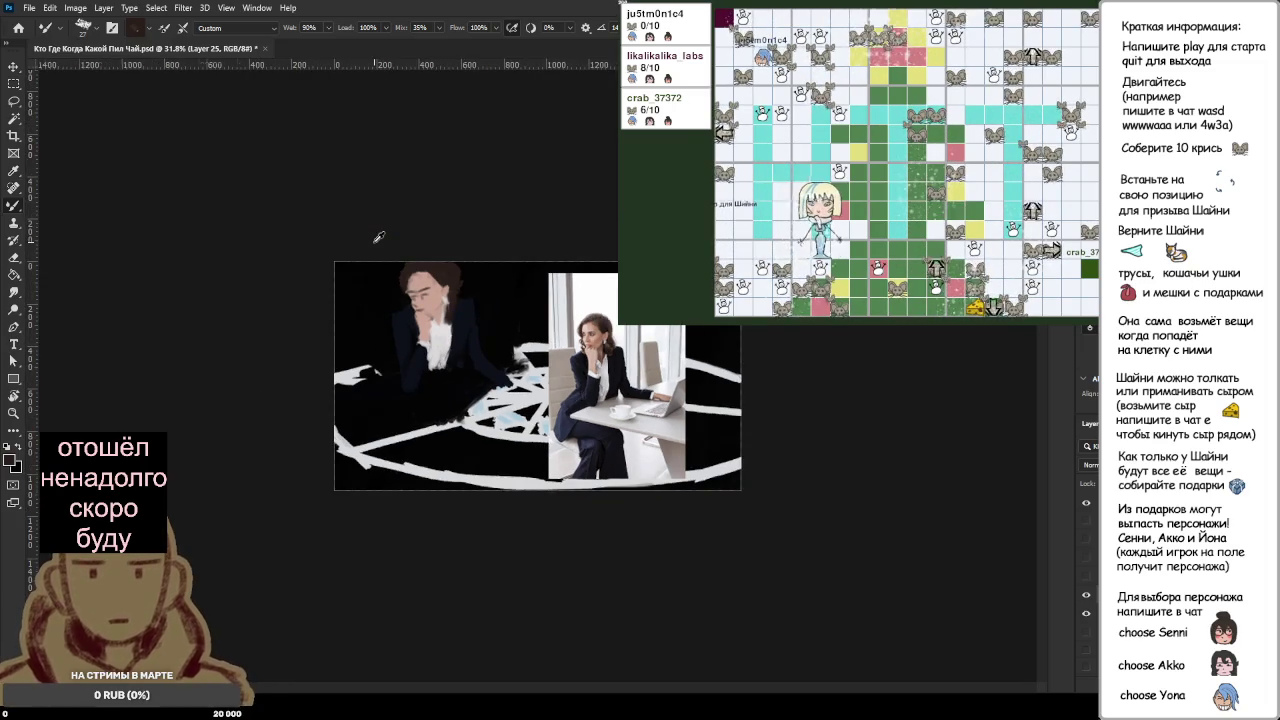
scroll(379, 234, "up", 1)
scroll(379, 234, "up", 2)
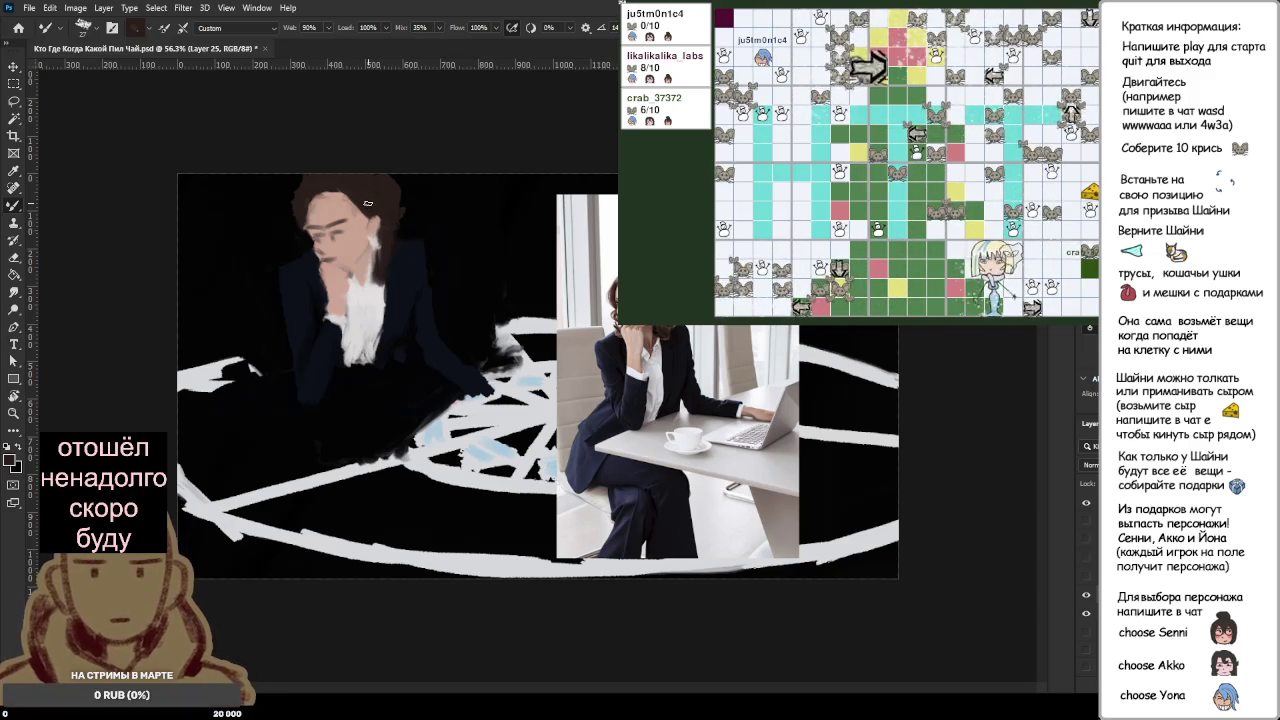
Step: Paint dark brown strokes over the forehead hair, check zoomed out, then zoom back in
scroll(376, 204, "up", 5)
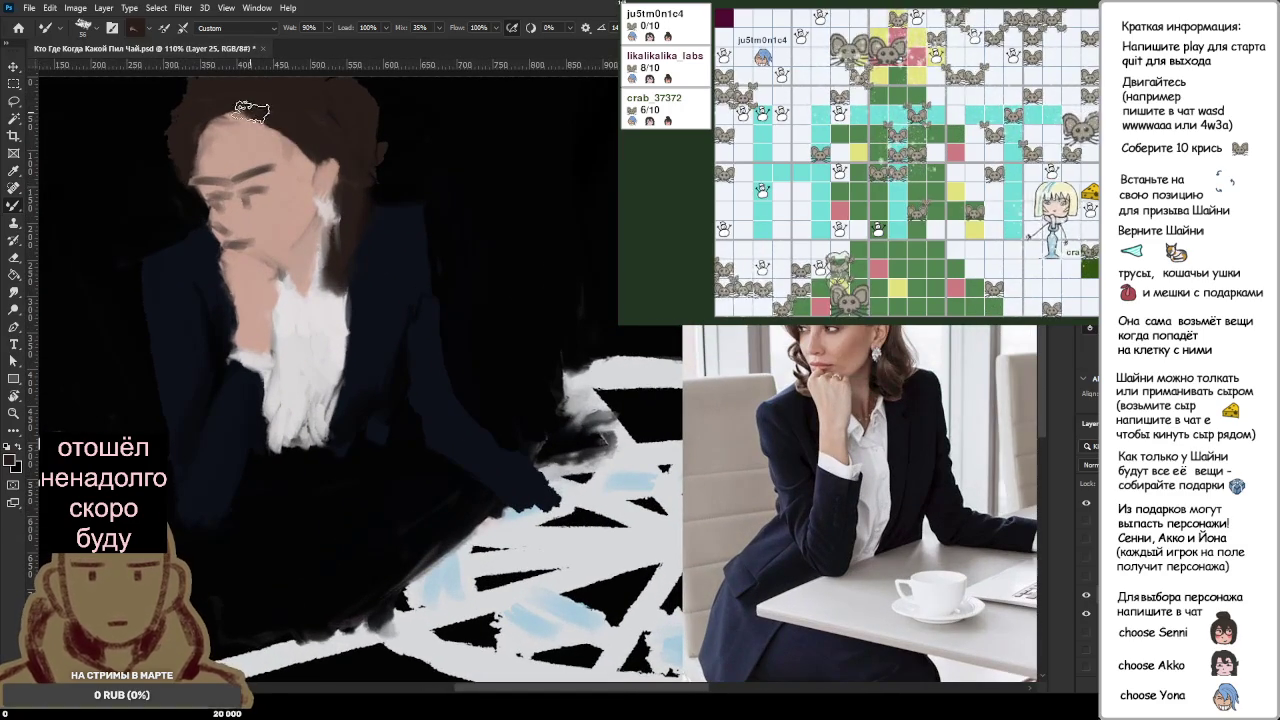
mouse_move(280, 125)
left_mouse_down()
mouse_move(298, 160)
mouse_move(222, 120)
mouse_move(182, 140)
mouse_move(195, 160)
mouse_move(207, 132)
mouse_move(246, 131)
mouse_move(205, 145)
mouse_move(234, 131)
mouse_move(233, 117)
mouse_move(251, 123)
mouse_move(189, 123)
mouse_move(297, 120)
left_mouse_up()
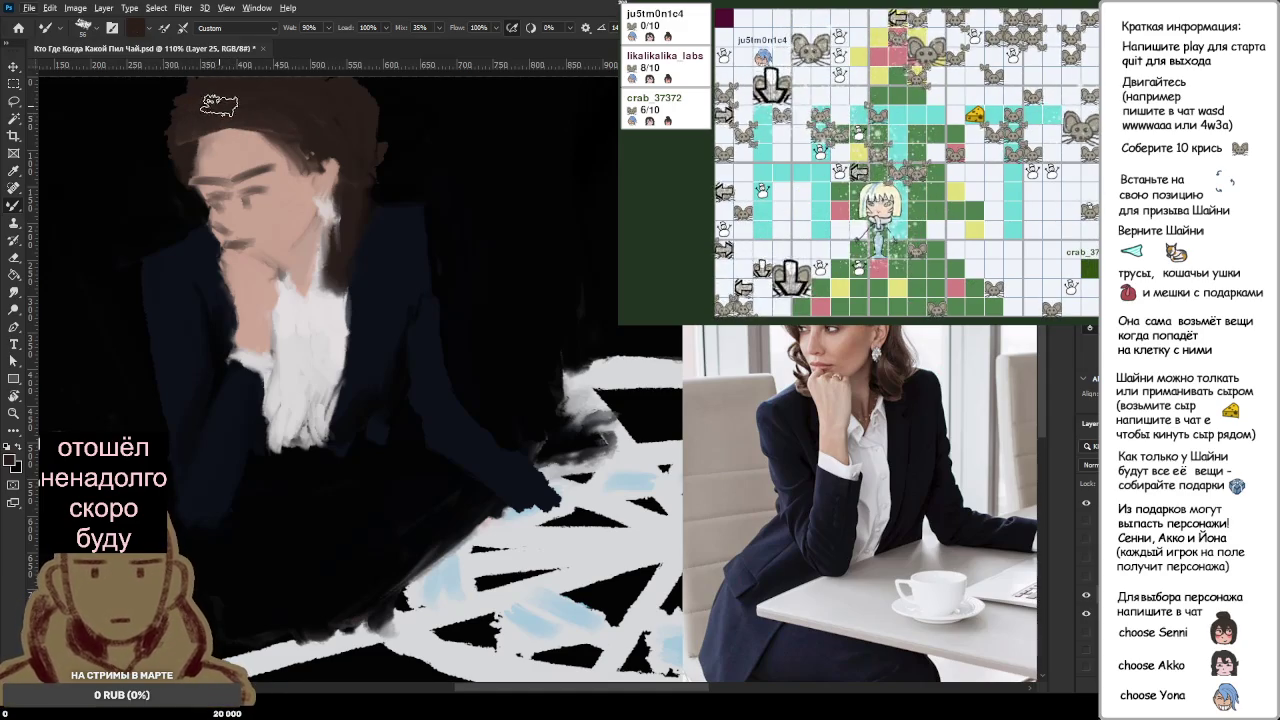
scroll(425, 190, "down", 2)
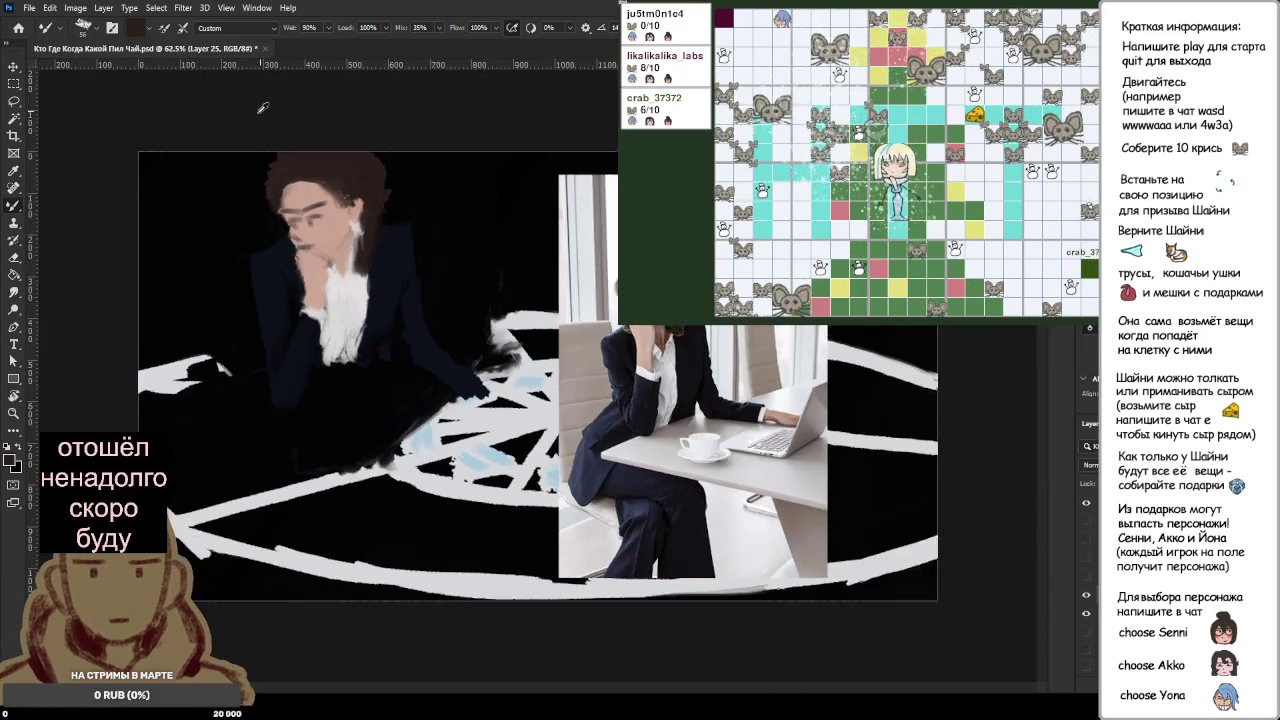
scroll(425, 190, "down", 2)
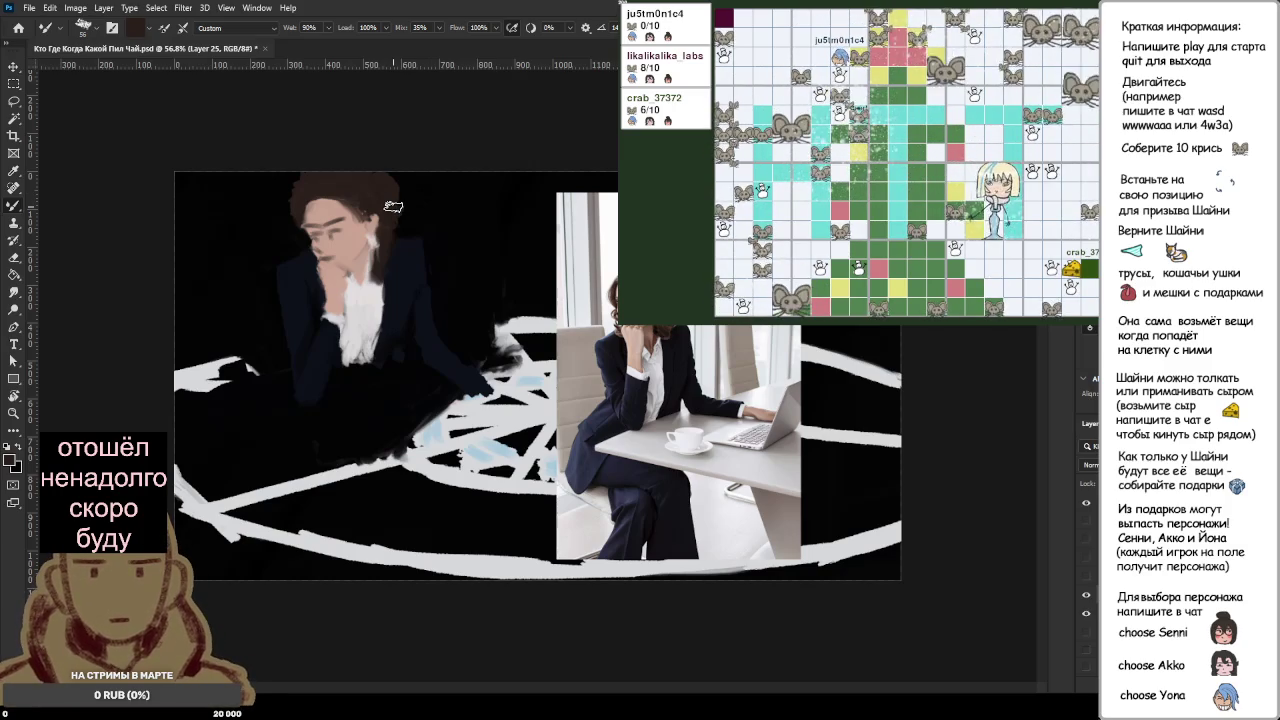
key("ctrl+plus")
scroll(281, 113, "up", 2)
scroll(276, 150, "up", 2)
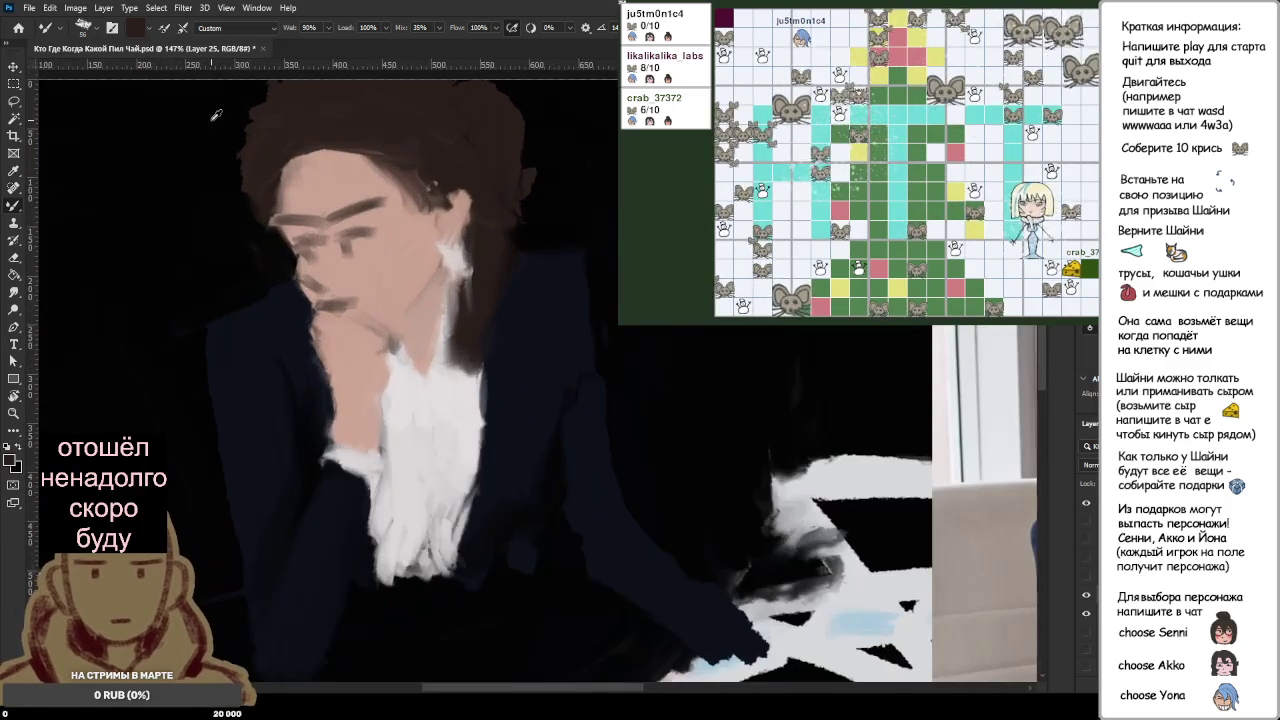
scroll(272, 190, "up", 2)
scroll(268, 222, "up", 2)
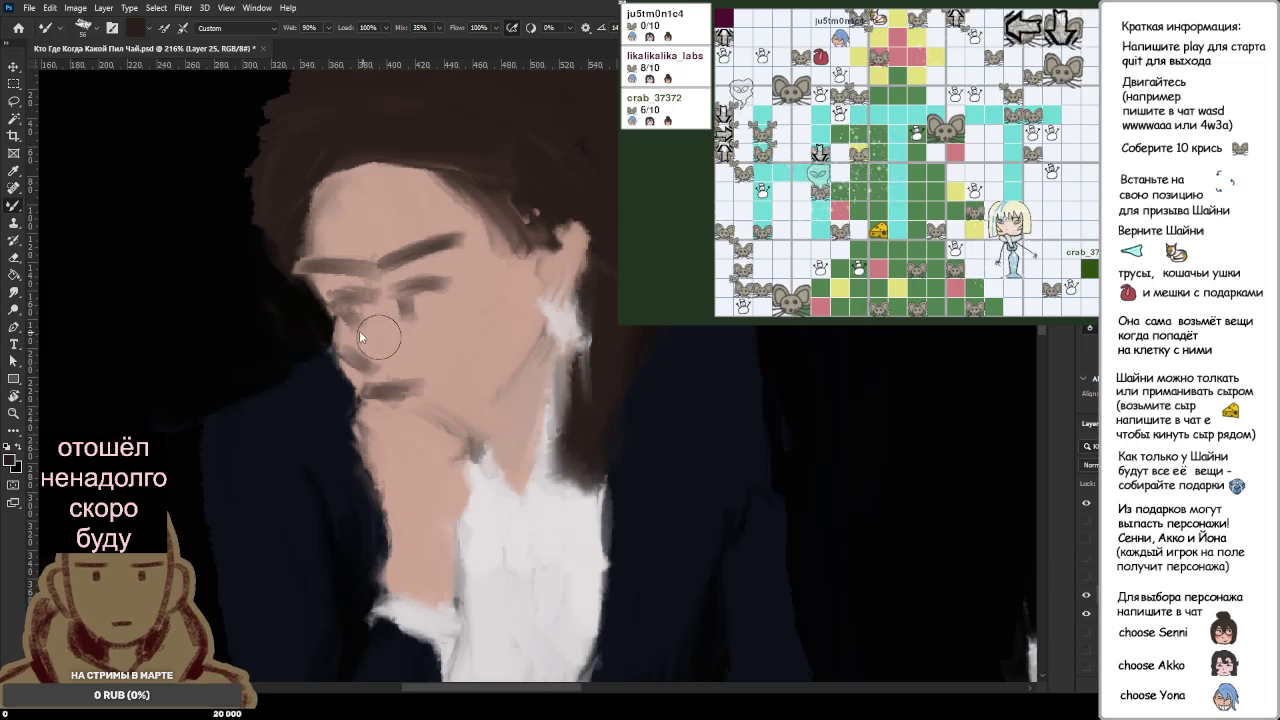
Step: Paint brown glasses strokes around the right eye: frame, lower edge, bridge and temple arm
left_click(410, 340, "alt")
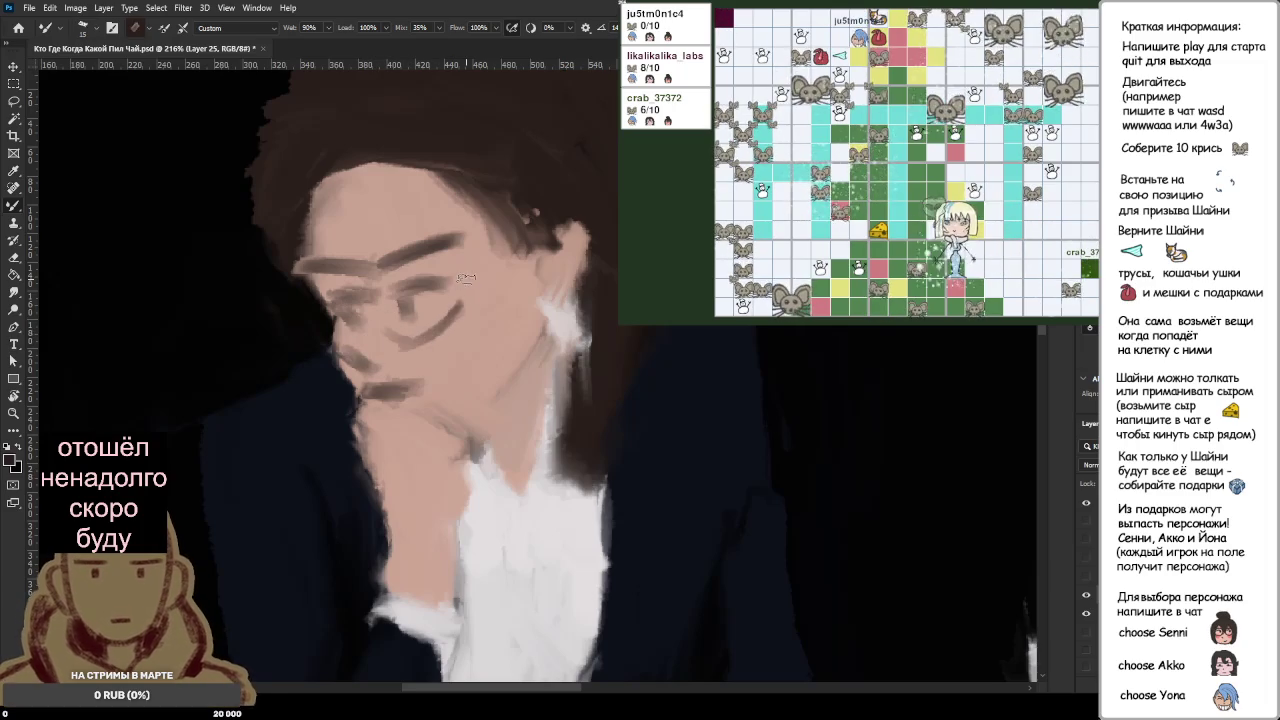
left_click_drag(400, 300, 385, 305)
key("ctrl+z")
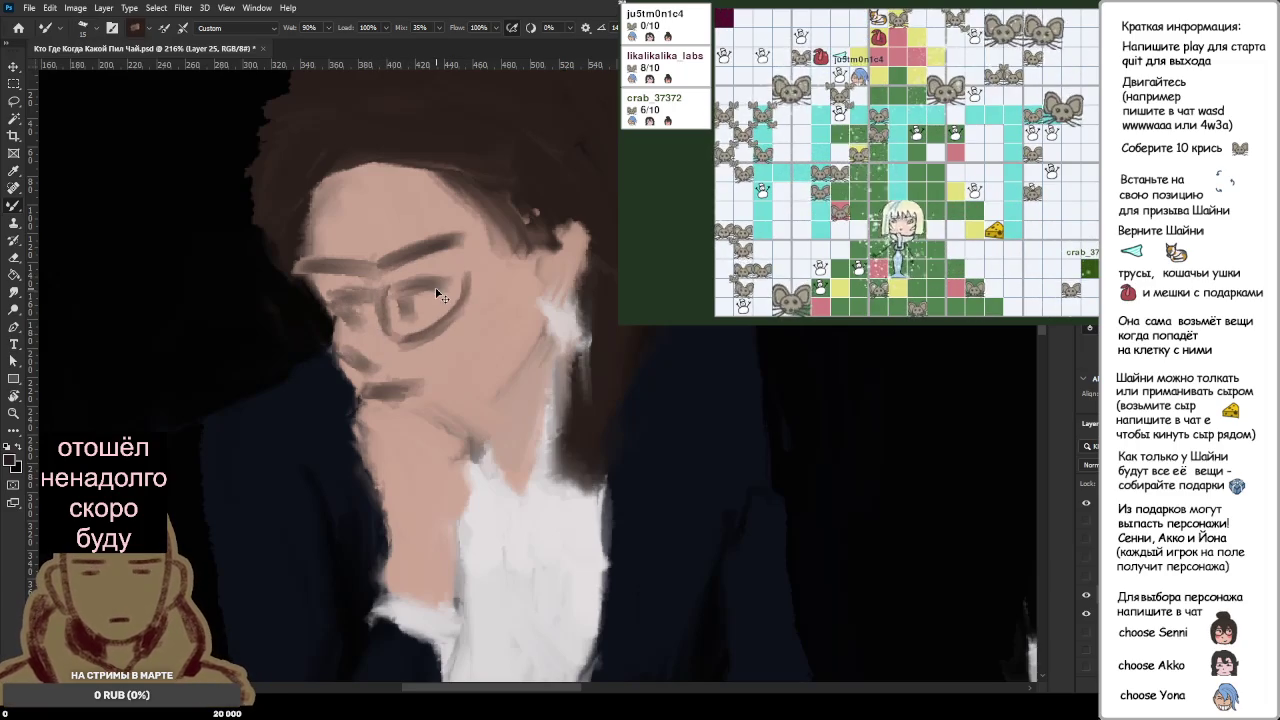
key("ctrl+z")
key("ctrl+z")
key("ctrl+z")
key("ctrl+z")
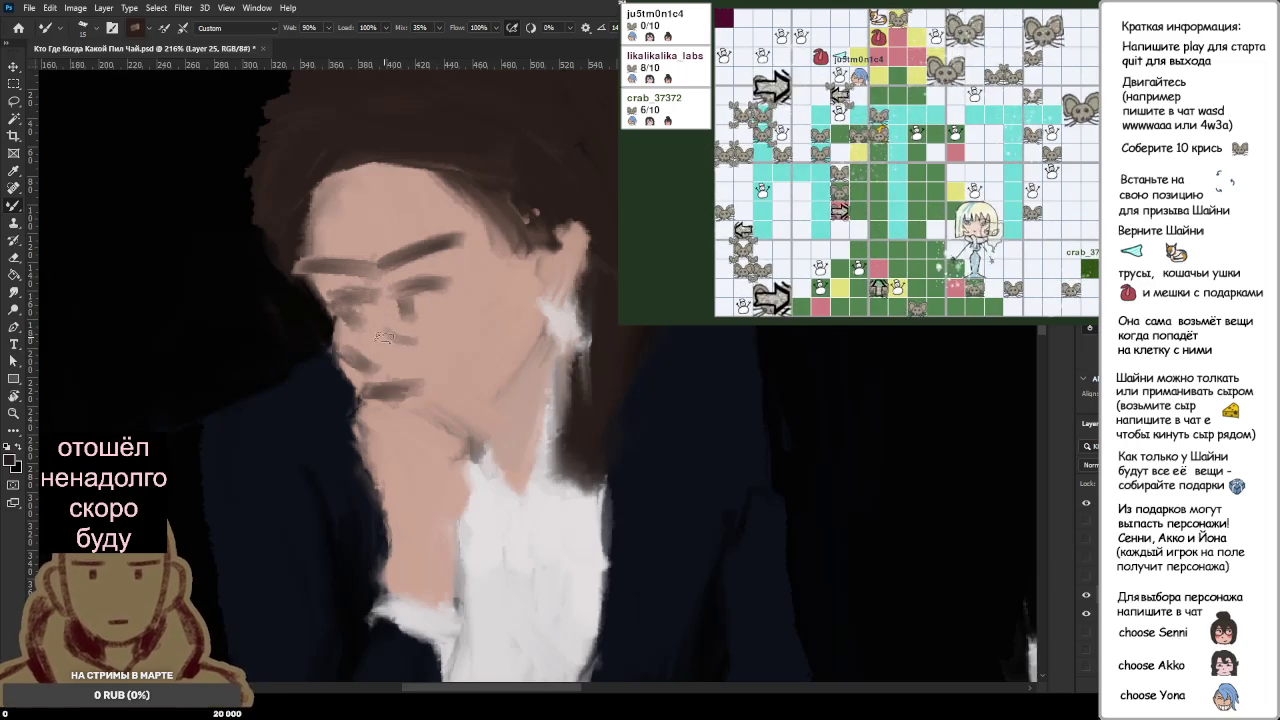
left_click_drag(385, 336, 478, 325)
mouse_move(384, 284)
left_mouse_down()
mouse_move(460, 270)
mouse_move(458, 322)
mouse_move(505, 264)
mouse_move(458, 300)
left_mouse_up()
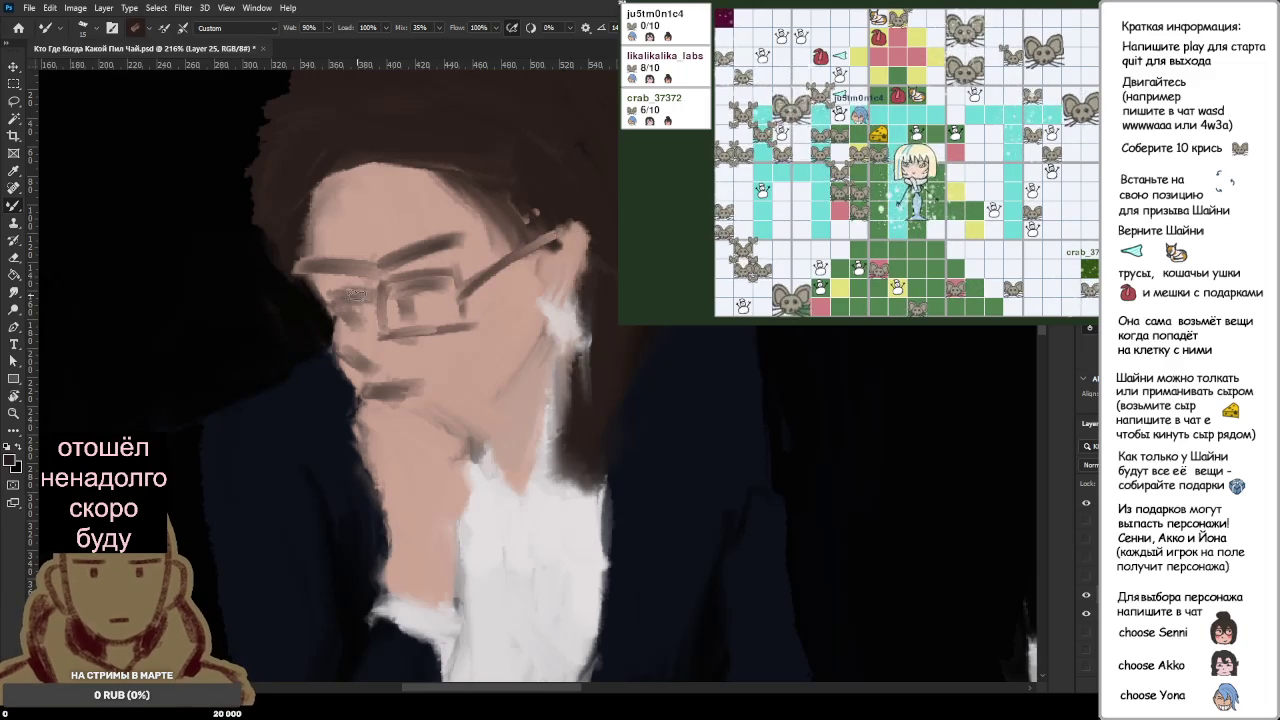
left_click_drag(318, 290, 388, 280)
left_click_drag(382, 280, 383, 340)
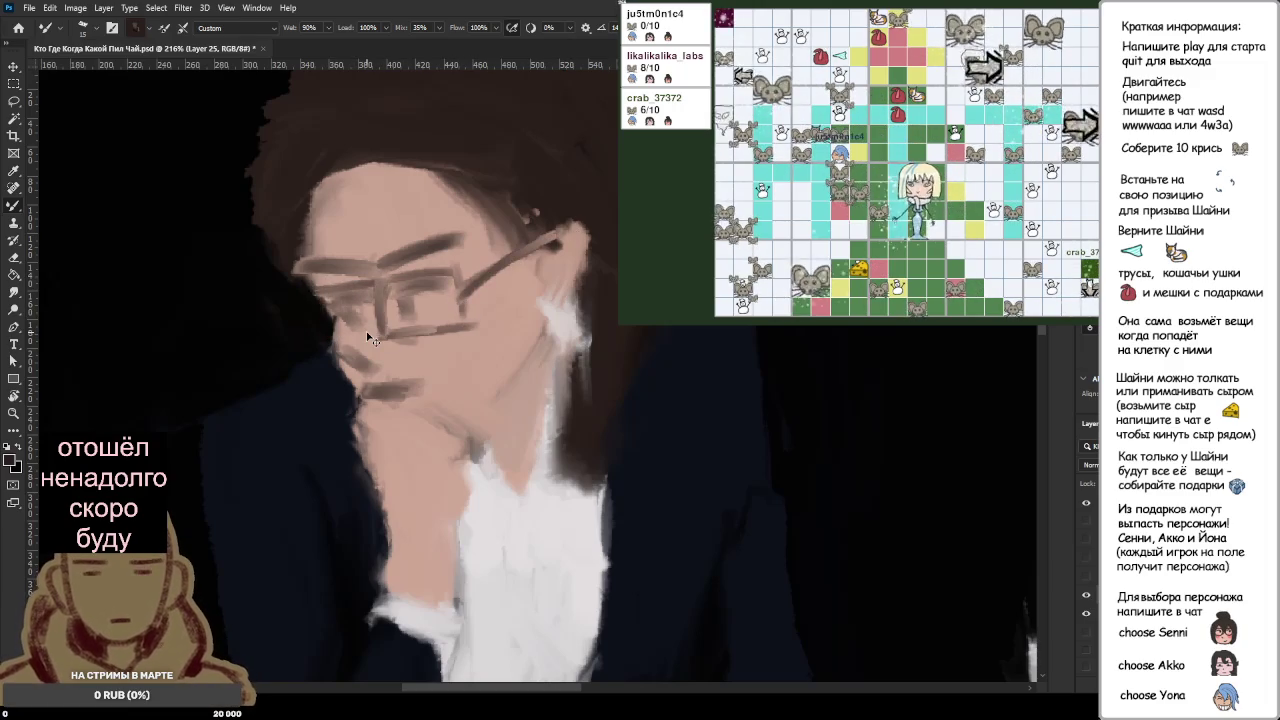
Step: Undo and redo the latest glasses strokes to compare, keeping the rim strokes near the eye
key("ctrl+z")
key("ctrl+z")
key("ctrl+z")
key("ctrl+z")
key("ctrl+z")
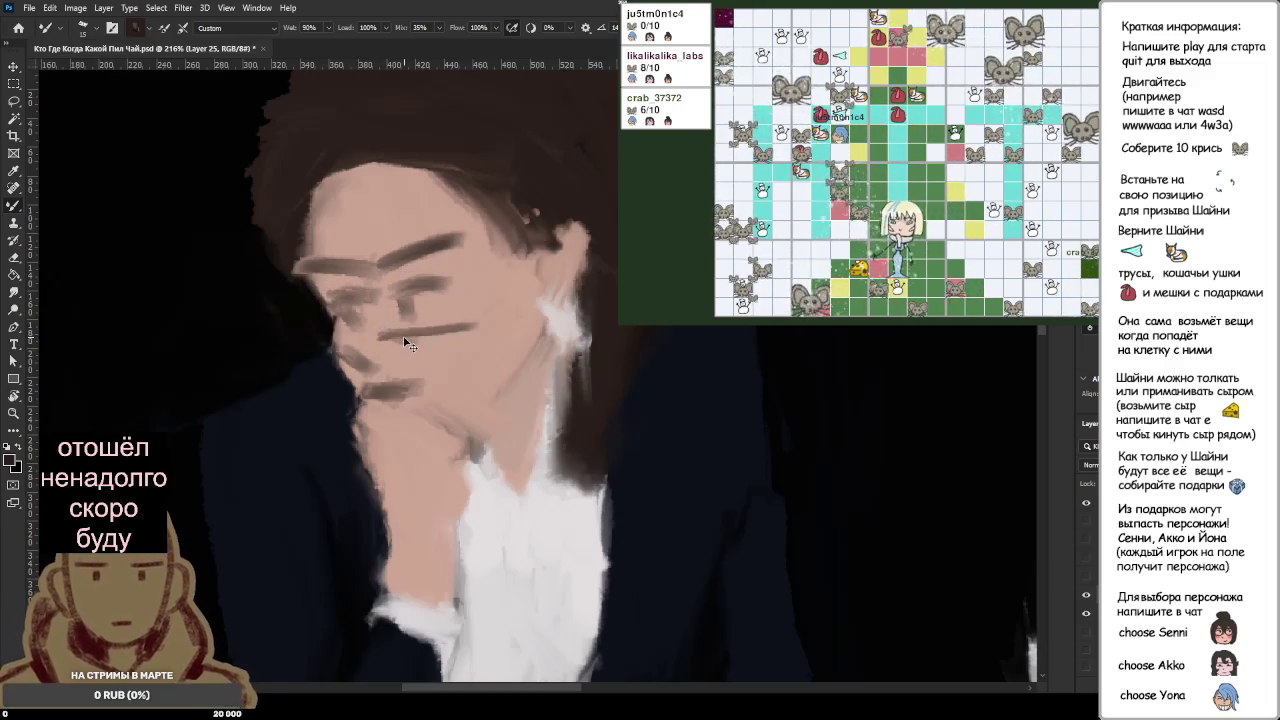
key("ctrl+z")
key("ctrl+shift+z")
key("ctrl+shift+z")
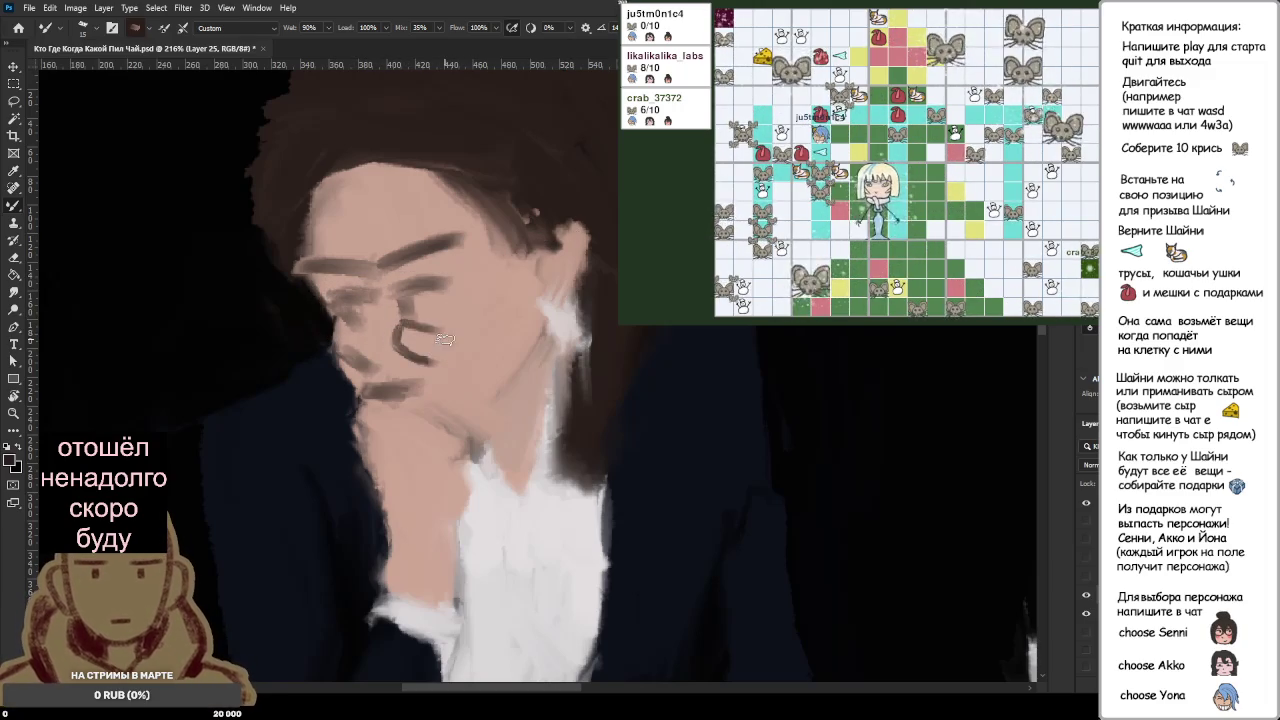
key("ctrl+z")
key("ctrl+z")
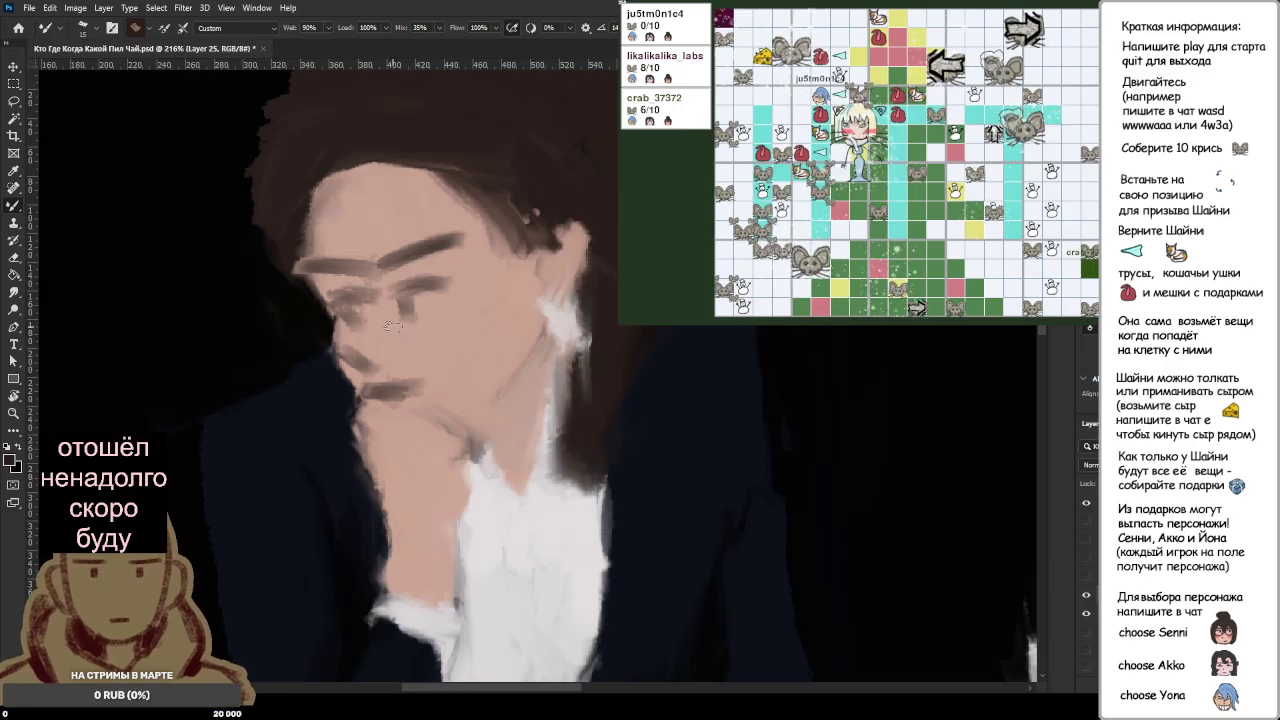
key("ctrl+shift+z")
key("ctrl+shift+z")
key("ctrl+shift+z")
Step: Close the lens with a bottom rim, run the temple arm toward the ear, and paint skin over its top
mouse_move(460, 346)
left_mouse_down()
mouse_move(402, 352)
mouse_move(345, 337)
left_mouse_up()
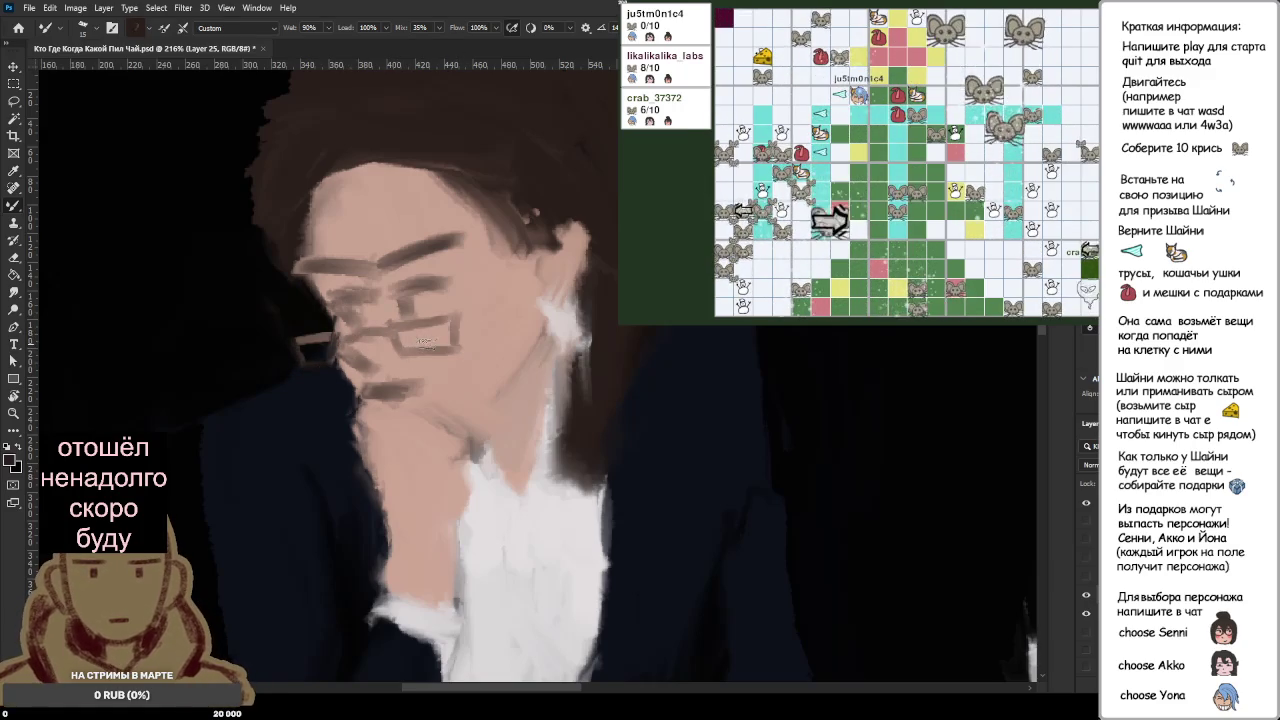
left_click_drag(455, 340, 554, 244)
mouse_move(472, 320)
left_mouse_down()
mouse_move(558, 236)
mouse_move(510, 274)
left_mouse_up()
scroll(480, 297, "up", 2)
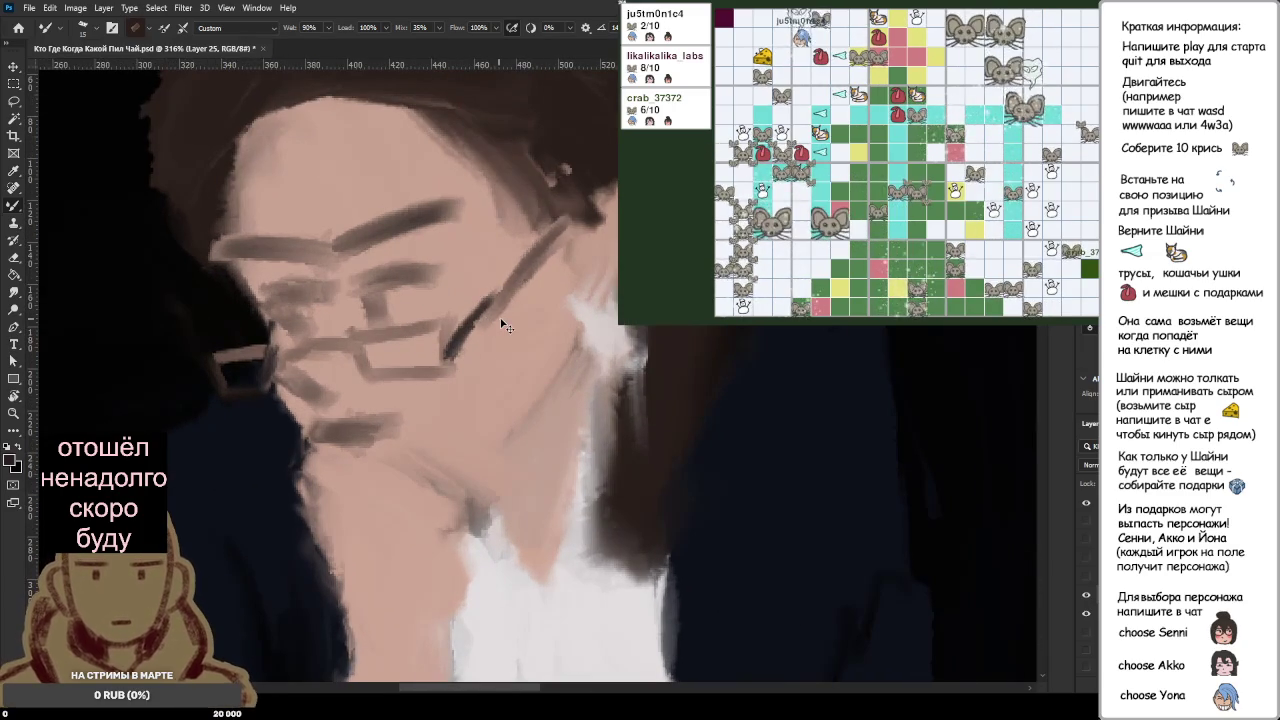
mouse_move(570, 214)
left_mouse_down()
mouse_move(502, 322)
mouse_move(560, 208)
left_mouse_up()
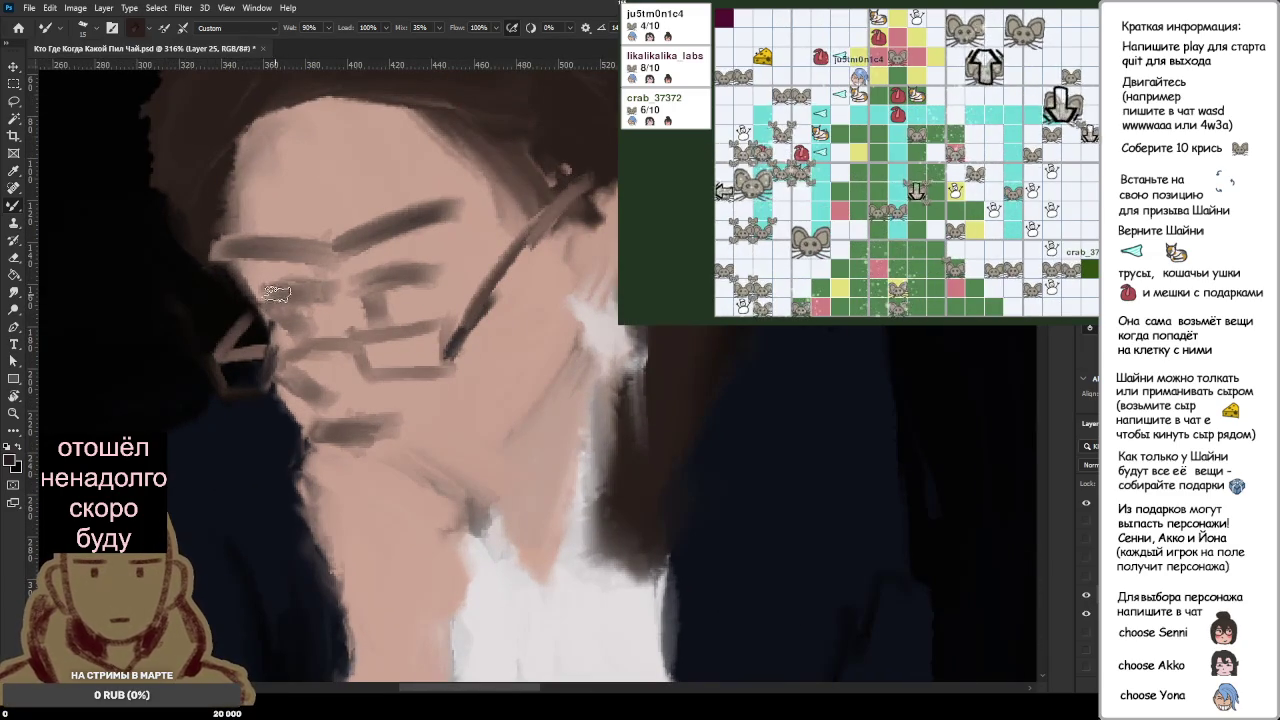
scroll(277, 292, "down", 3)
scroll(320, 280, "down", 2)
scroll(360, 265, "down", 2)
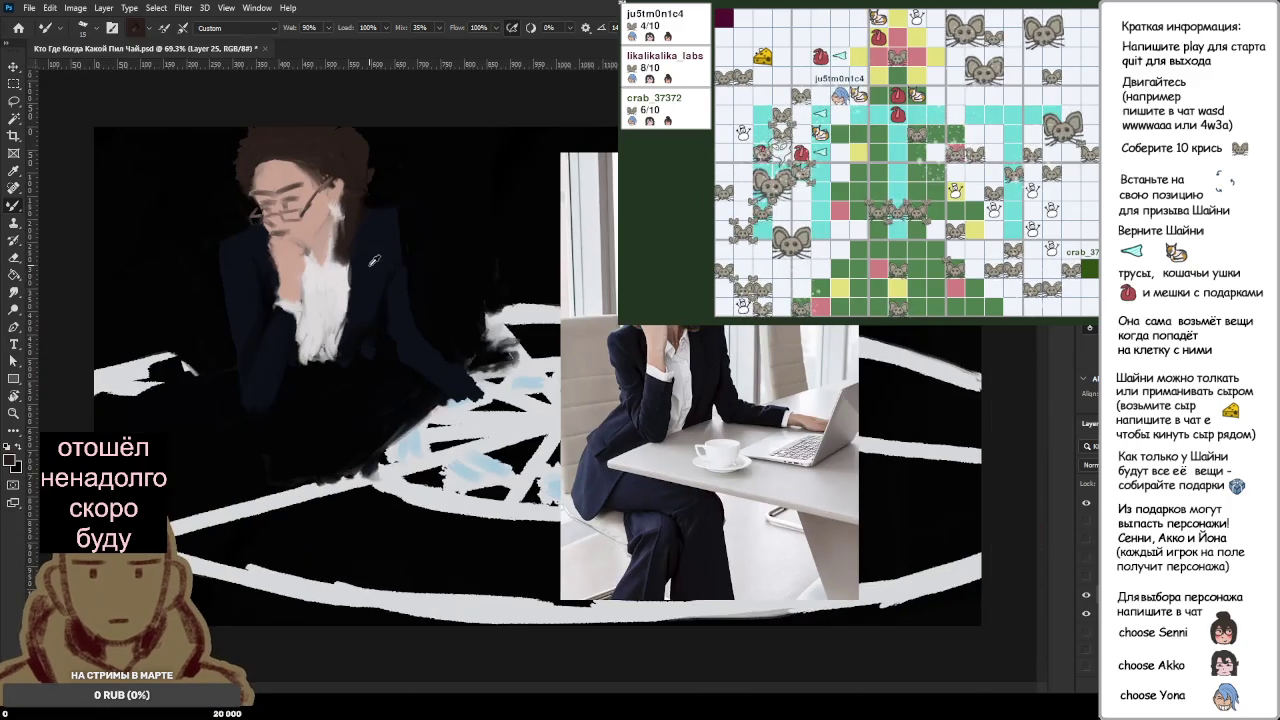
scroll(370, 258, "down", 1)
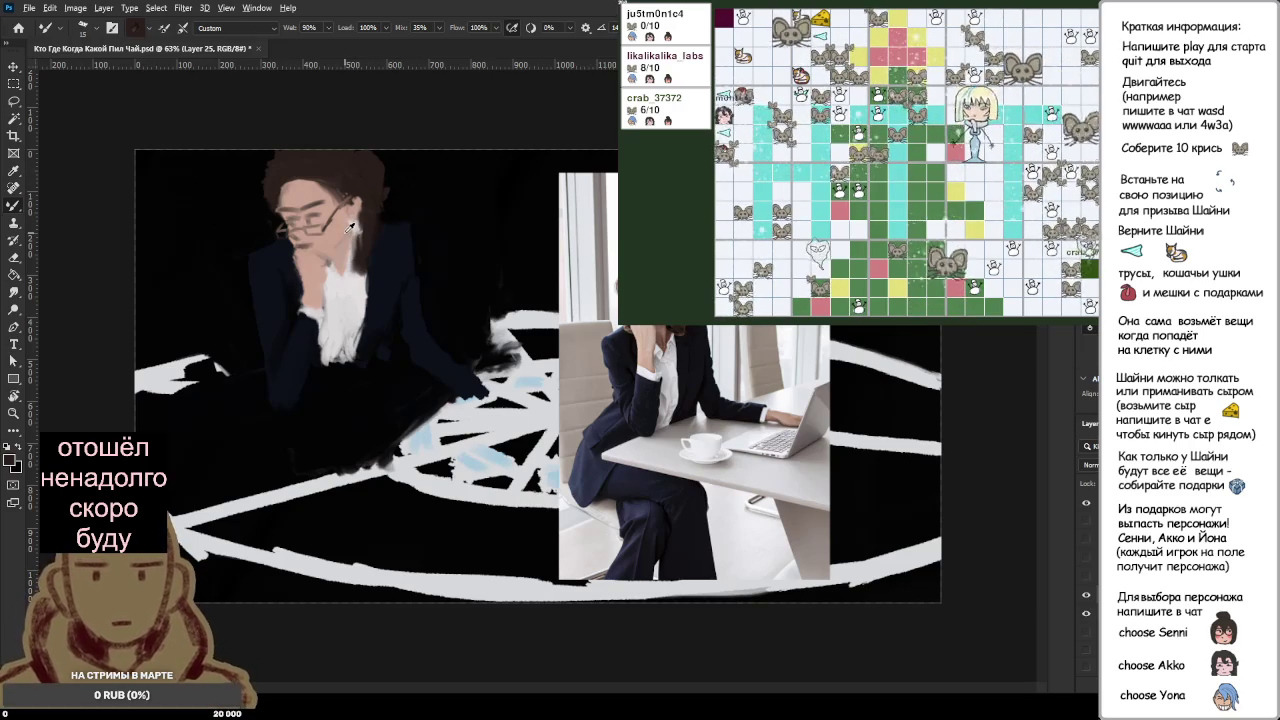
Step: Lasso the head and upper body and move them slightly down and right
key("l")
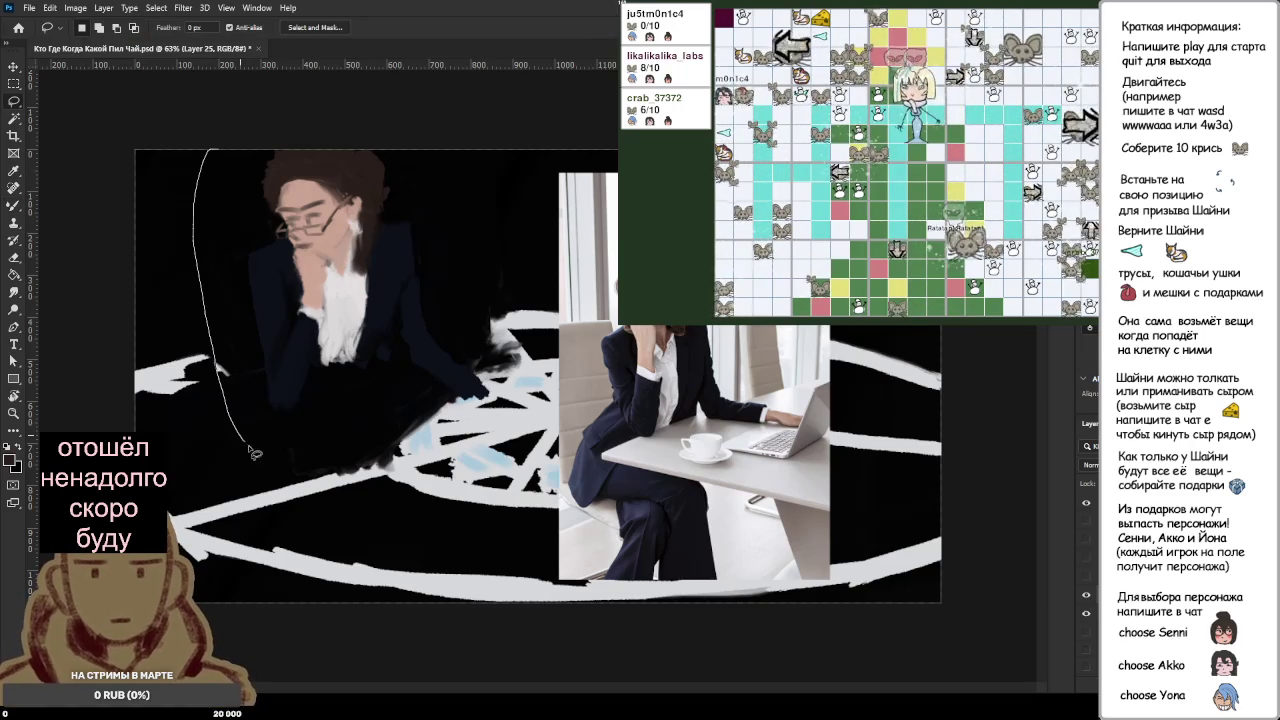
left_click_drag(388, 112, 200, 150)
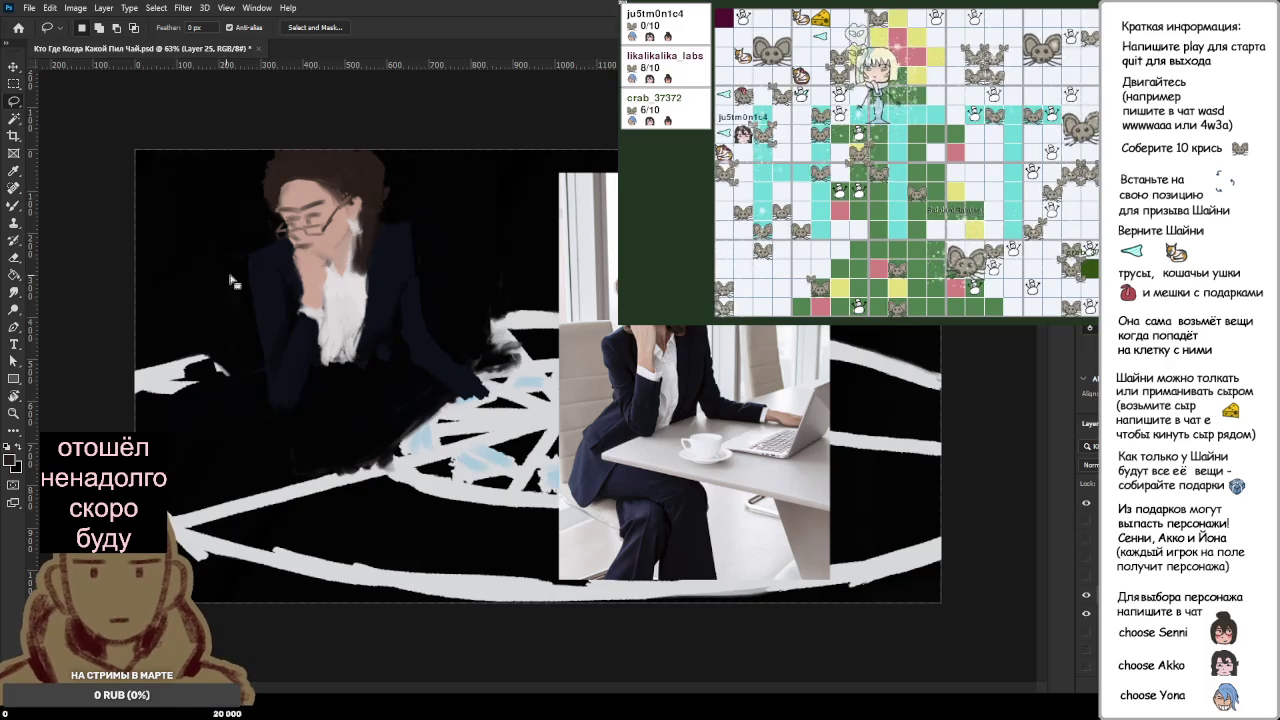
key("ctrl+t")
left_click_drag(360, 310, 365, 337)
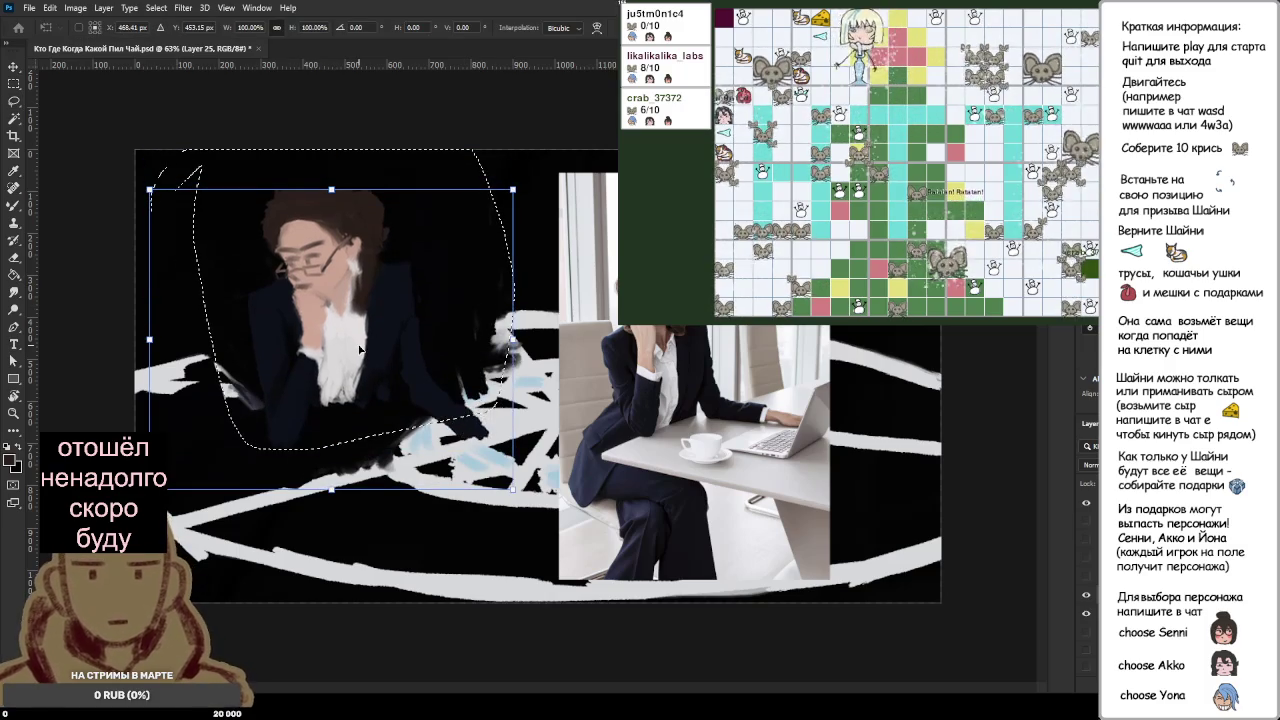
key("Return")
key("ctrl+d")
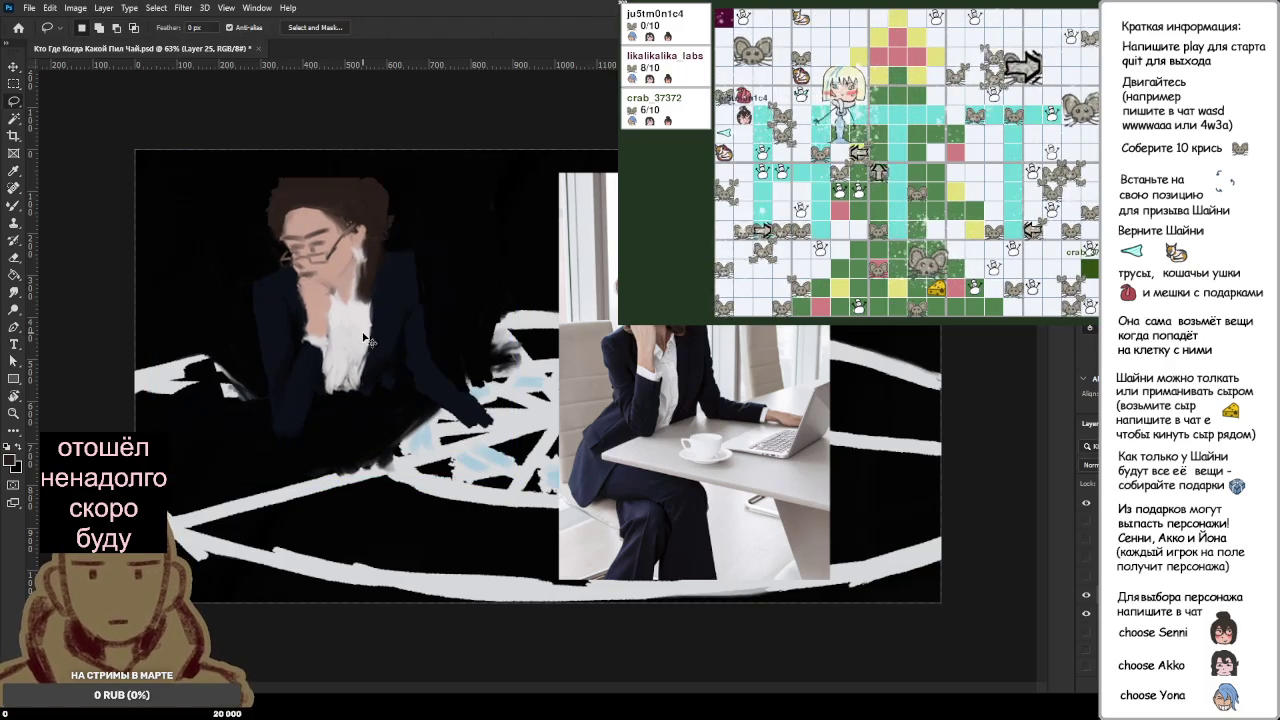
key("b")
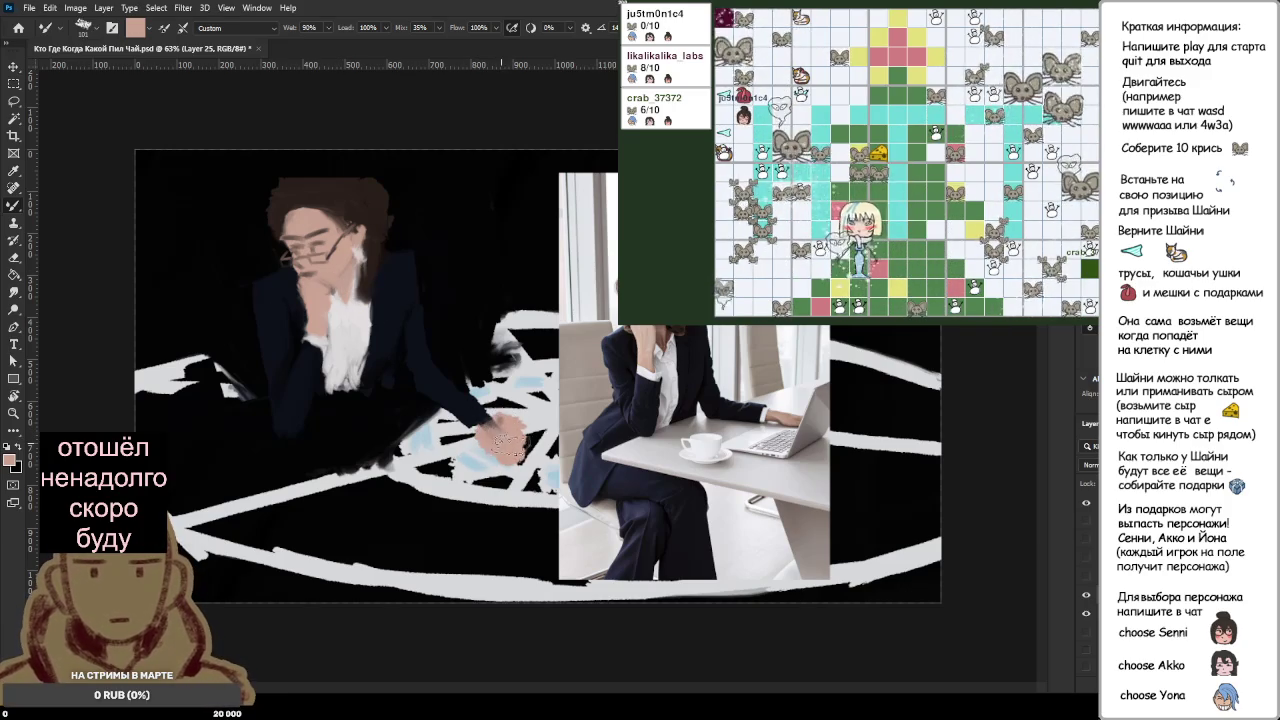
Step: Erase stray strokes near the hand and paint the dark navy sleeve around it in jacket black
left_click(465, 408, "alt")
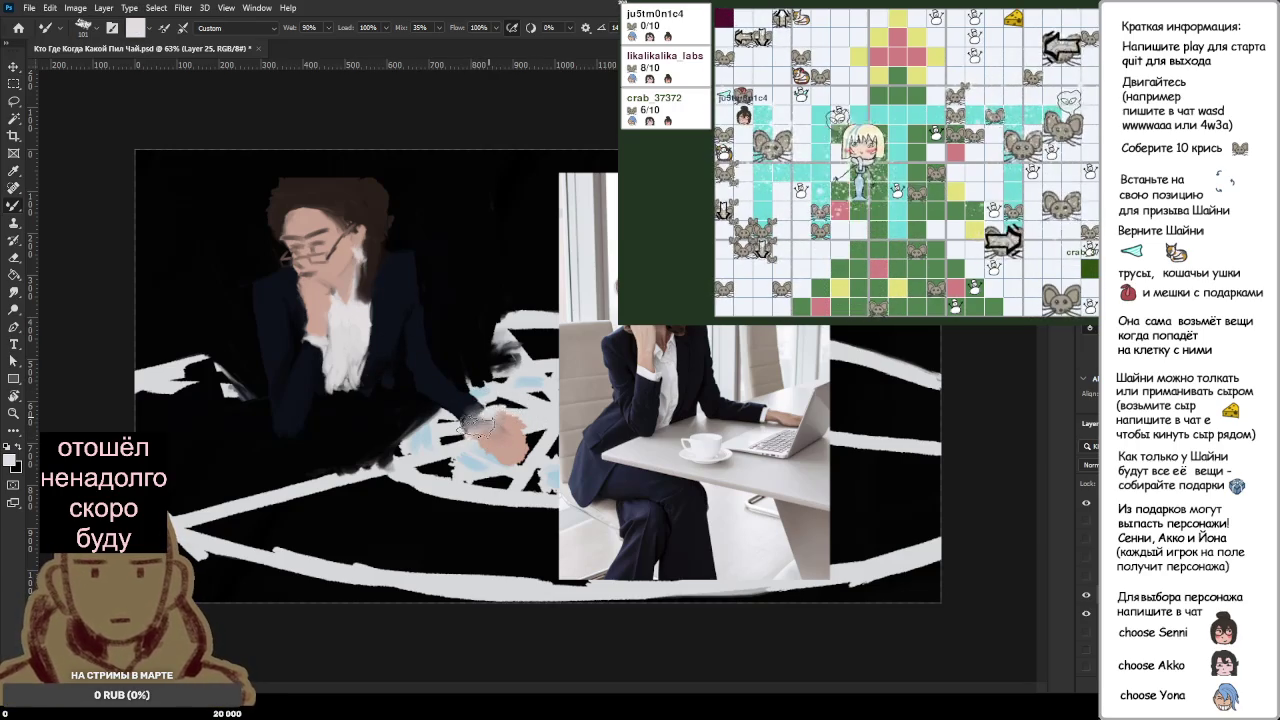
key("e")
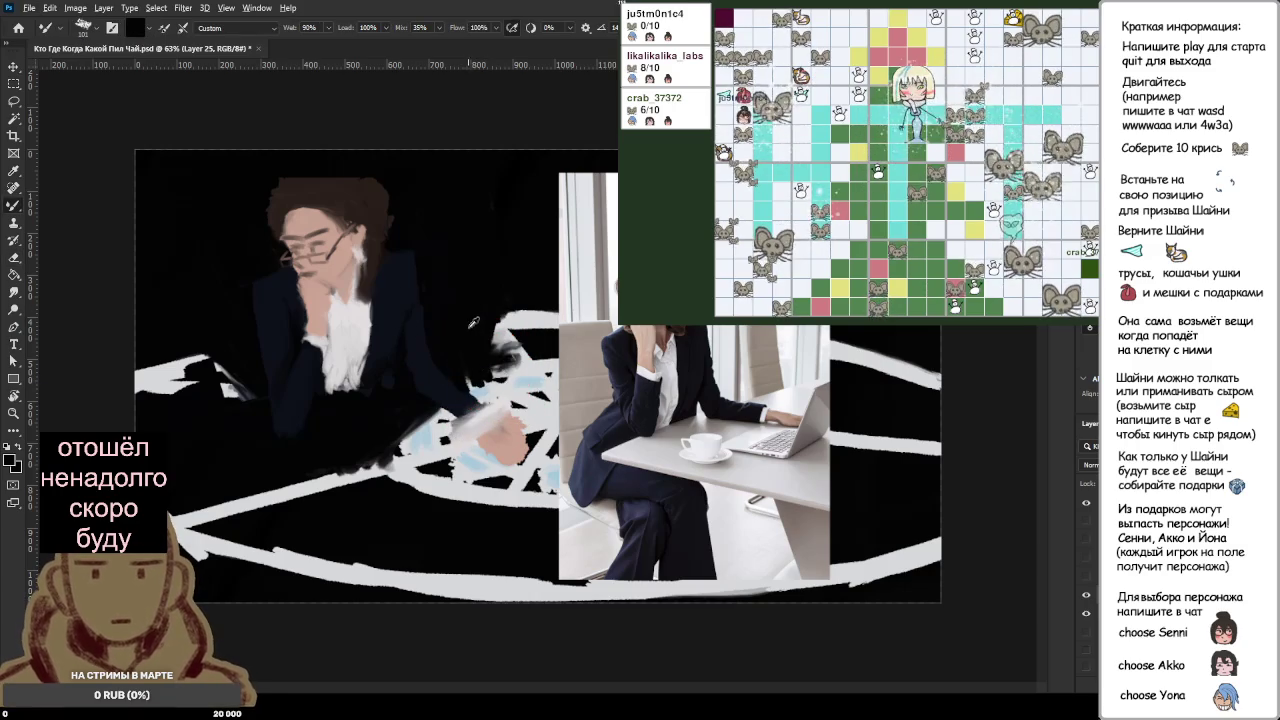
left_click_drag(495, 377, 525, 410)
key("b")
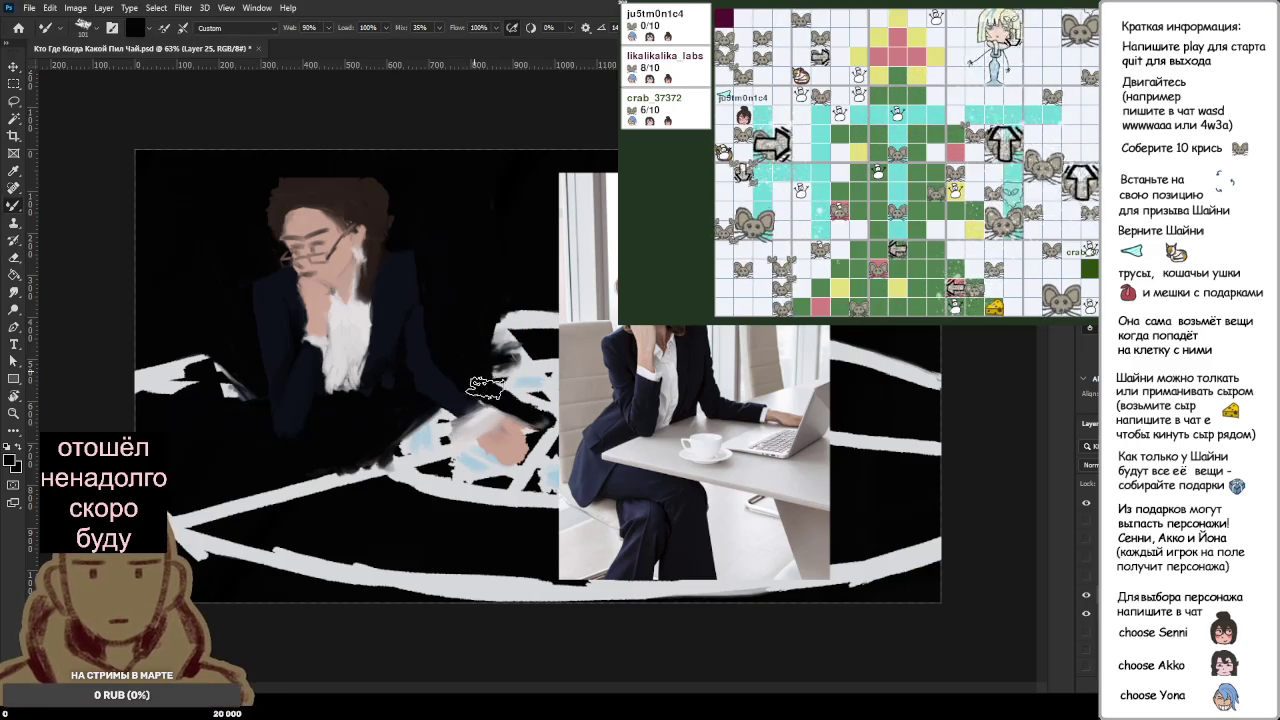
mouse_move(494, 400)
left_mouse_down()
mouse_move(427, 412)
mouse_move(441, 420)
left_mouse_up()
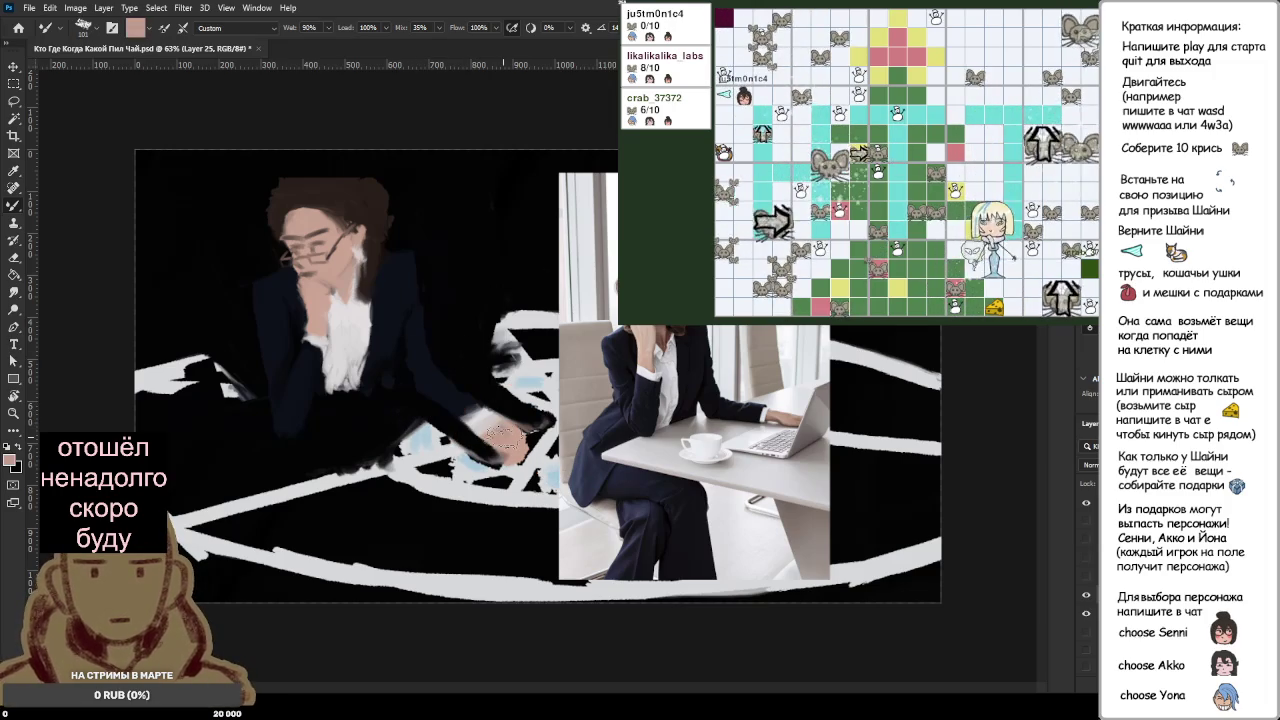
left_click(460, 442, "alt")
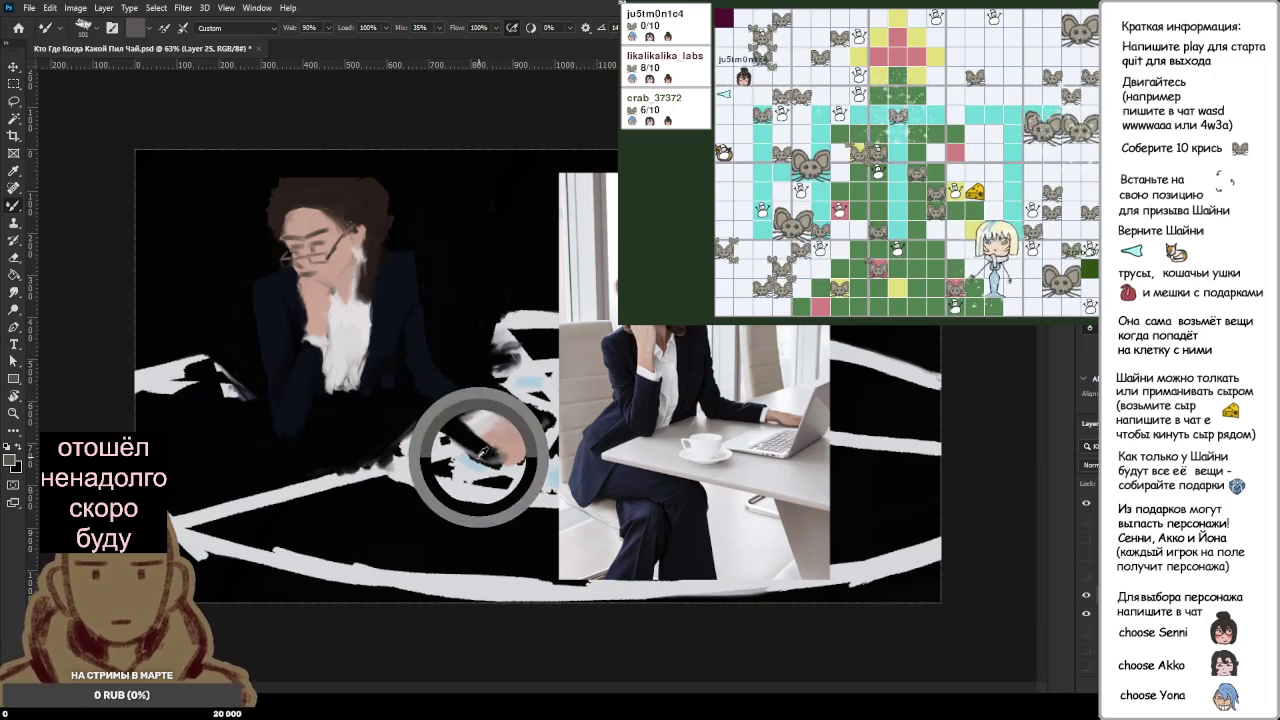
mouse_move(420, 405)
left_mouse_down()
mouse_move(500, 472)
mouse_move(510, 445)
left_mouse_up()
left_click_drag(460, 410, 535, 450)
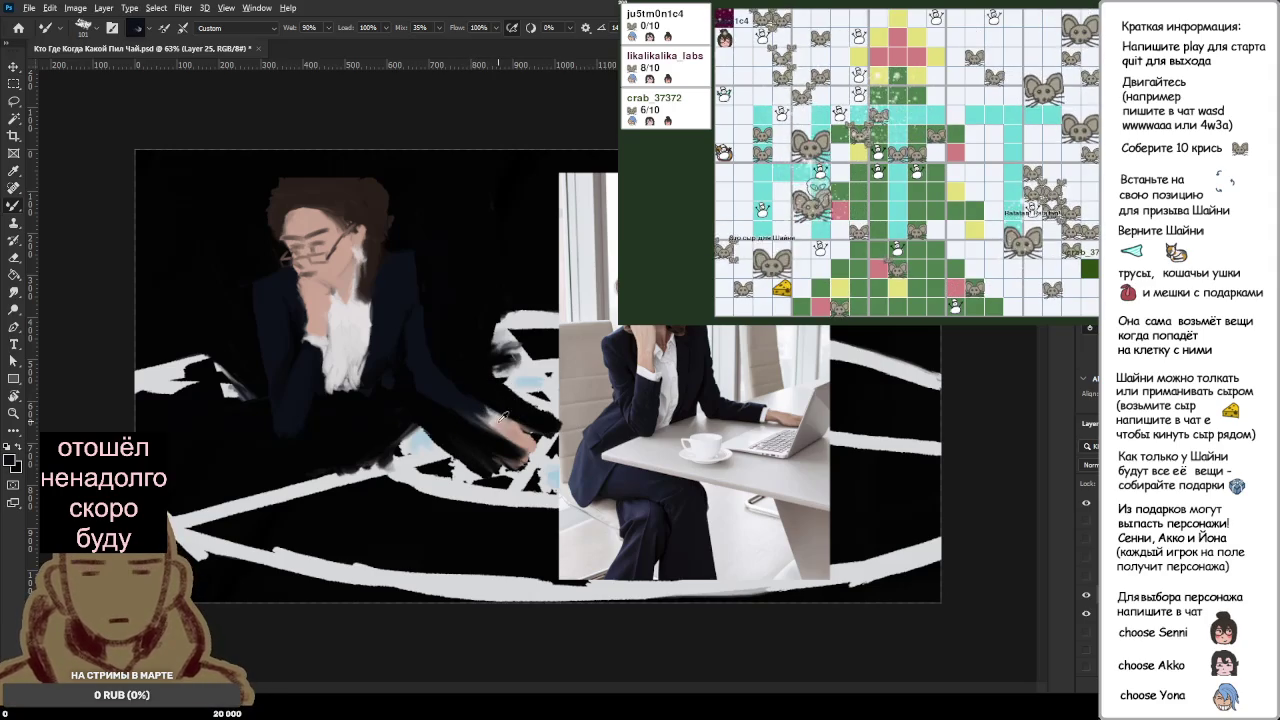
Step: Zoom in on the wrist and lay a light stroke where the cuff goes
scroll(443, 403, "up", 3)
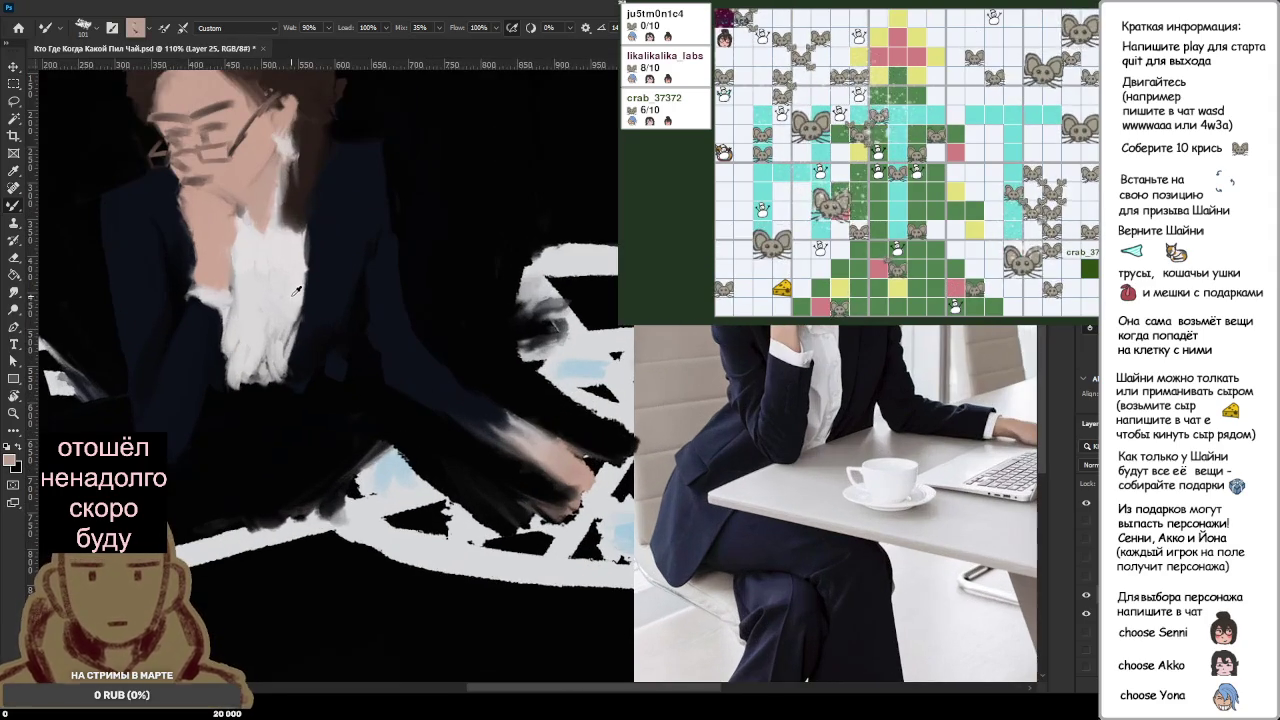
scroll(508, 430, "up", 3)
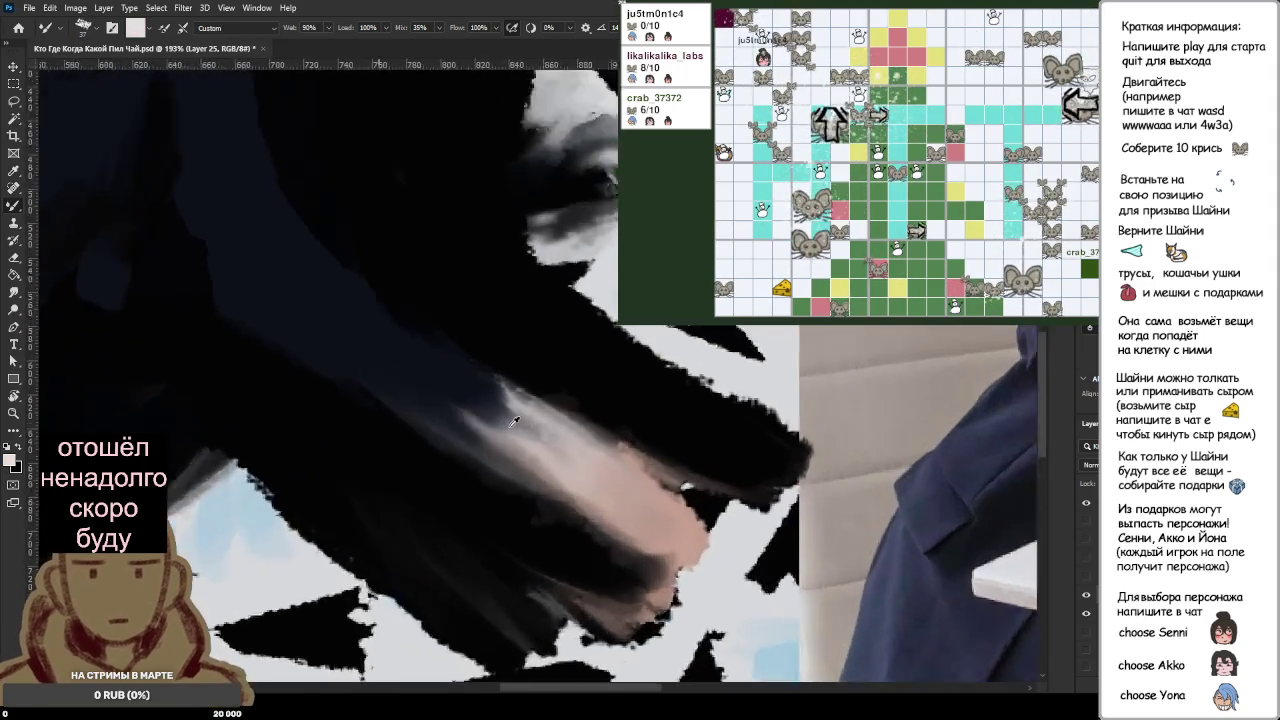
scroll(509, 429, "up", 2)
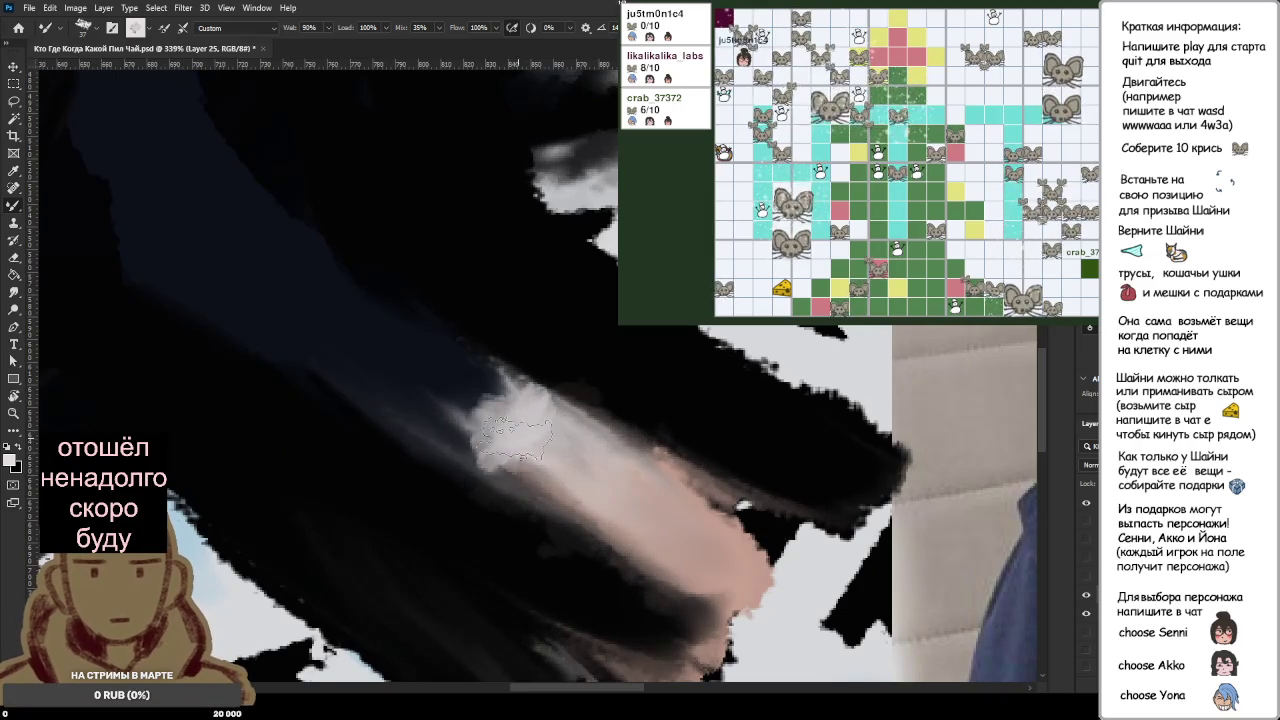
scroll(428, 290, "down", 2)
key("i")
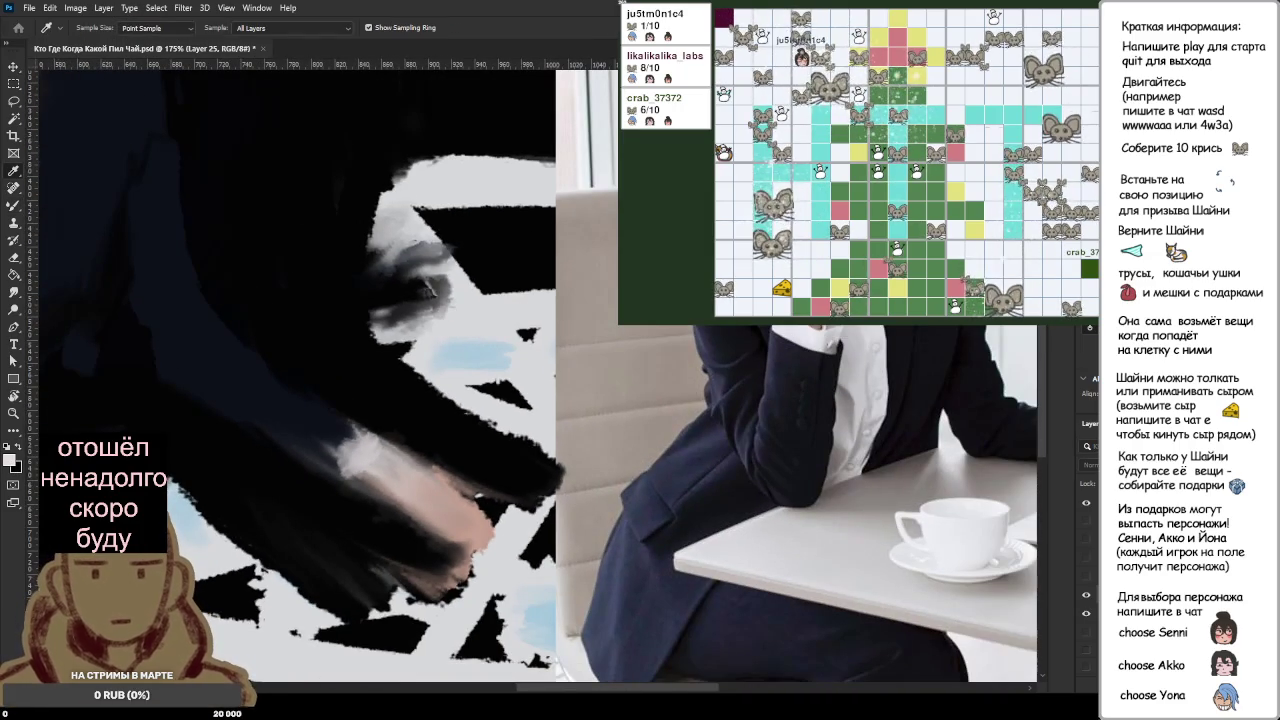
key("b")
scroll(365, 380, "up", 2)
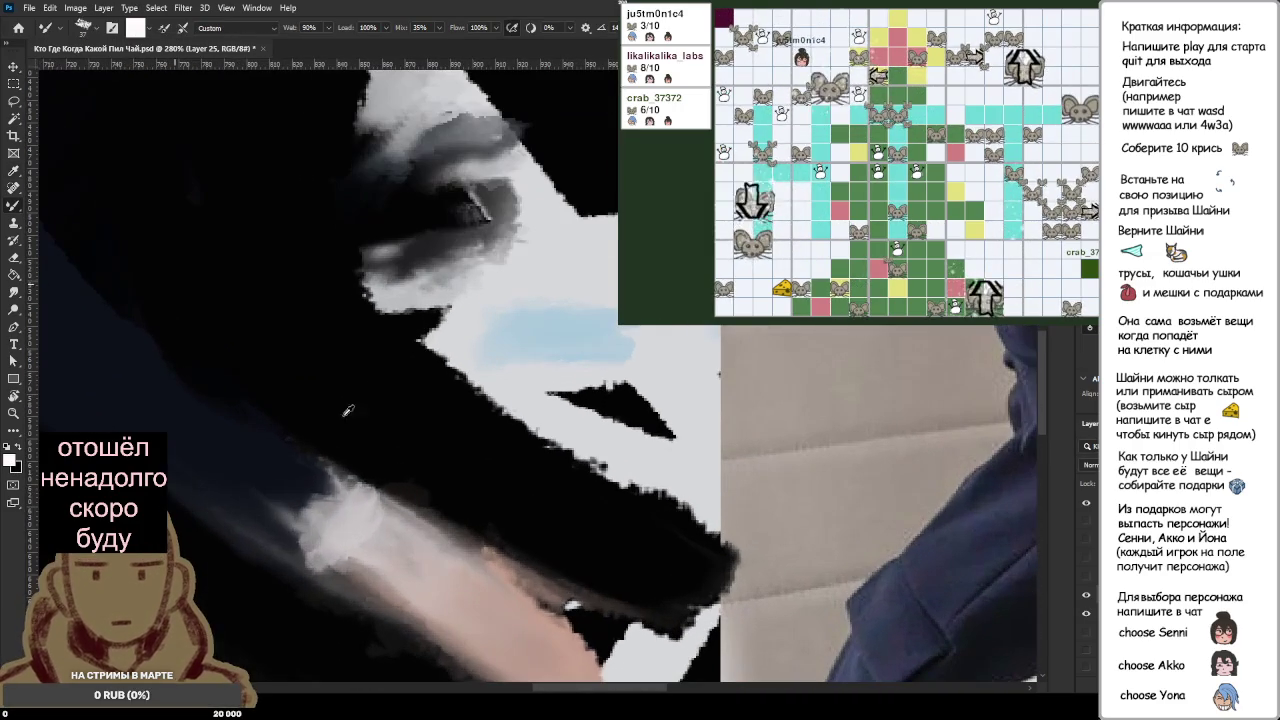
mouse_move(350, 495)
left_mouse_down()
mouse_move(325, 540)
mouse_move(300, 515)
left_mouse_up()
Step: Edge the cuff's top with dark sleeve colour and fill the cuff in white
left_click(285, 455, "alt")
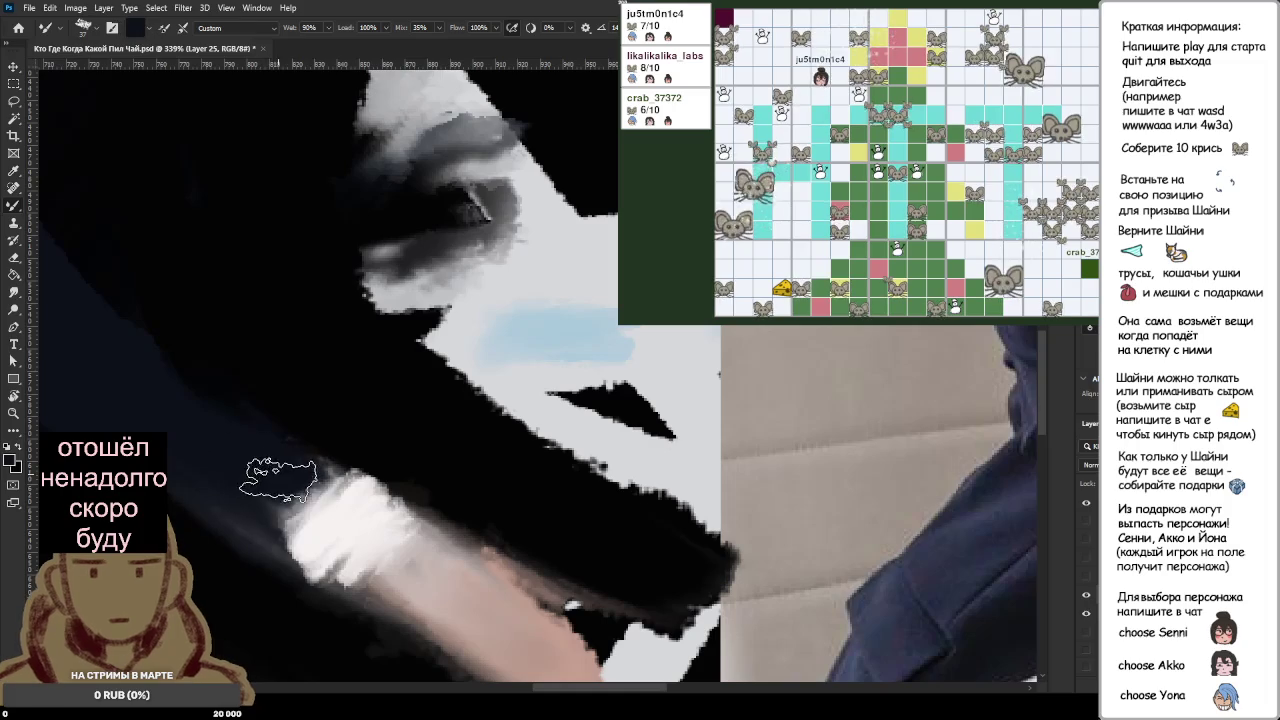
left_click_drag(285, 460, 300, 494)
left_click(321, 529, "alt")
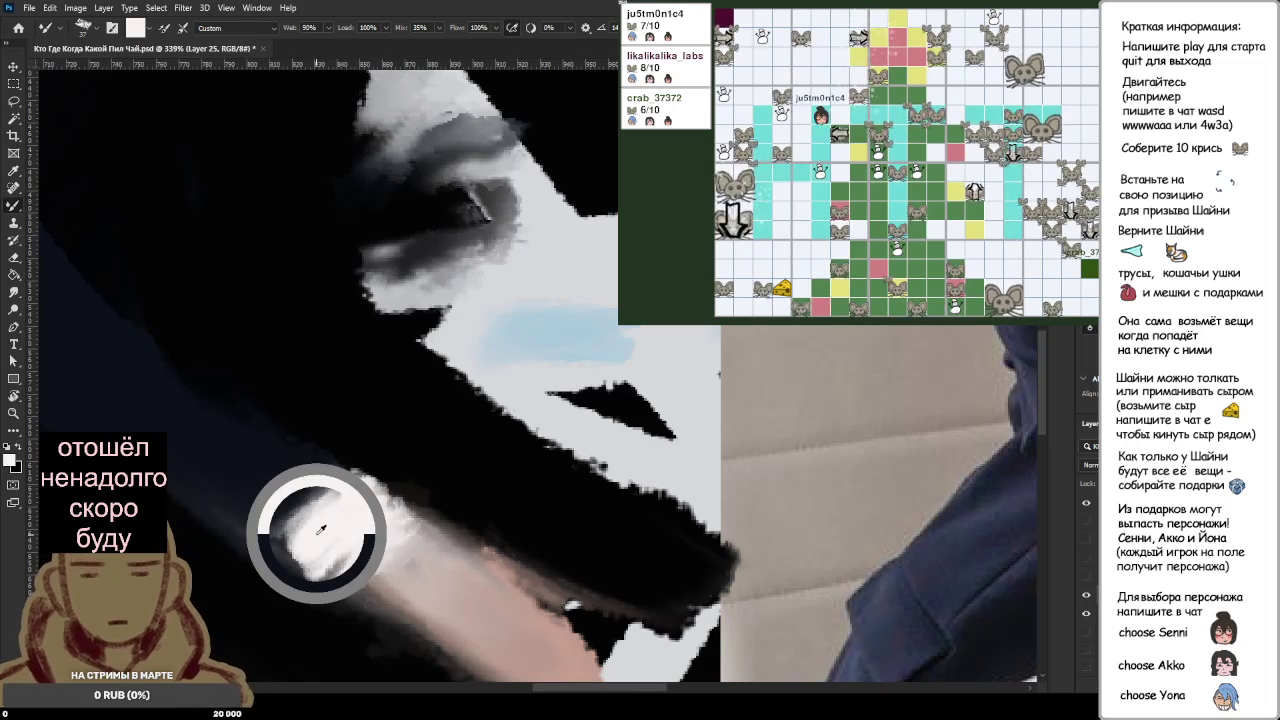
mouse_move(321, 529)
left_mouse_down()
mouse_move(368, 535)
mouse_move(360, 505)
mouse_move(343, 545)
mouse_move(360, 515)
left_mouse_up()
scroll(320, 470, "down", 5)
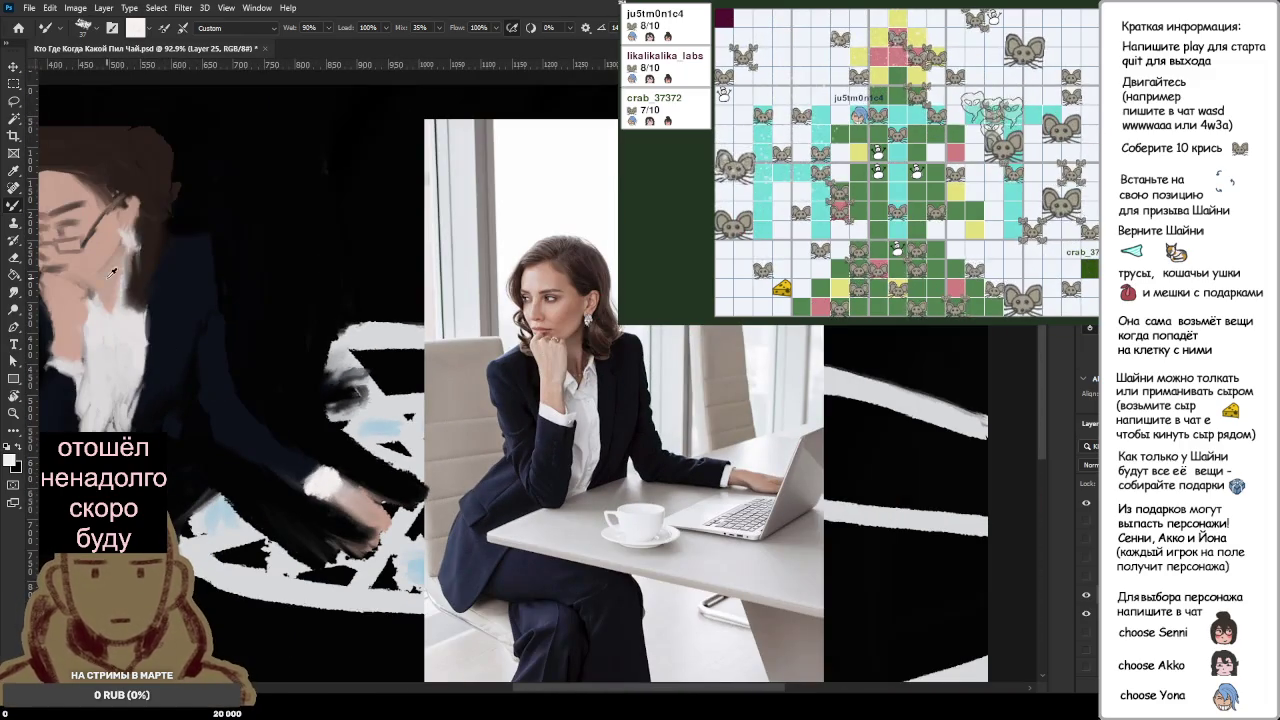
scroll(341, 505, "up", 5)
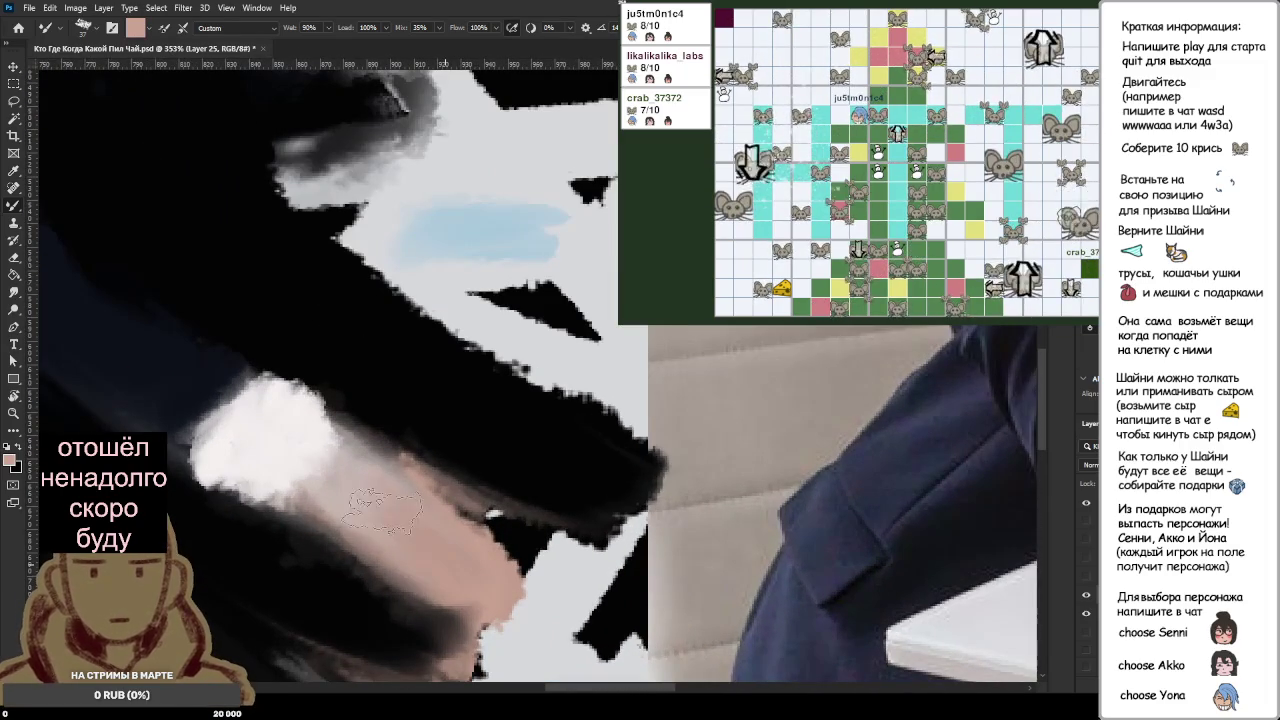
Step: Blend pink skin below the white cuff and across the hand, then shade it with dark strokes
mouse_move(383, 511)
left_mouse_down()
mouse_move(442, 555)
mouse_move(365, 497)
left_mouse_up()
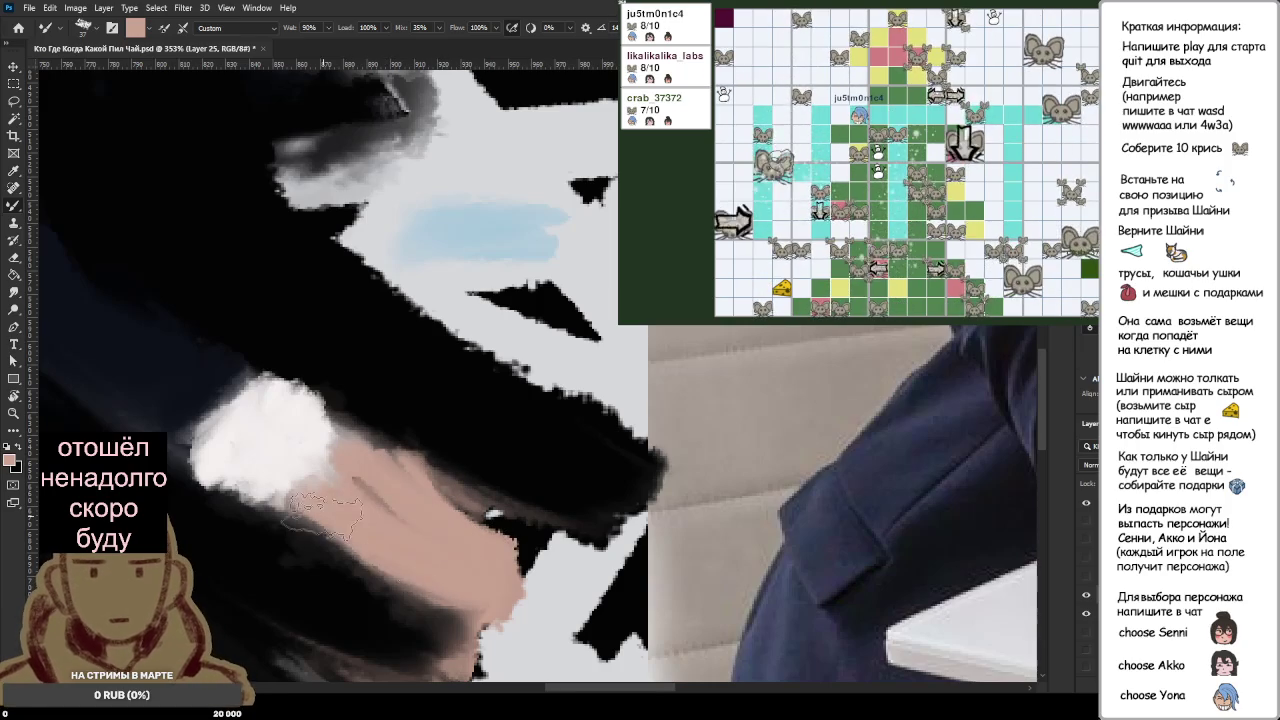
scroll(325, 510, "down", 3)
scroll(320, 546, "down", 3)
scroll(480, 440, "up", 3)
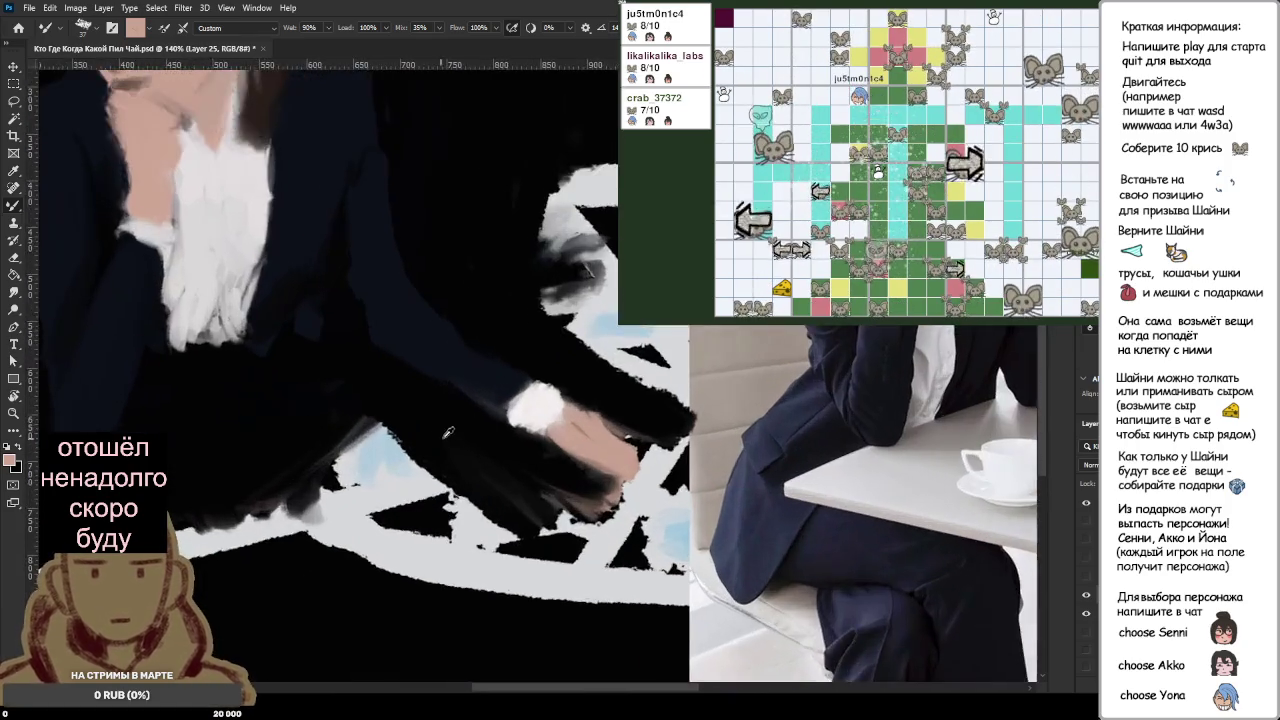
scroll(485, 438, "up", 2)
scroll(490, 437, "up", 1)
left_click_drag(600, 408, 660, 483)
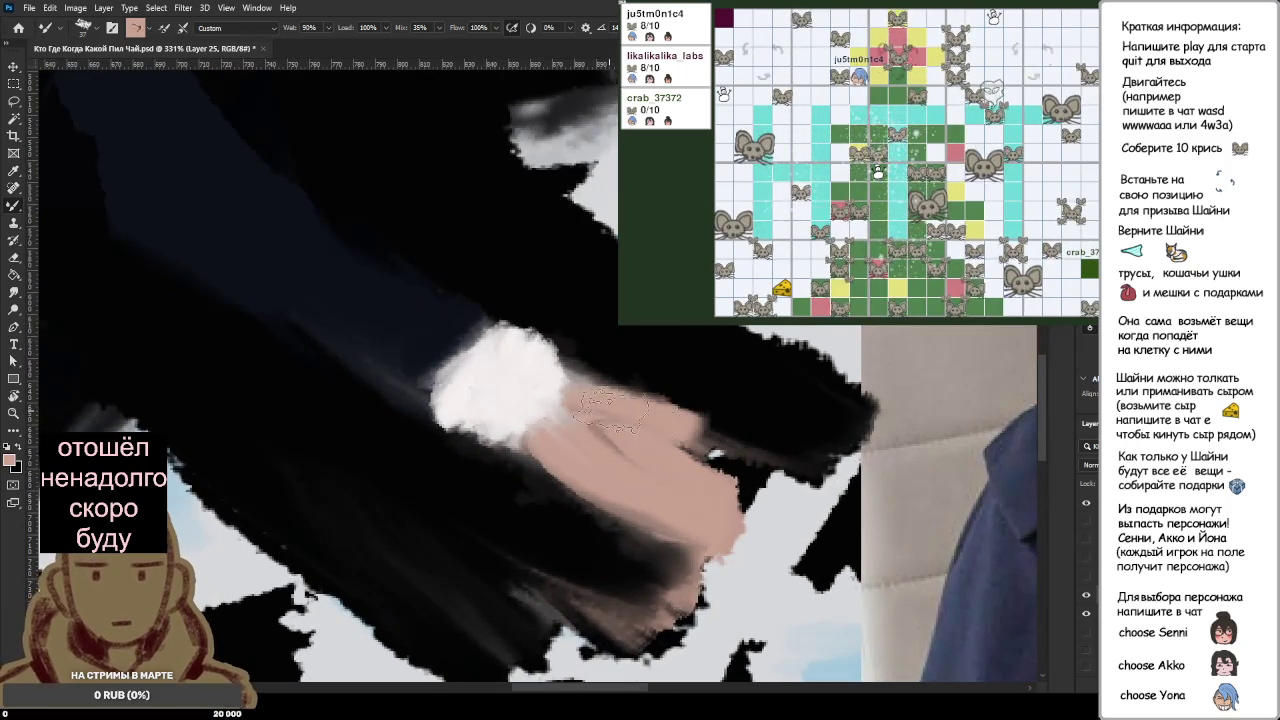
left_click(535, 484, "alt")
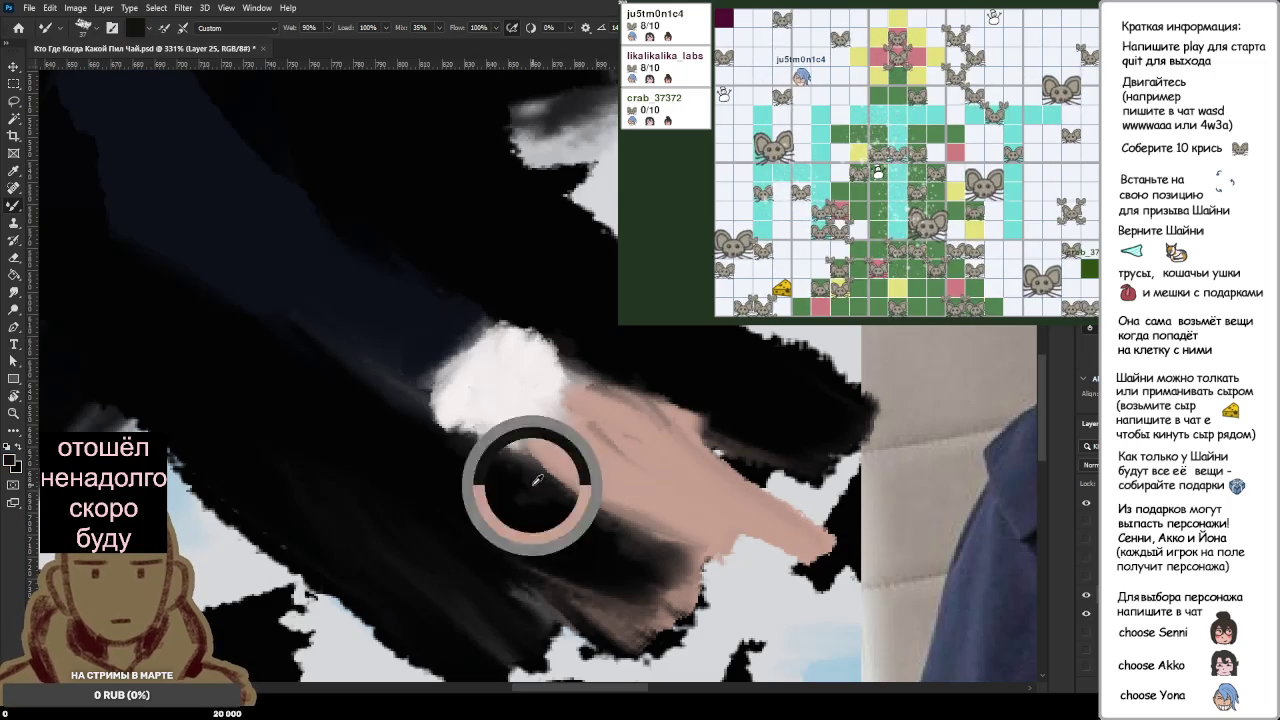
left_click_drag(500, 470, 640, 480)
mouse_move(540, 490)
left_mouse_down()
mouse_move(660, 515)
mouse_move(665, 470)
mouse_move(830, 500)
left_mouse_up()
Step: Extend the fingers rightward in pink and cover the dark area above them with skin tone
left_click(673, 463, "alt")
left_click_drag(710, 435, 855, 525)
left_click(671, 414, "alt")
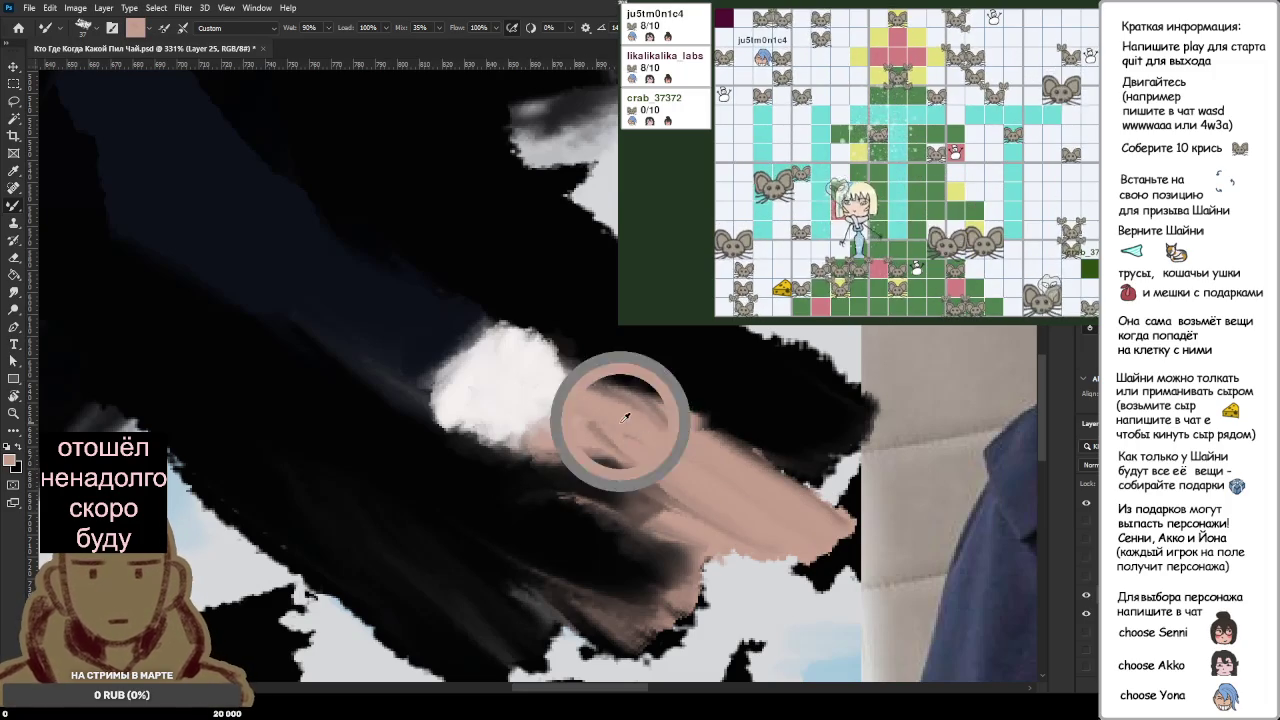
mouse_move(700, 390)
left_mouse_down()
mouse_move(610, 420)
mouse_move(580, 450)
left_mouse_up()
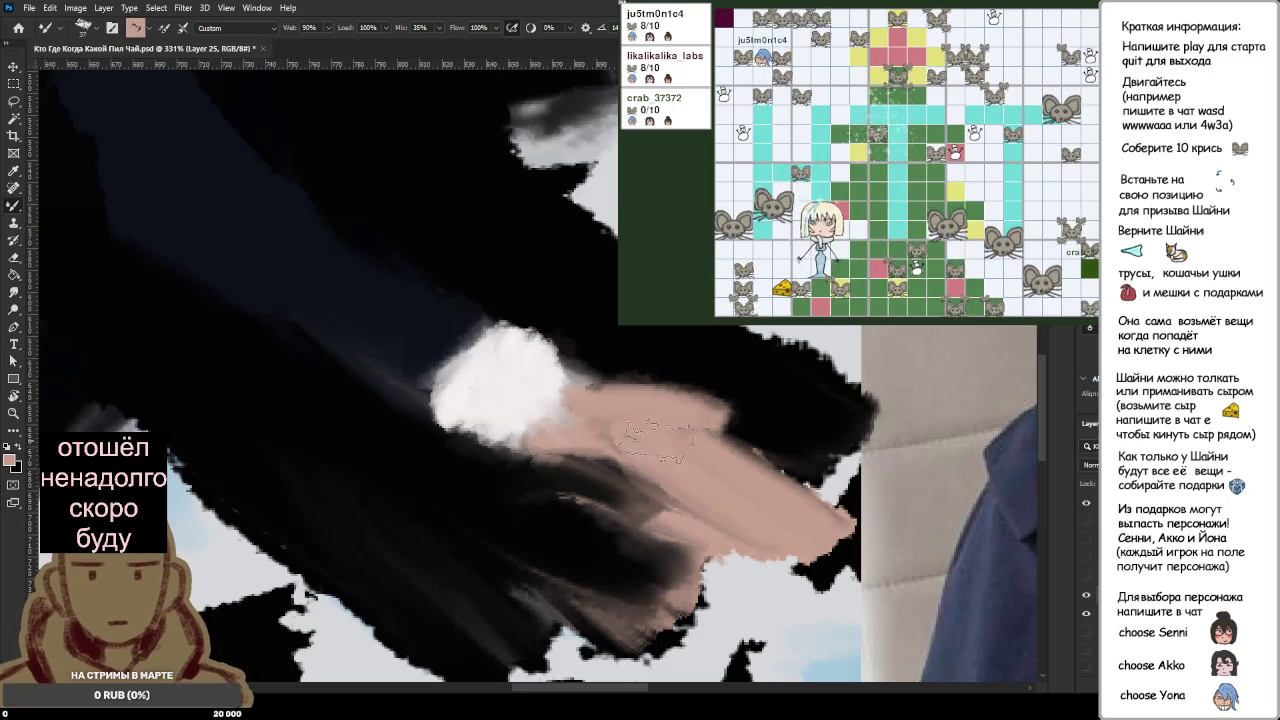
scroll(585, 460, "down", 3)
scroll(585, 460, "down", 2)
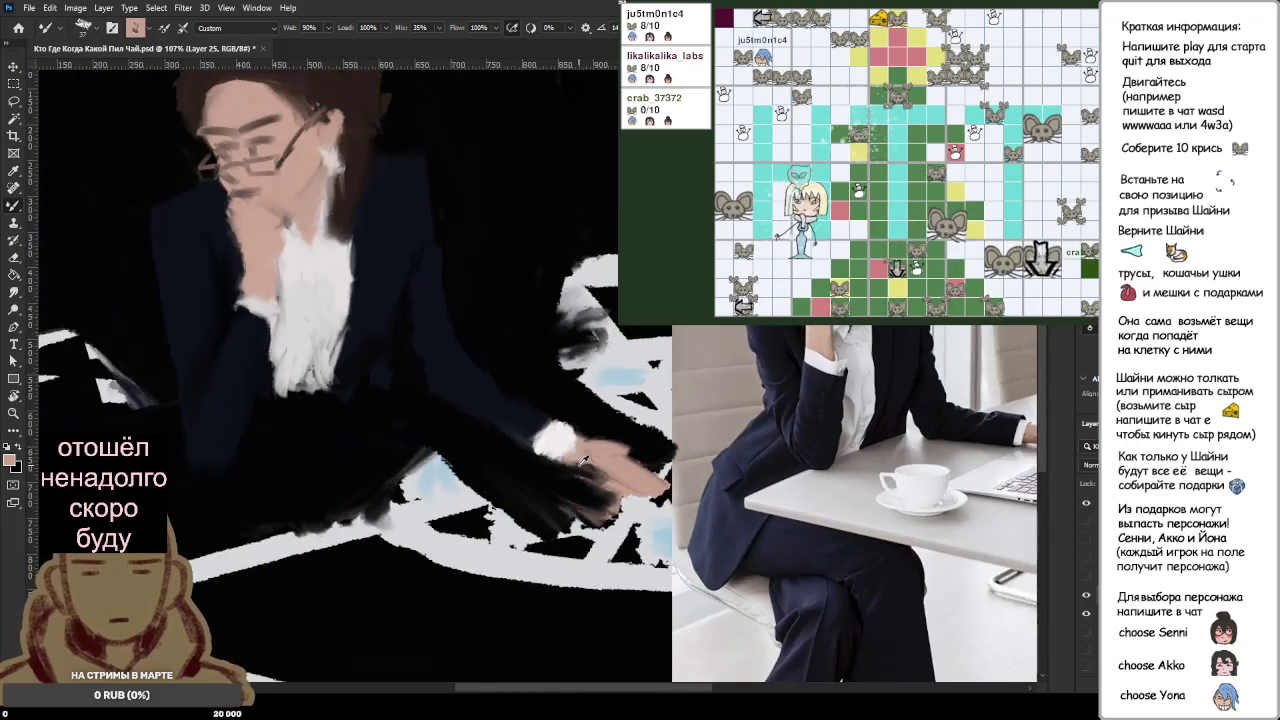
scroll(585, 460, "up", 3)
scroll(516, 490, "up", 2)
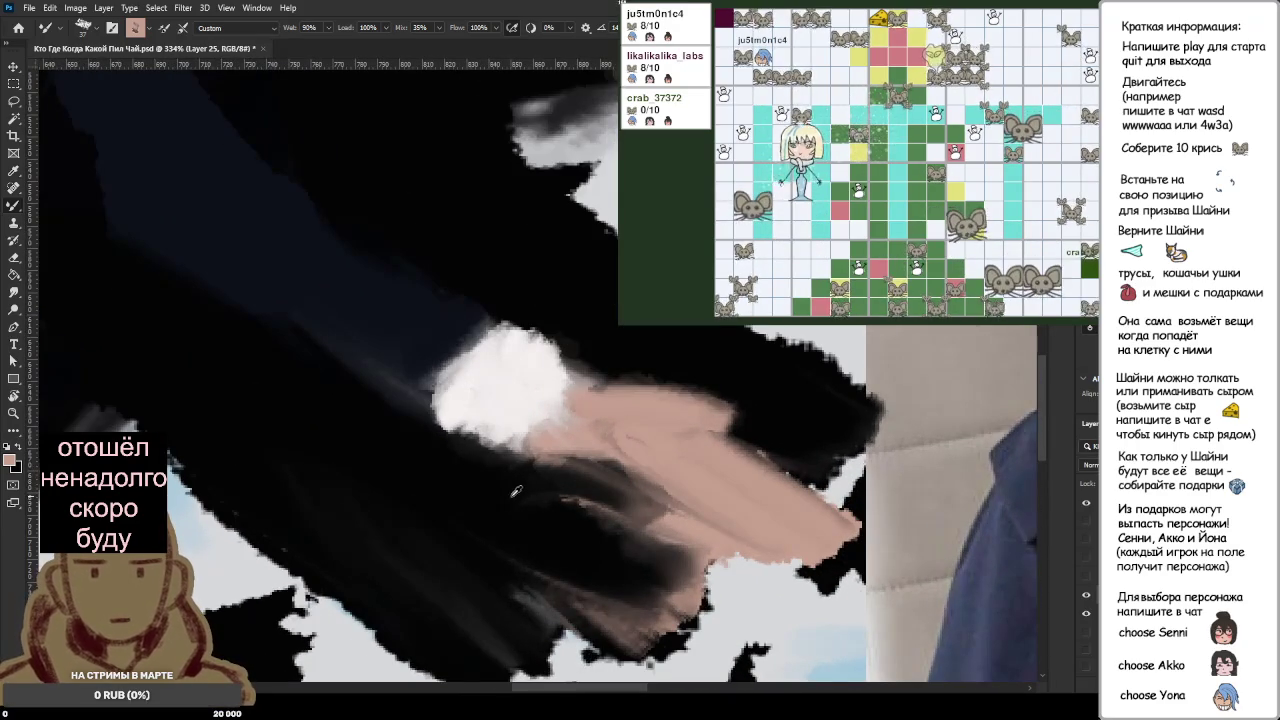
left_click(516, 490, "alt")
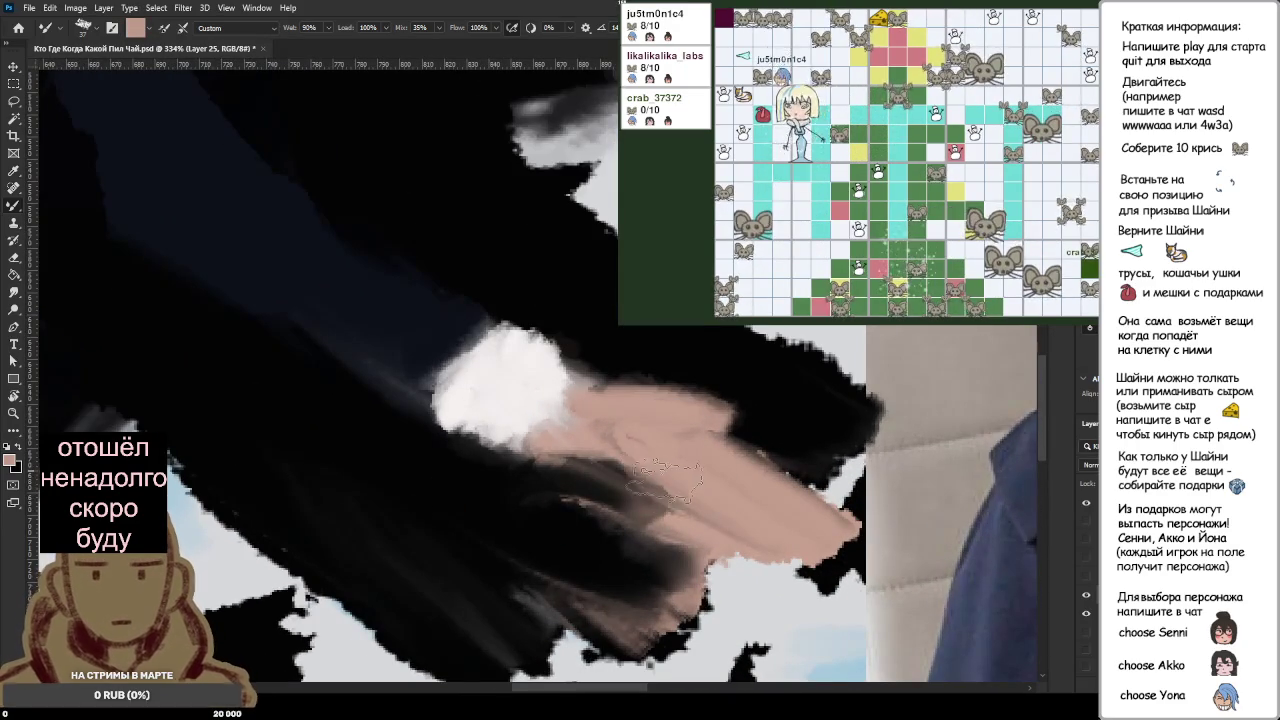
scroll(665, 480, "down", 4)
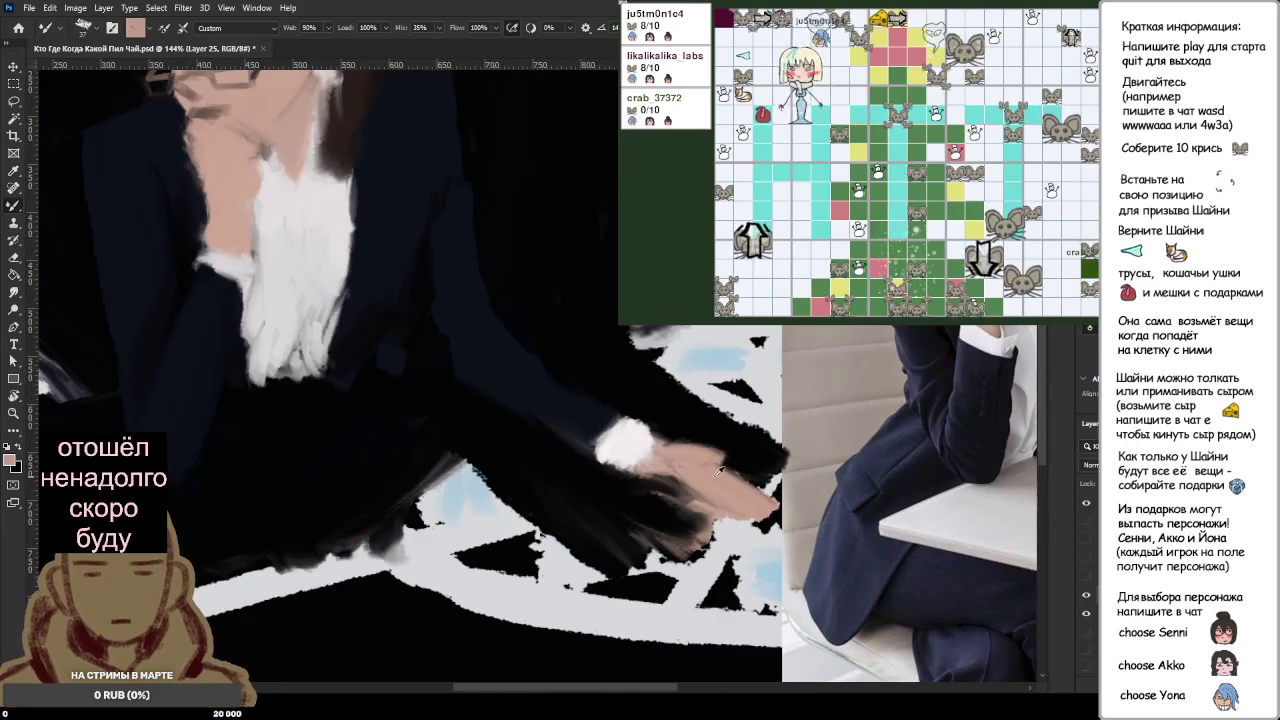
scroll(718, 470, "down", 2)
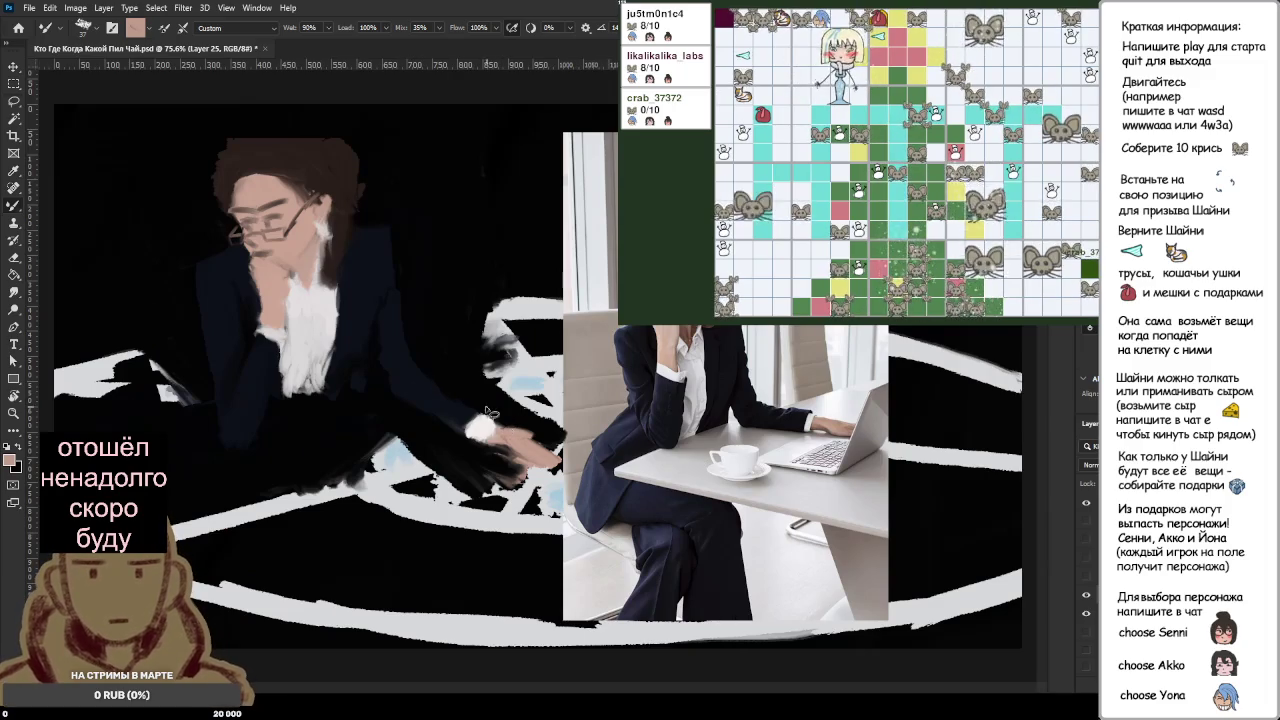
Step: Lasso the painted hand and nudge it slightly upward beside the white cuff
key("l")
left_click_drag(466, 383, 440, 461)
left_click_drag(558, 409, 472, 370)
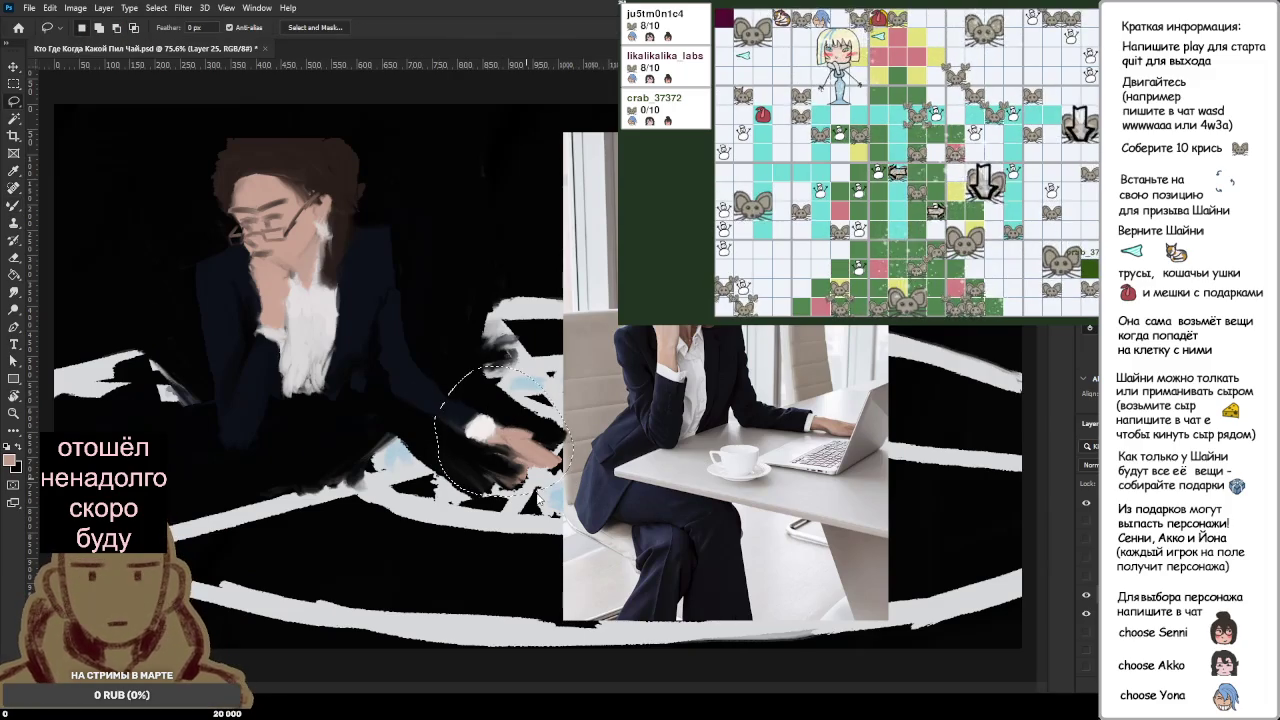
key("ctrl+t")
left_click_drag(480, 450, 479, 429)
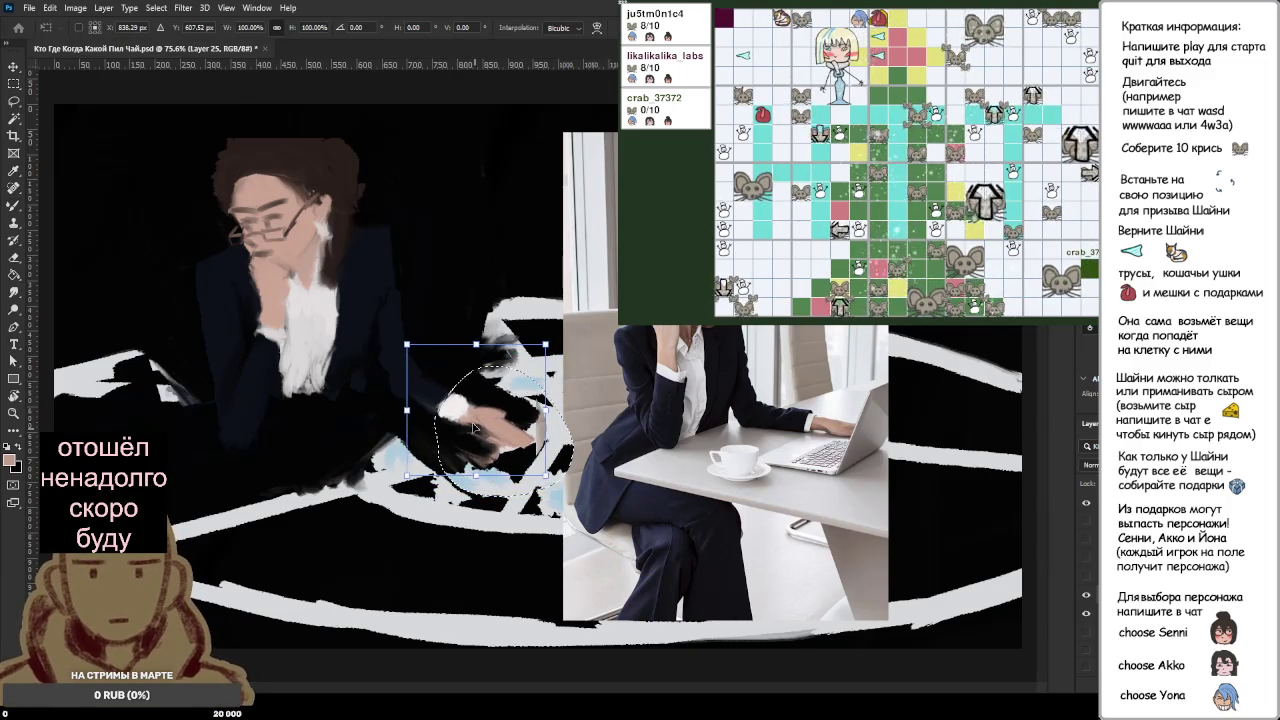
key("Return")
key("ctrl+d")
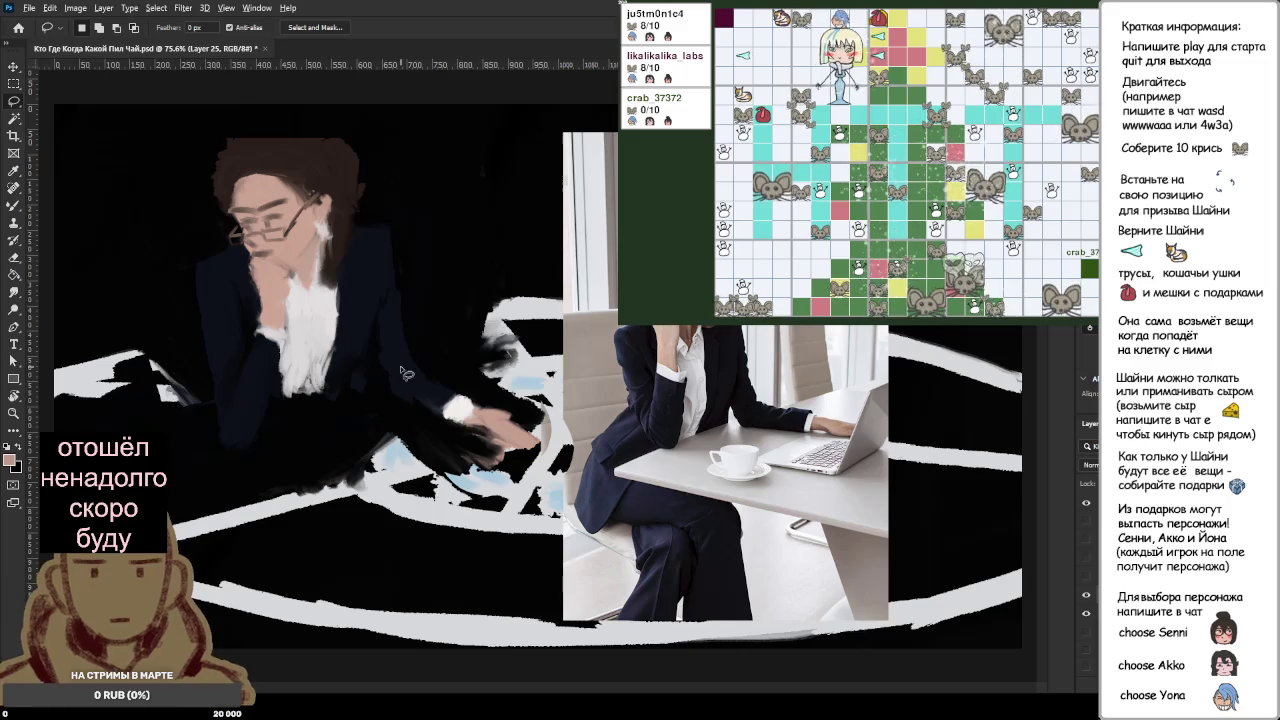
key("b")
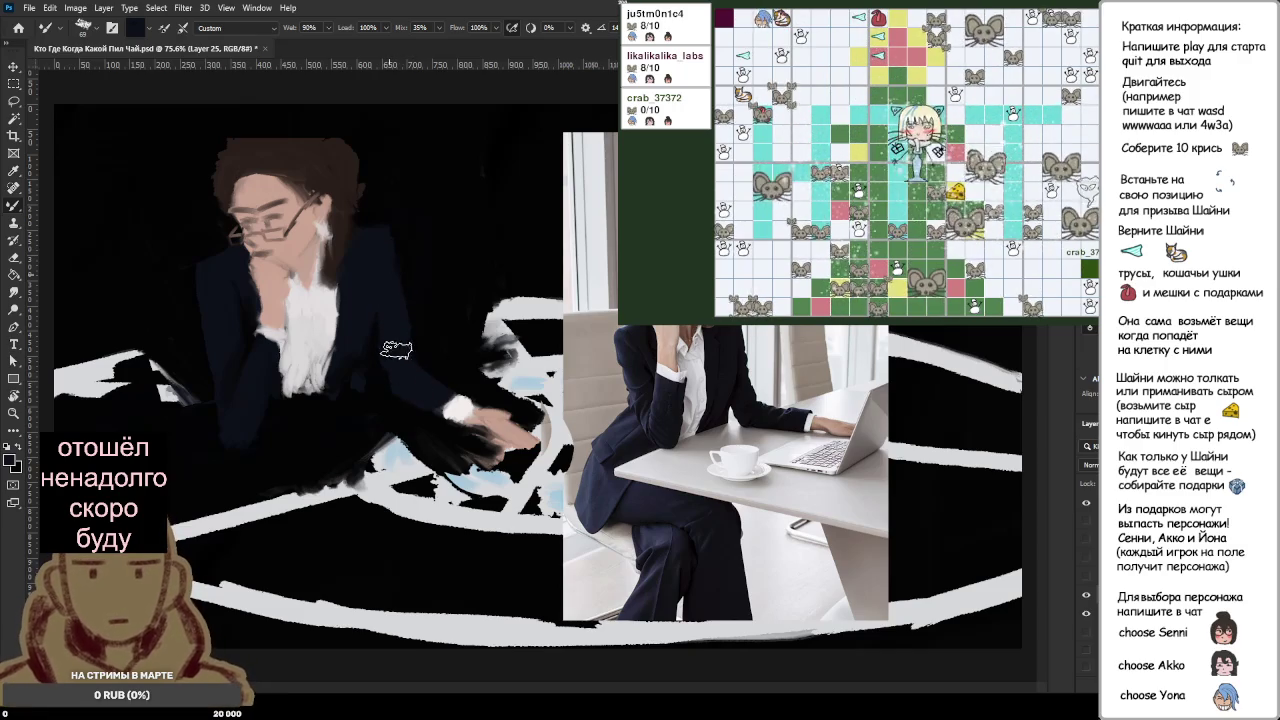
scroll(475, 341, "up", 2)
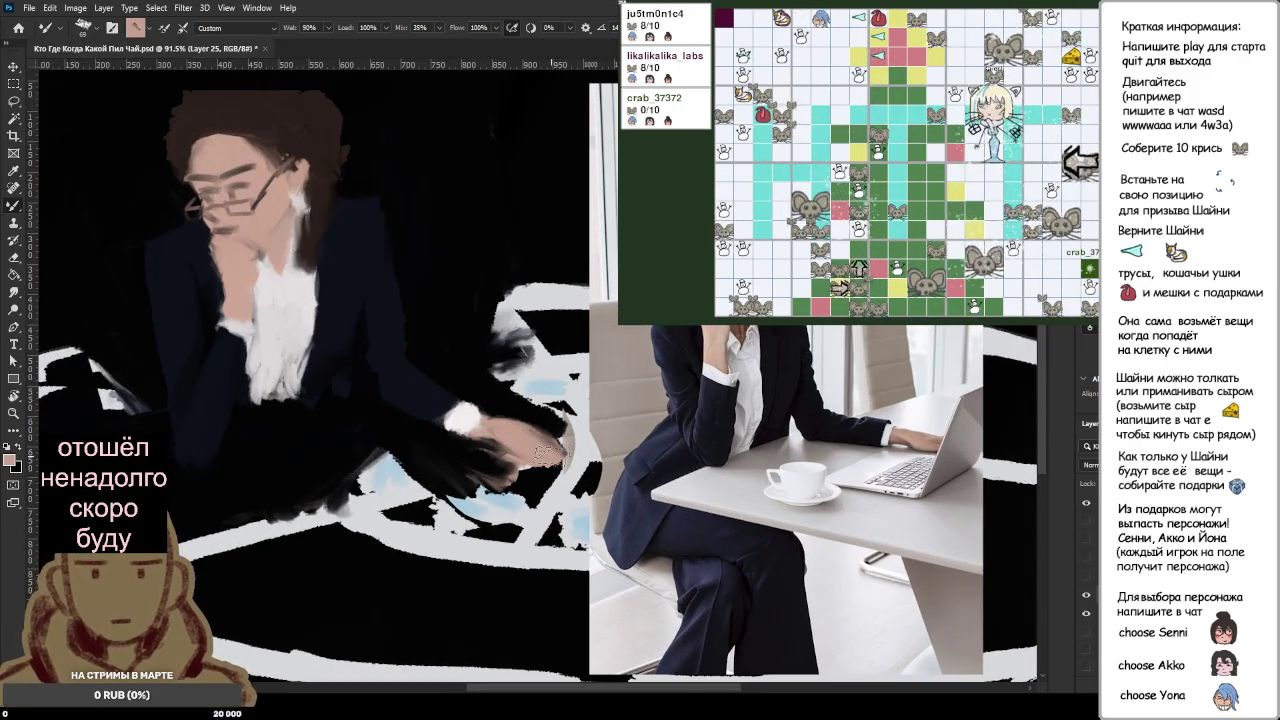
Step: Alternate black and skin pink to repaint shadows and skin over the lower hand and sleeve
left_click(490, 448, "alt")
mouse_move(465, 455)
left_mouse_down()
mouse_move(540, 475)
mouse_move(580, 470)
mouse_move(597, 452)
mouse_move(510, 472)
left_mouse_up()
left_click(493, 432, "alt")
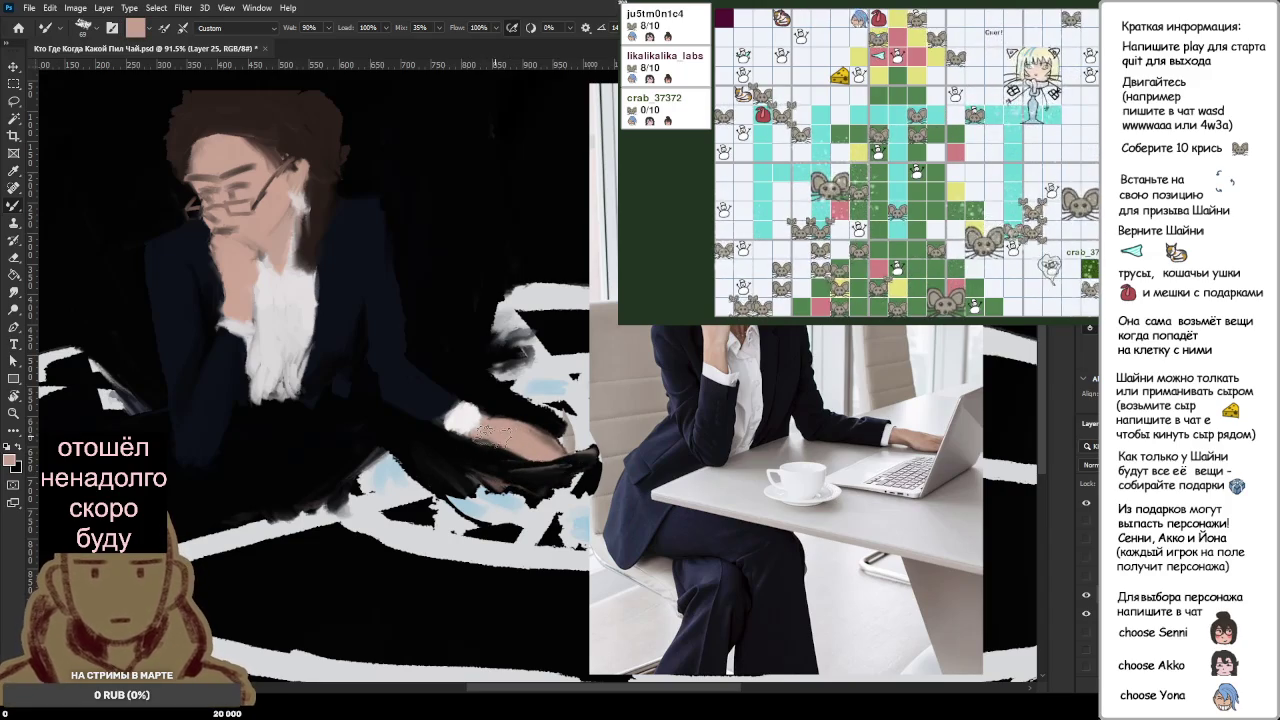
left_click(486, 392, "alt")
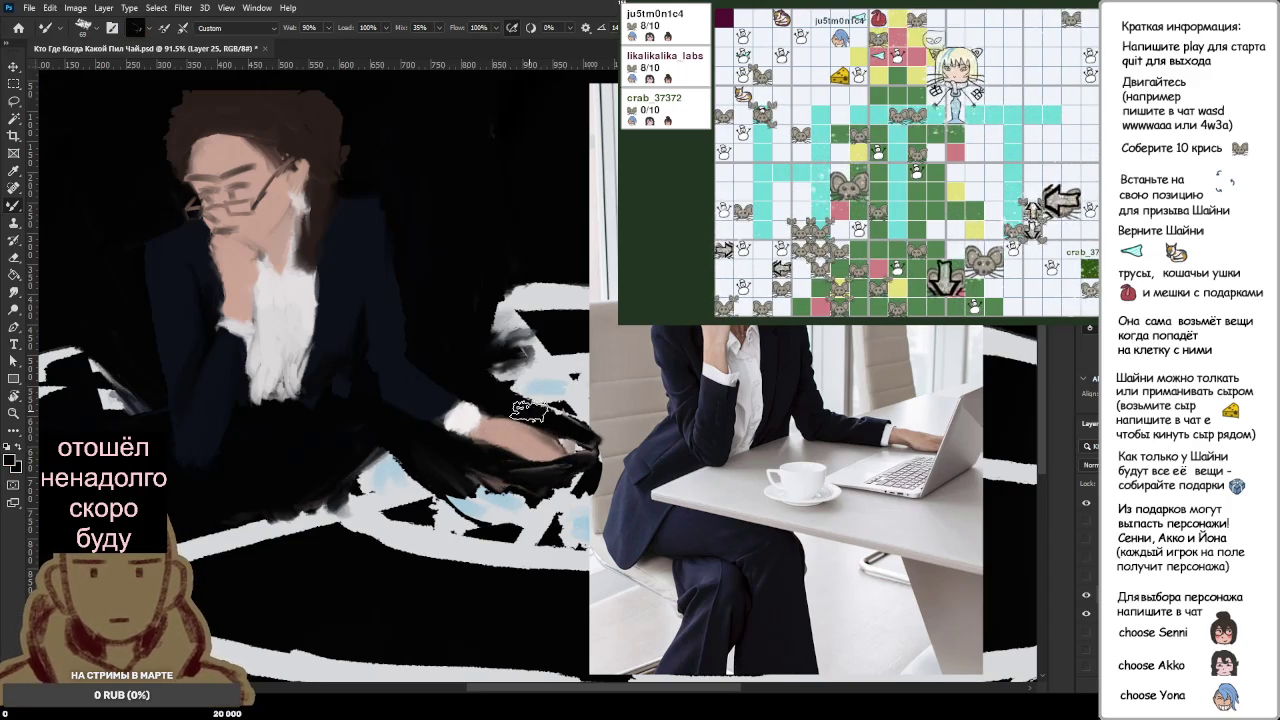
left_click(545, 440, "alt")
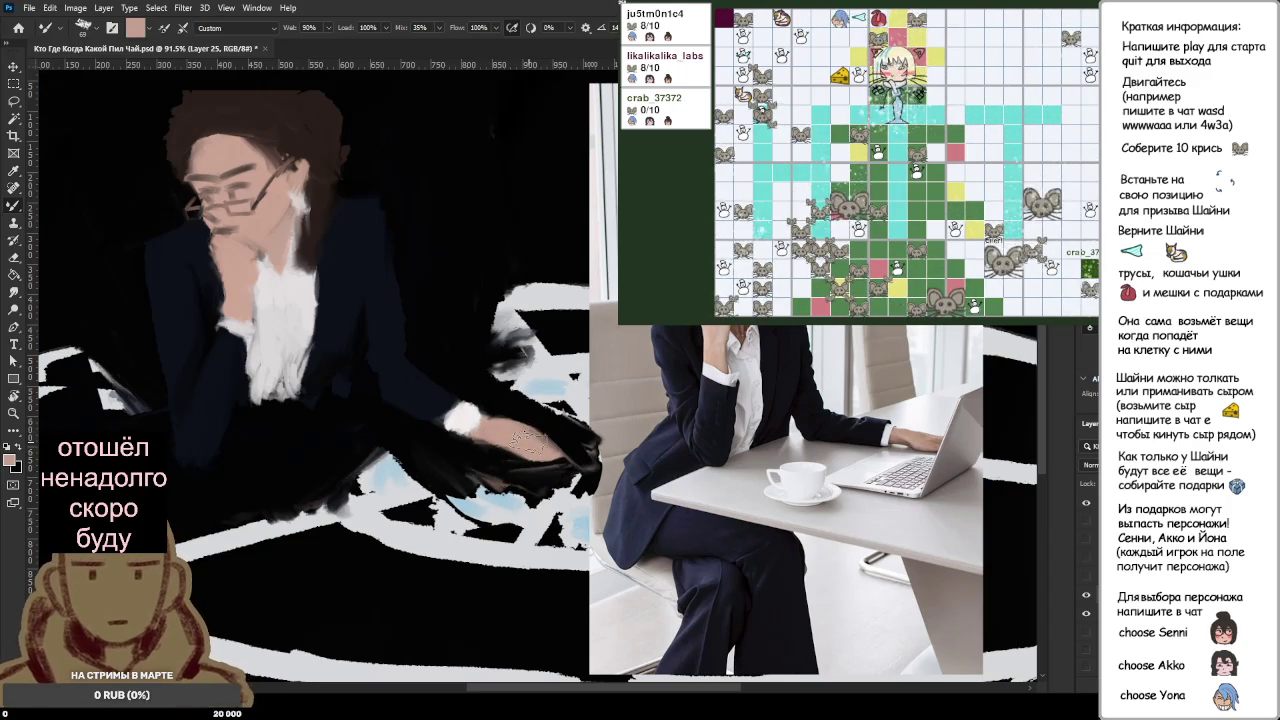
left_click_drag(465, 447, 525, 468)
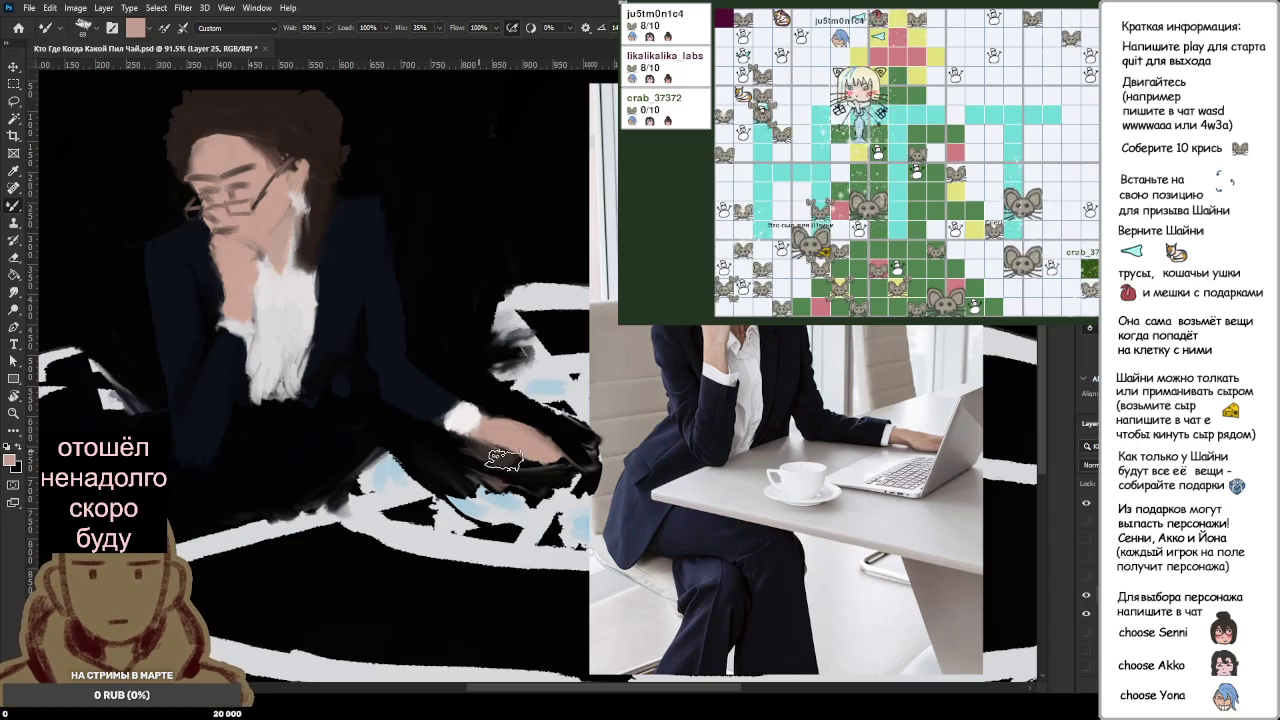
left_click(450, 425, "alt")
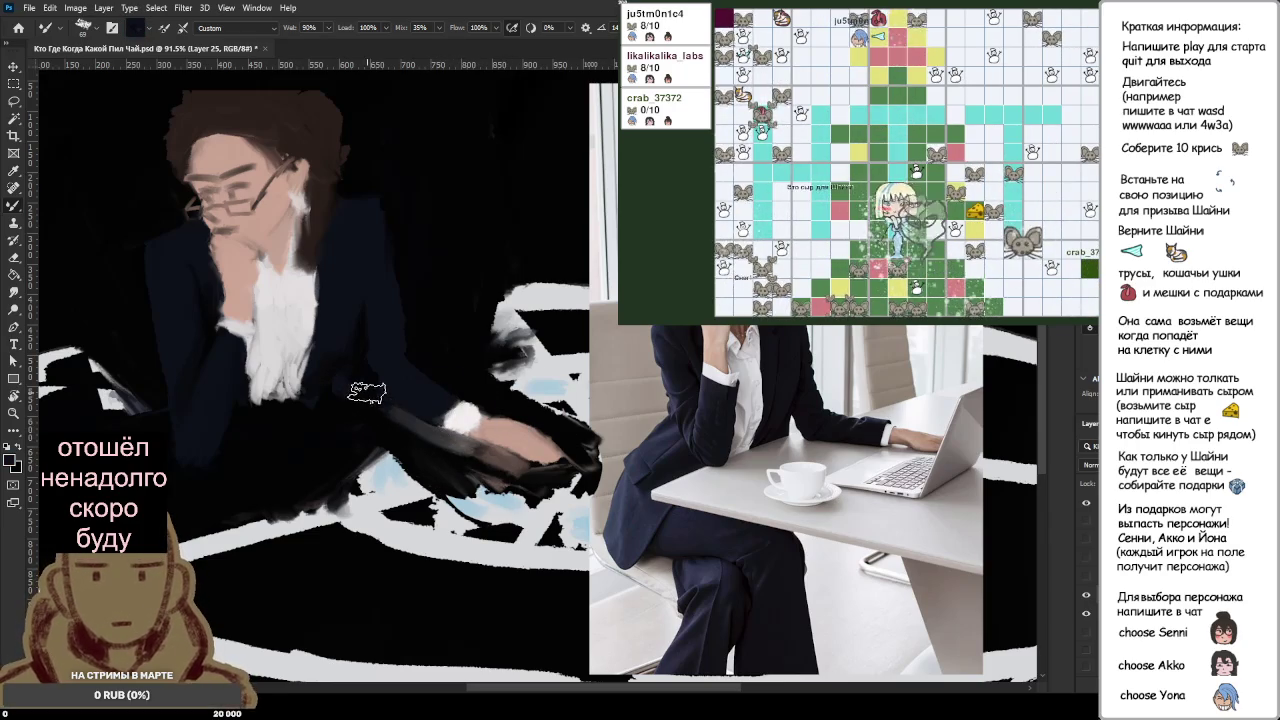
scroll(409, 391, "up", 2)
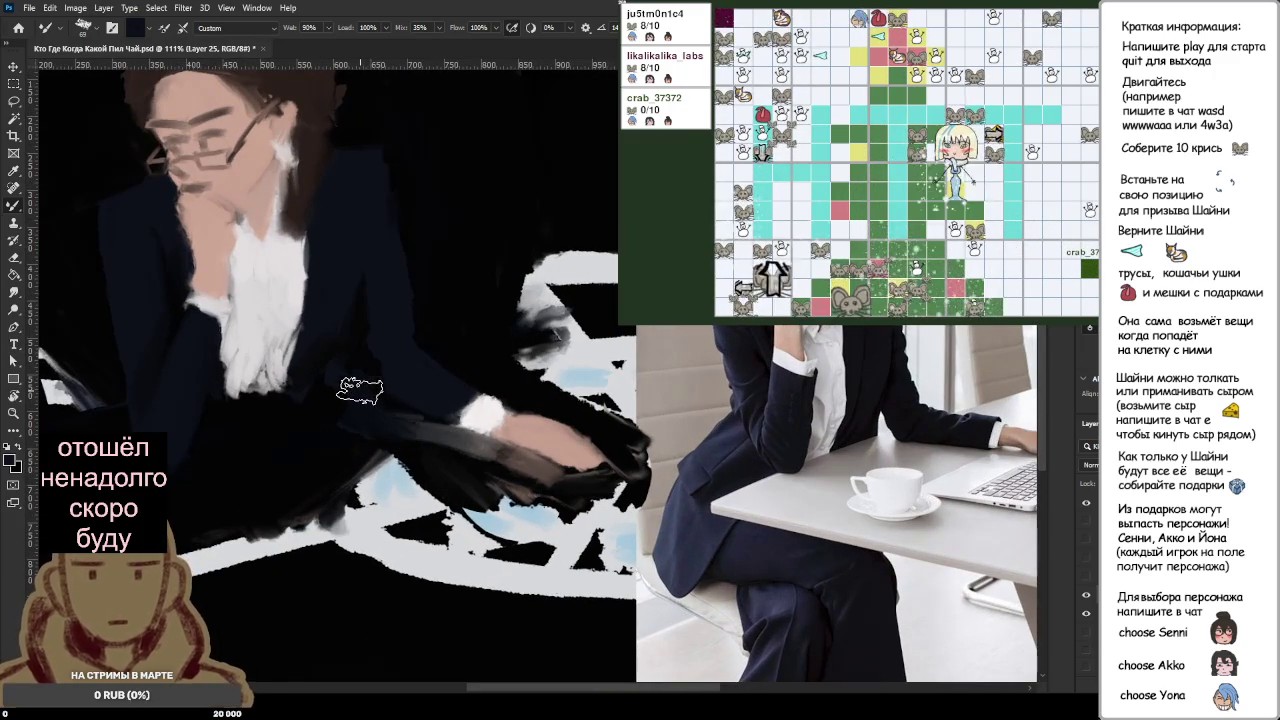
scroll(376, 380, "down", 2)
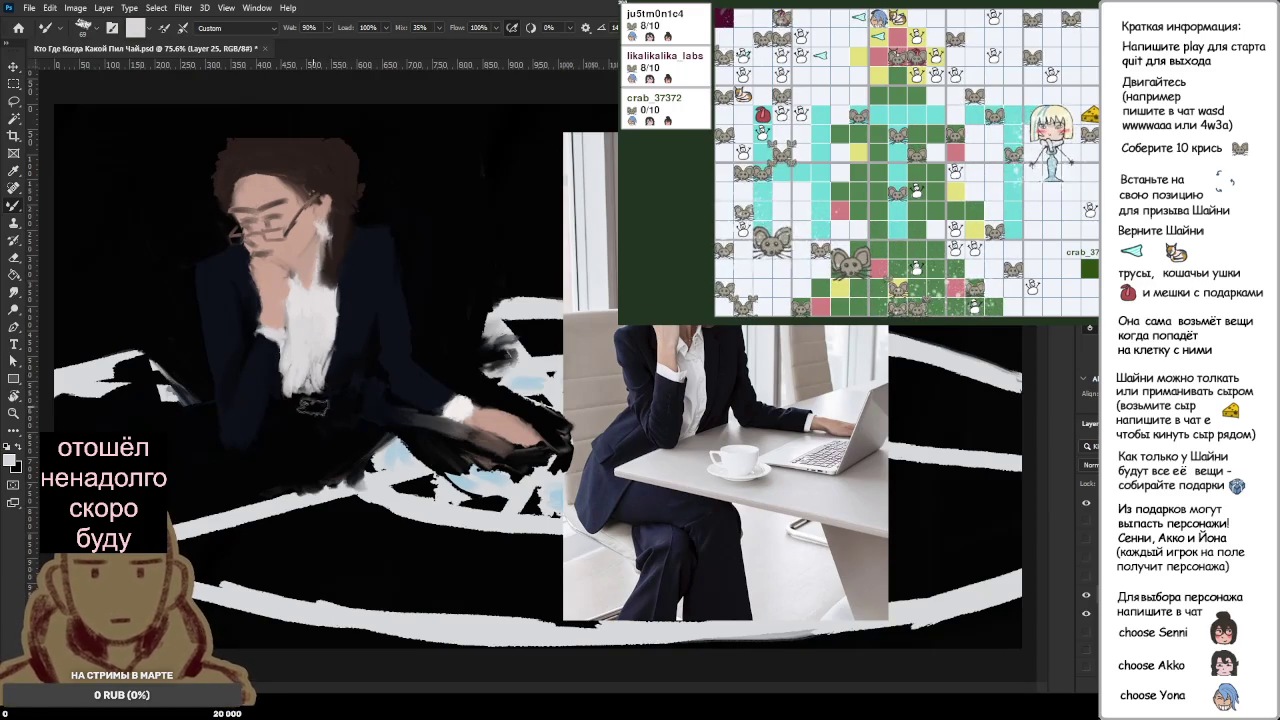
Step: Touch up the sleeve and lap, darkening the pink and grey-brown patches and a lower-left white stroke
left_click_drag(330, 415, 310, 432)
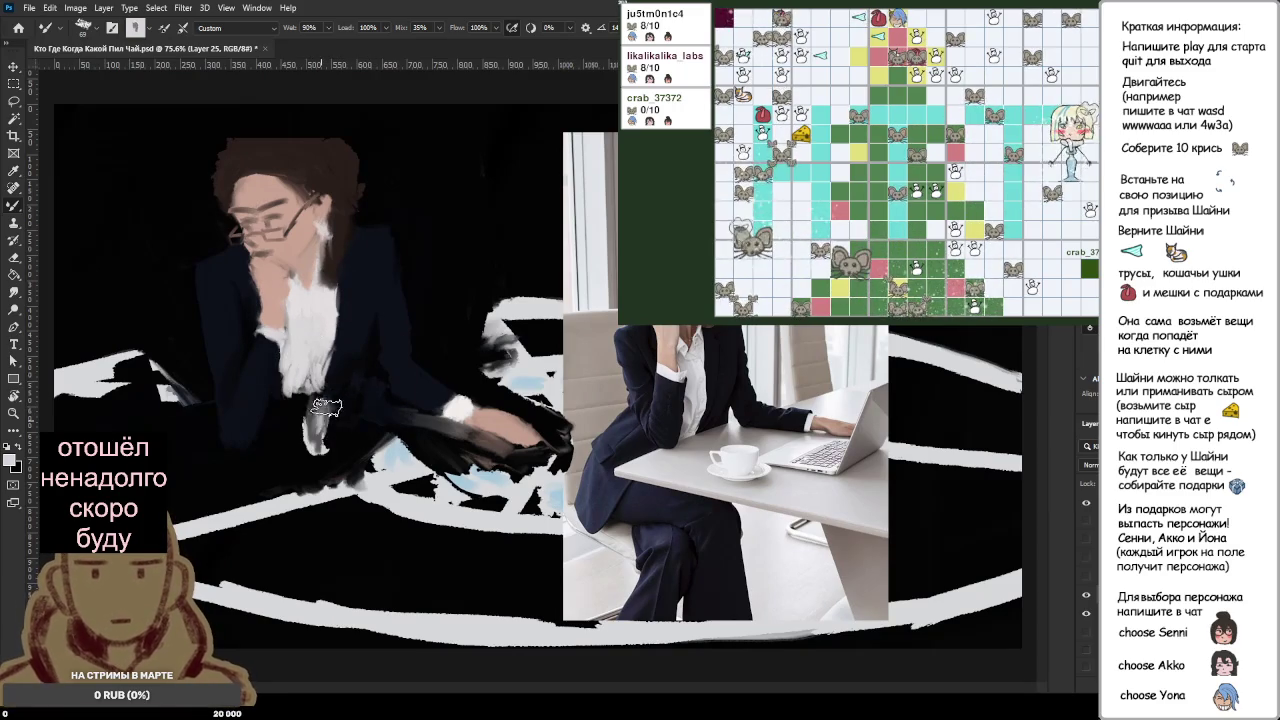
left_click(295, 272, "alt")
mouse_move(323, 470)
left_mouse_down()
mouse_move(308, 493)
mouse_move(318, 515)
left_mouse_up()
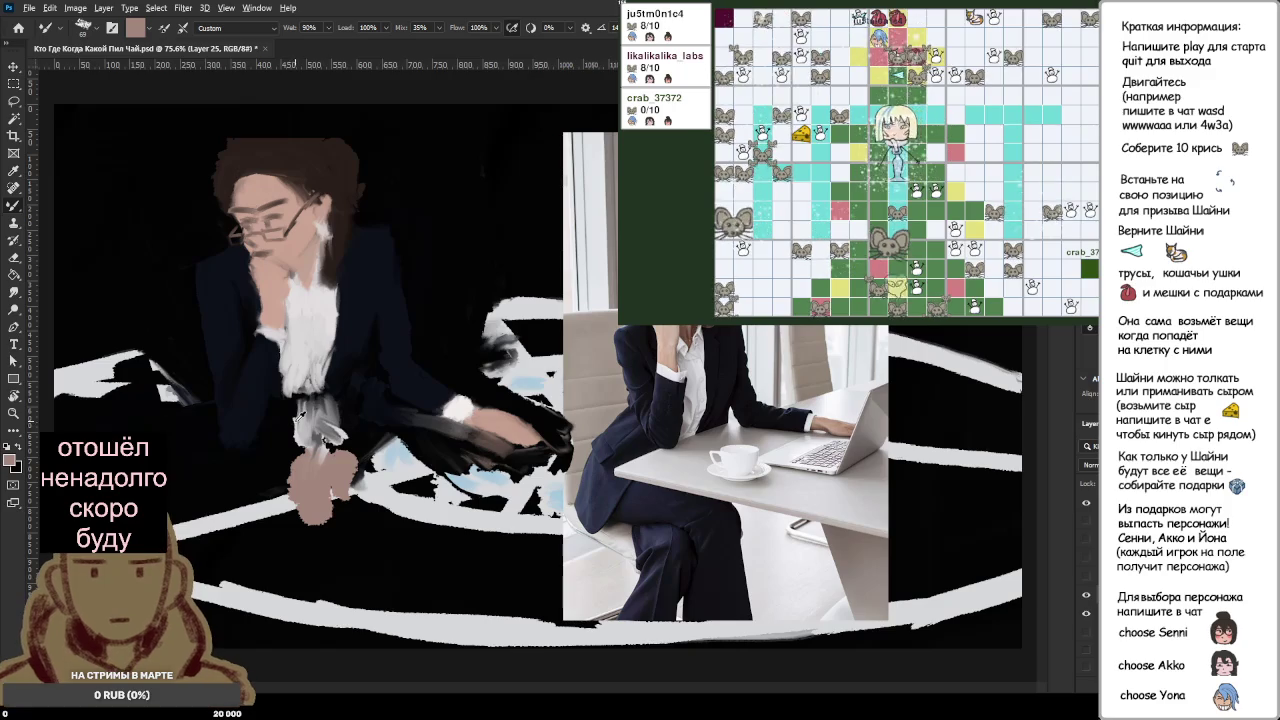
left_click(355, 537, "alt")
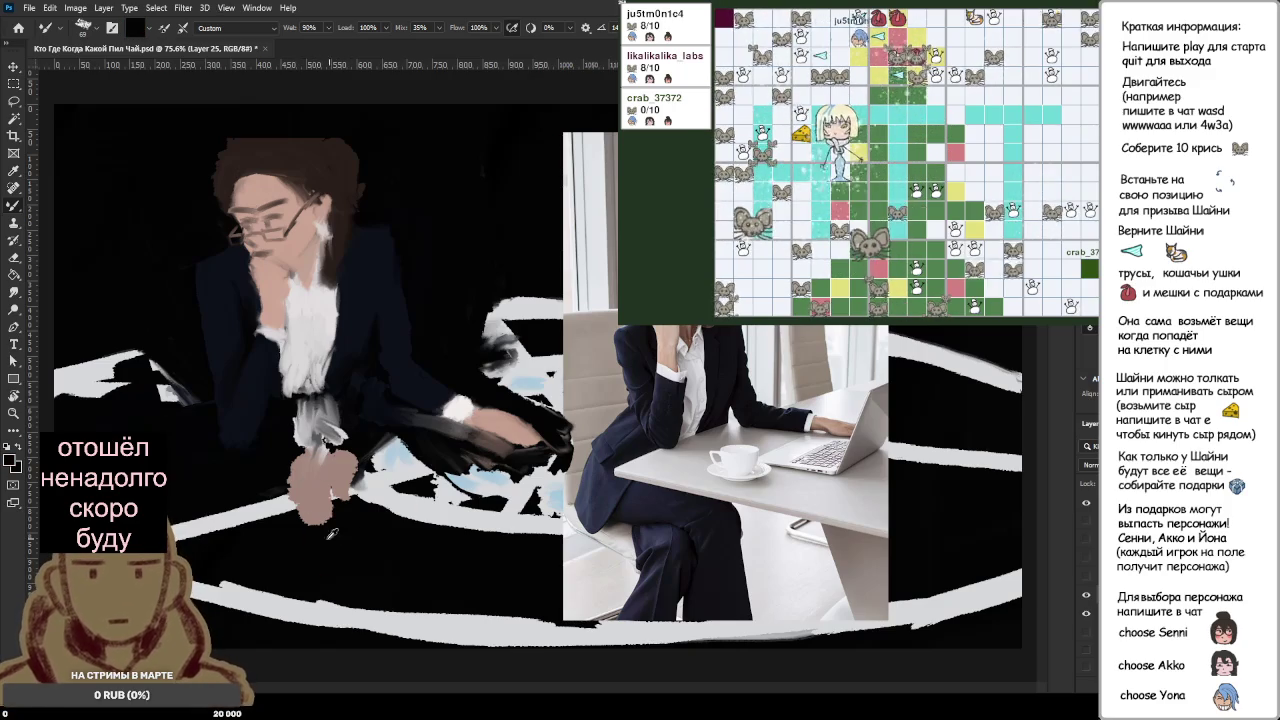
mouse_move(328, 530)
left_mouse_down()
mouse_move(322, 440)
mouse_move(300, 520)
mouse_move(320, 400)
mouse_move(340, 530)
mouse_move(360, 445)
mouse_move(400, 540)
mouse_move(430, 460)
mouse_move(300, 430)
mouse_move(280, 545)
left_mouse_up()
mouse_move(427, 555)
left_mouse_down()
mouse_move(271, 523)
mouse_move(340, 458)
mouse_move(280, 540)
mouse_move(259, 510)
left_mouse_up()
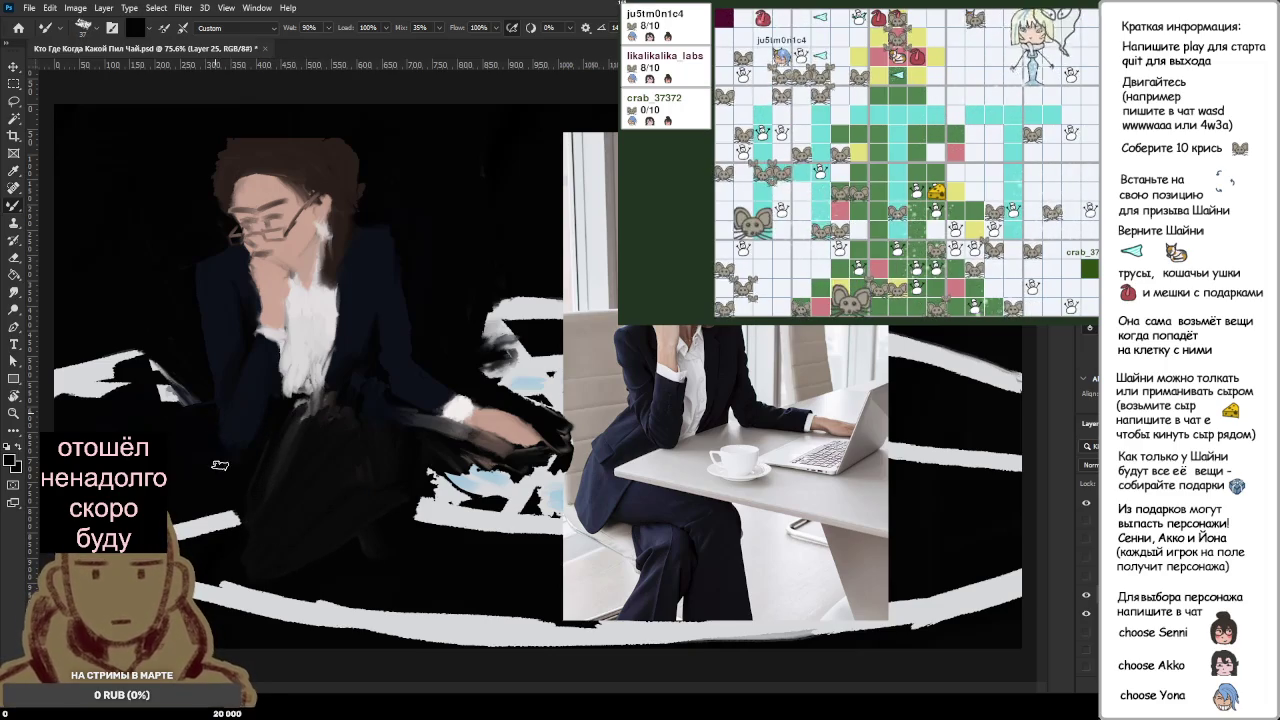
left_click_drag(230, 507, 243, 522)
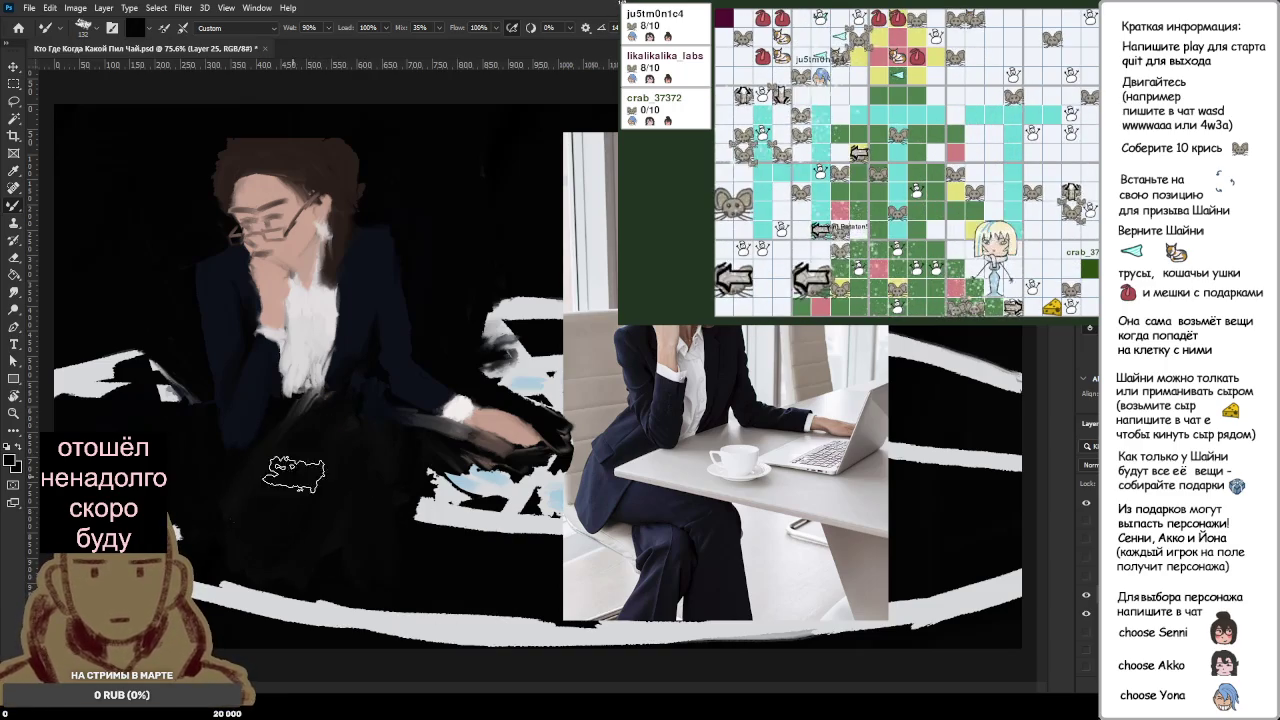
Step: Paint the white patch near the lap black with a larger brush, then hide the photo and sketch layers
left_click_drag(128, 410, 626, 500)
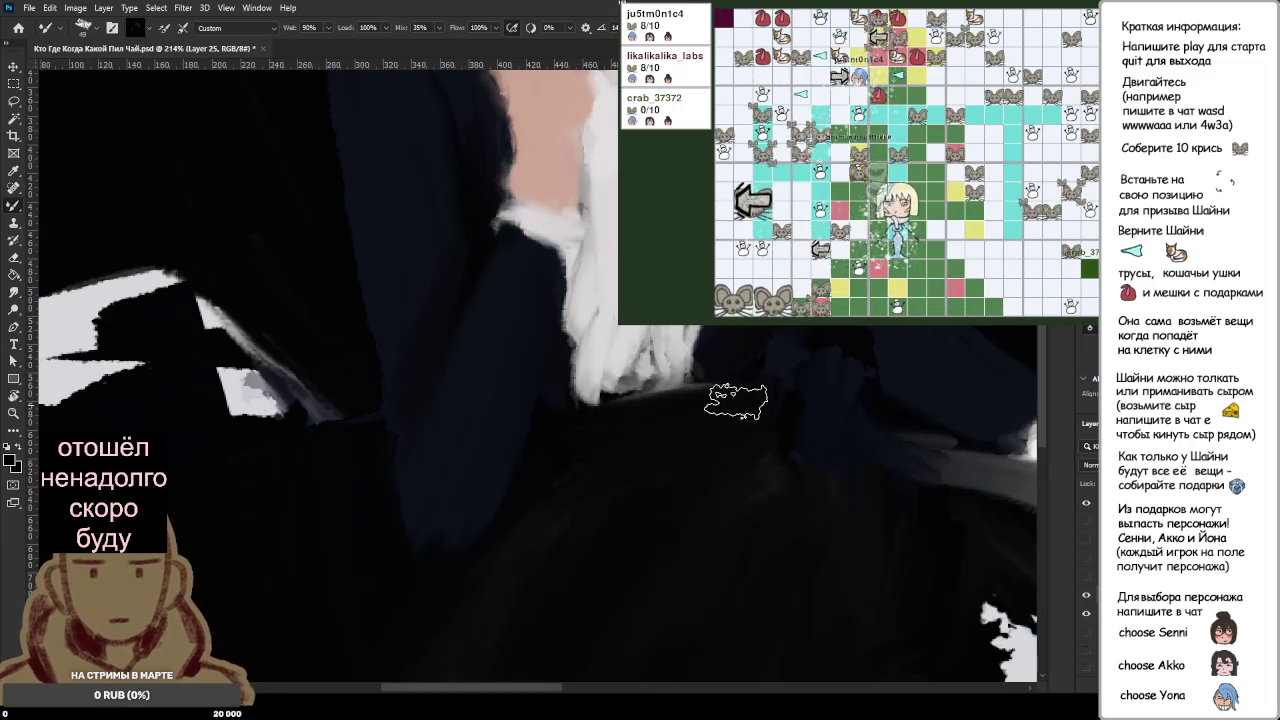
scroll(684, 572, "down", 3)
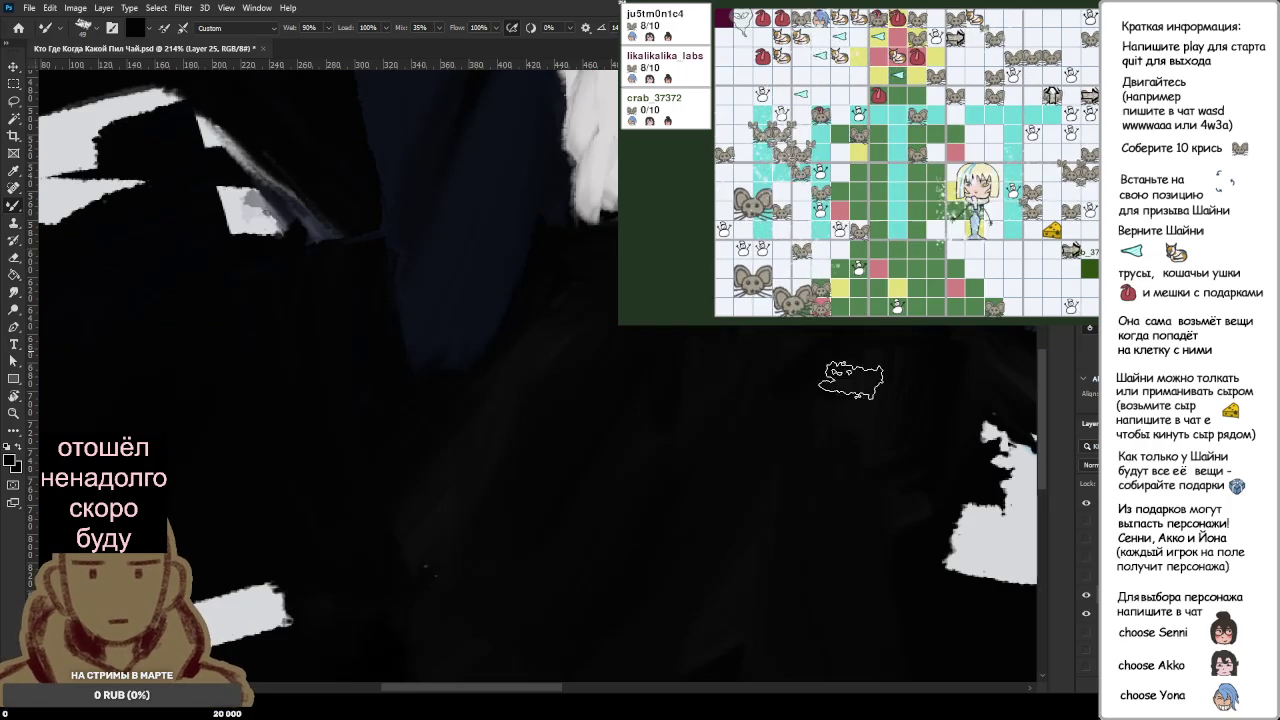
key("bracketright")
key("bracketright")
key("bracketright")
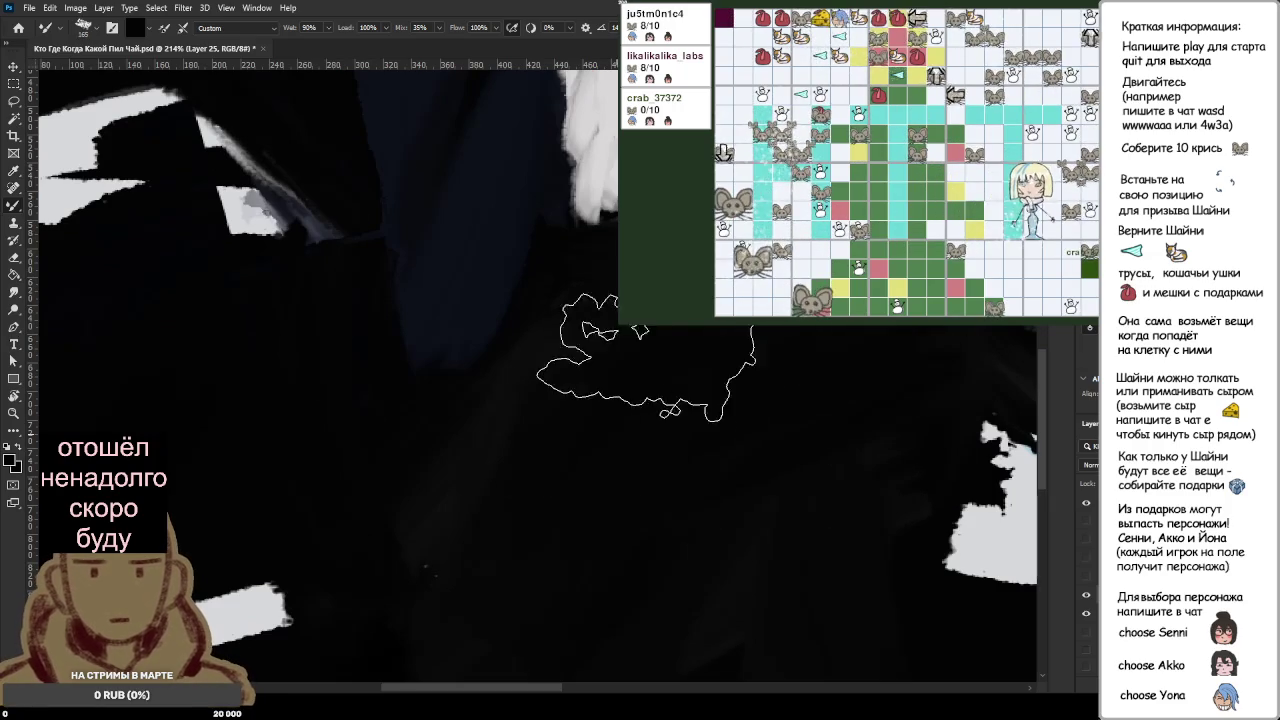
mouse_move(537, 470)
left_mouse_down()
mouse_move(485, 620)
mouse_move(880, 565)
mouse_move(905, 480)
mouse_move(510, 485)
left_mouse_up()
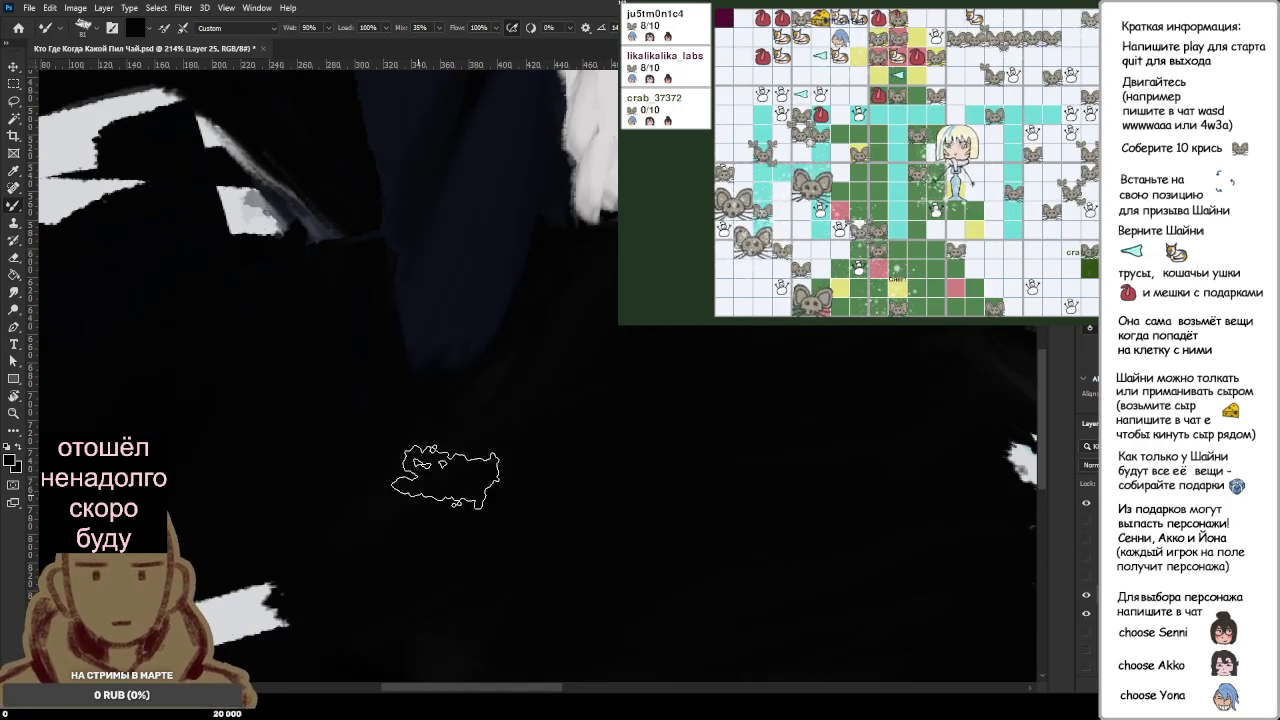
scroll(679, 476, "down", 2)
scroll(679, 476, "down", 4)
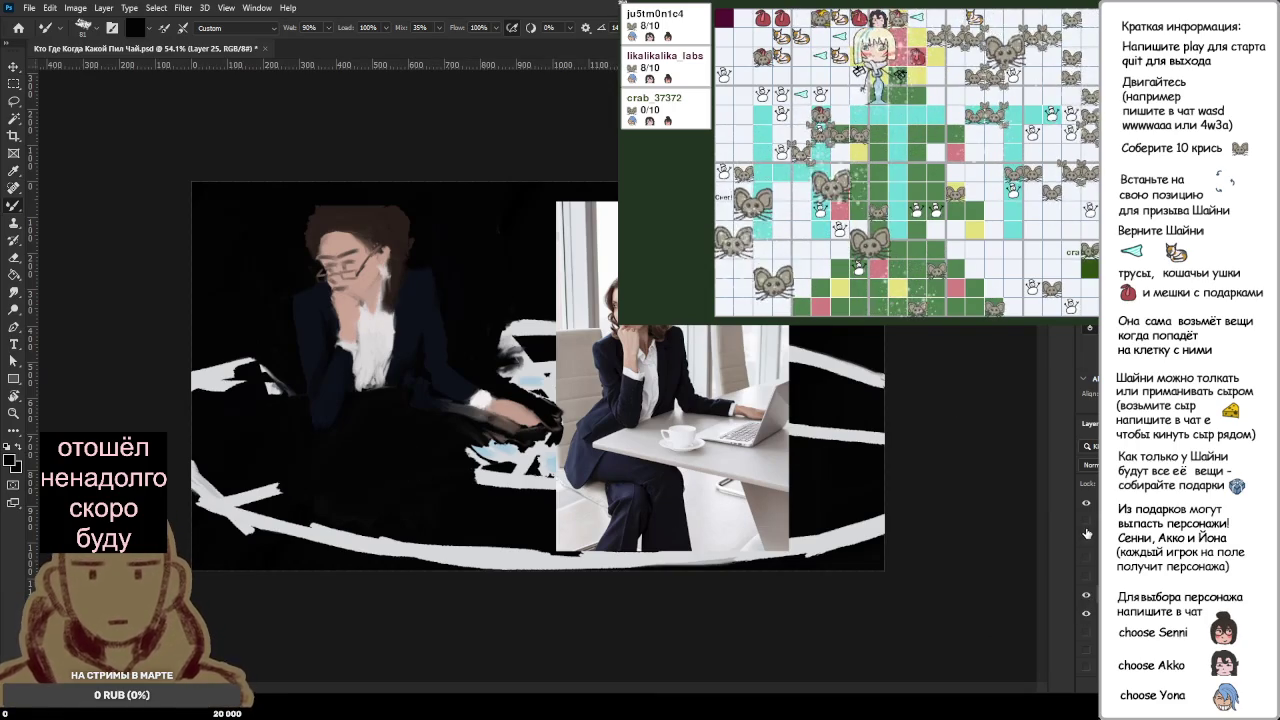
left_click_drag(1086, 616, 1086, 600)
Step: Show the photo and sketch layers again and reveal the roulette-table reference photo
left_click(1086, 598)
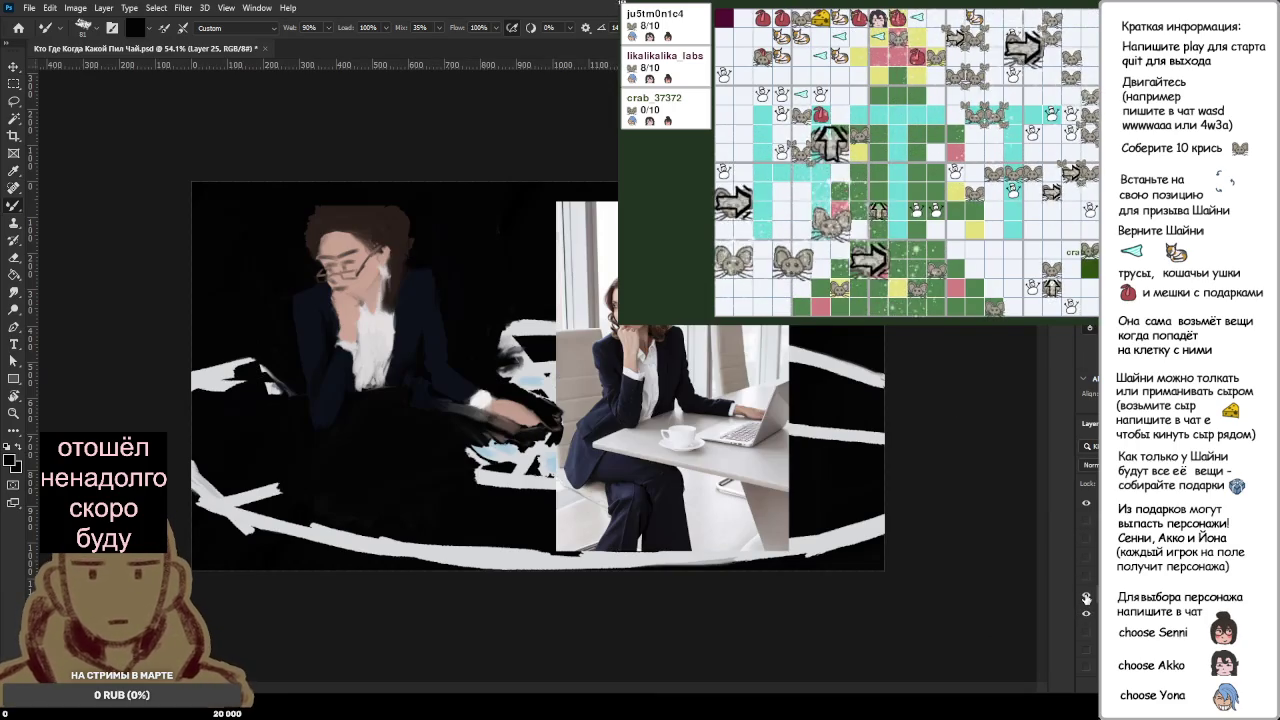
left_click(1086, 540)
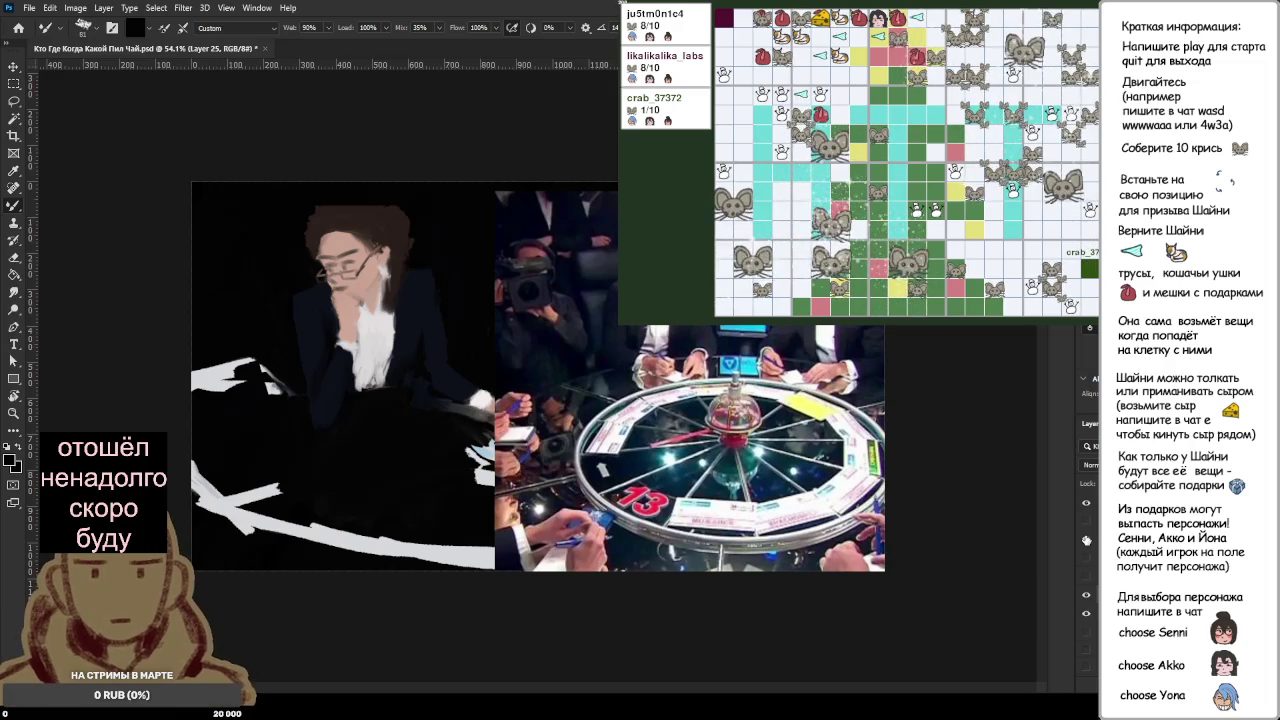
scroll(412, 398, "up", 5)
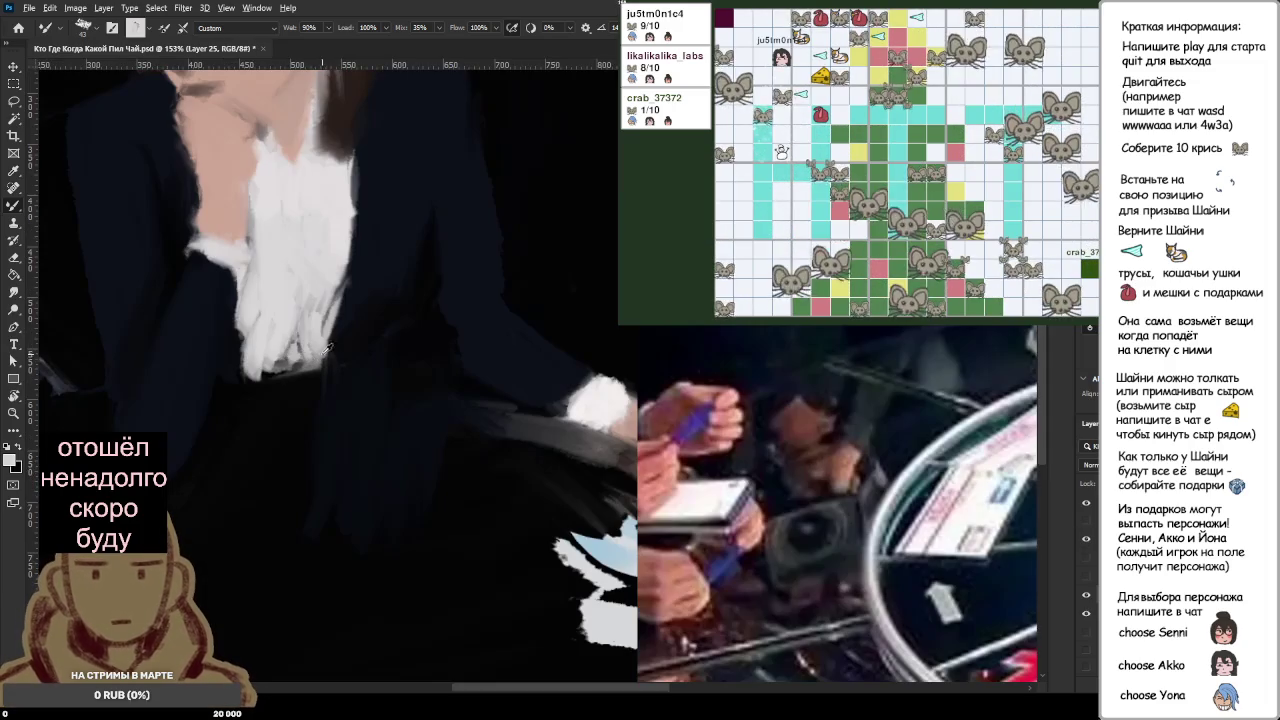
Step: Paint grey V-shaped folds on the trousers below the white shirt
left_click_drag(300, 390, 292, 528)
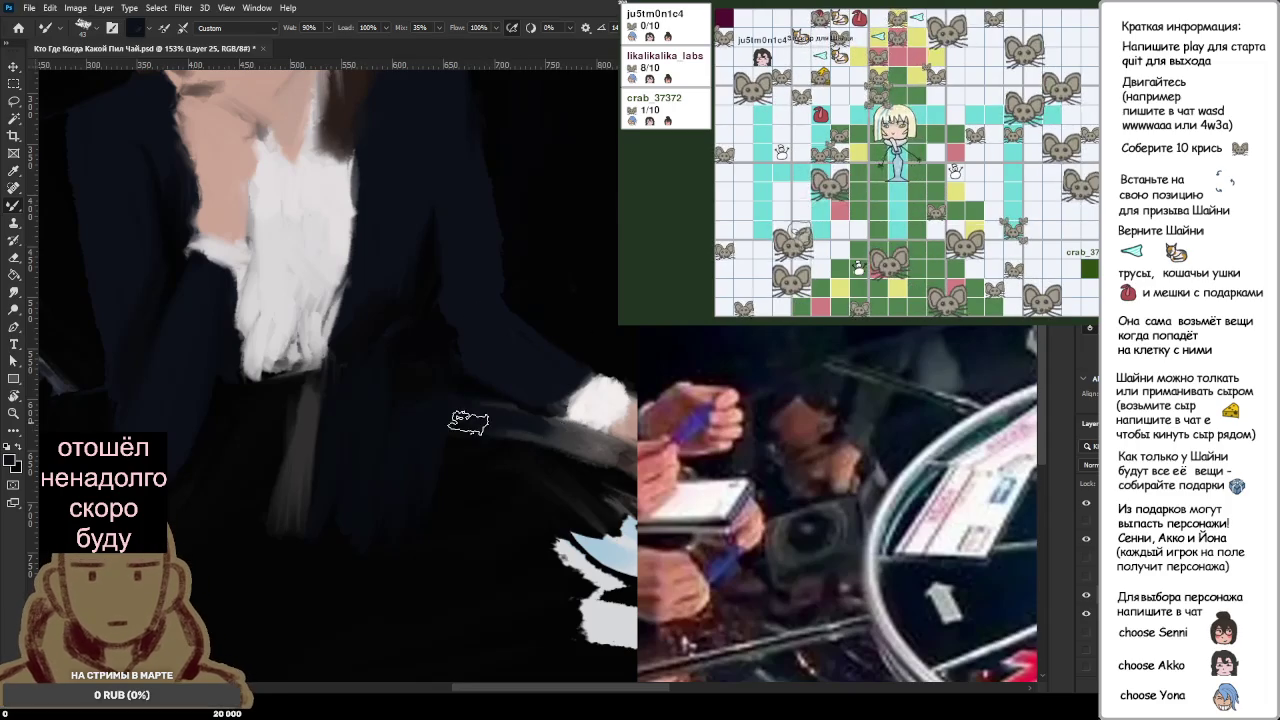
scroll(533, 464, "down", 3)
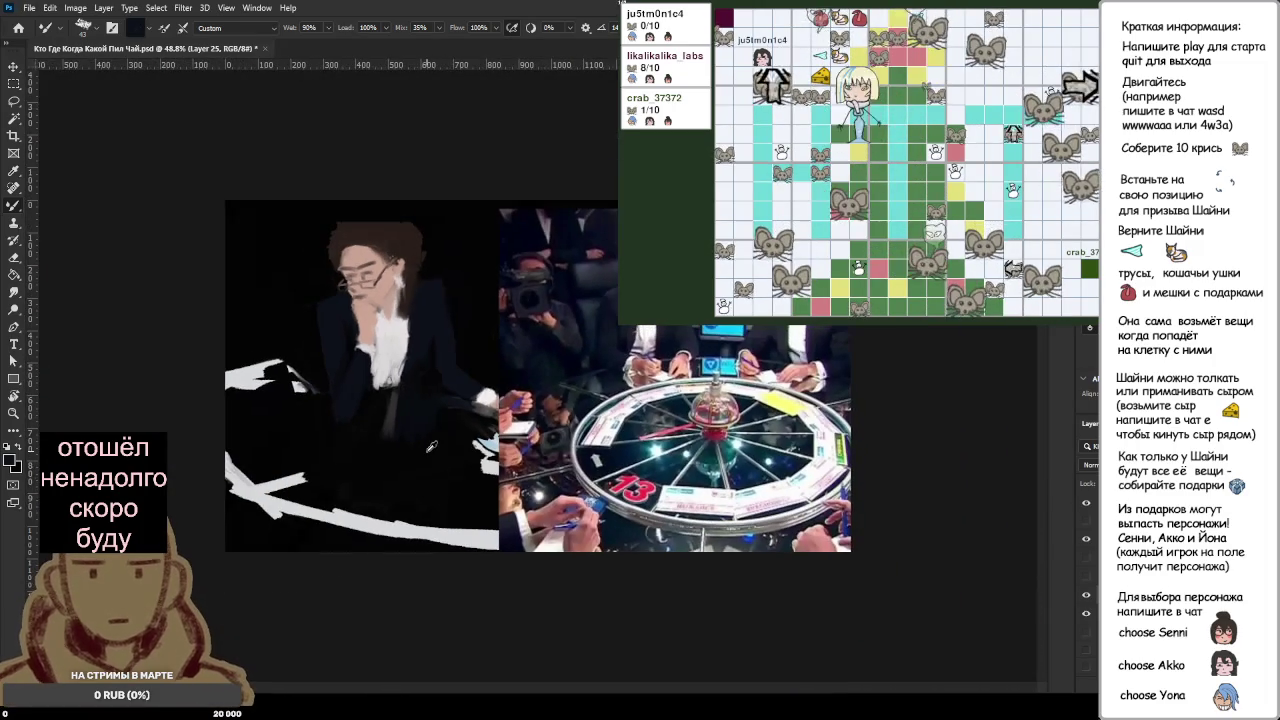
scroll(354, 413, "up", 2)
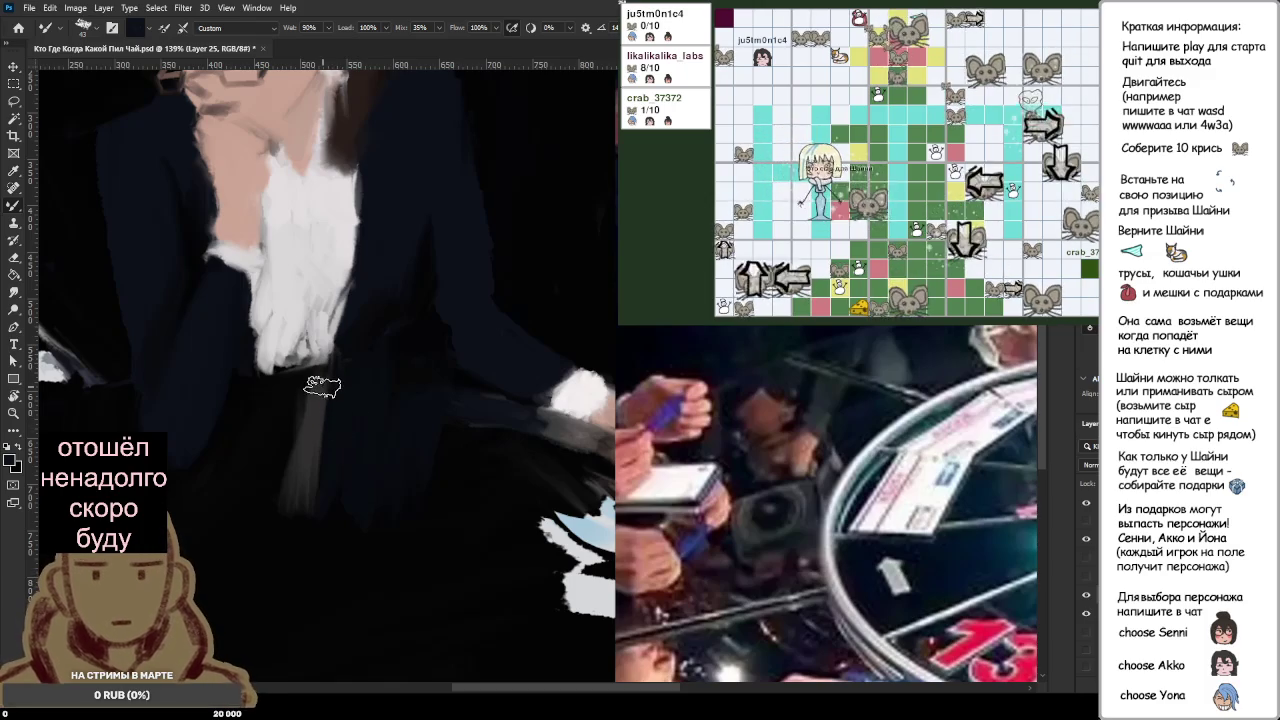
mouse_move(330, 376)
left_mouse_down()
mouse_move(316, 480)
mouse_move(355, 502)
left_mouse_up()
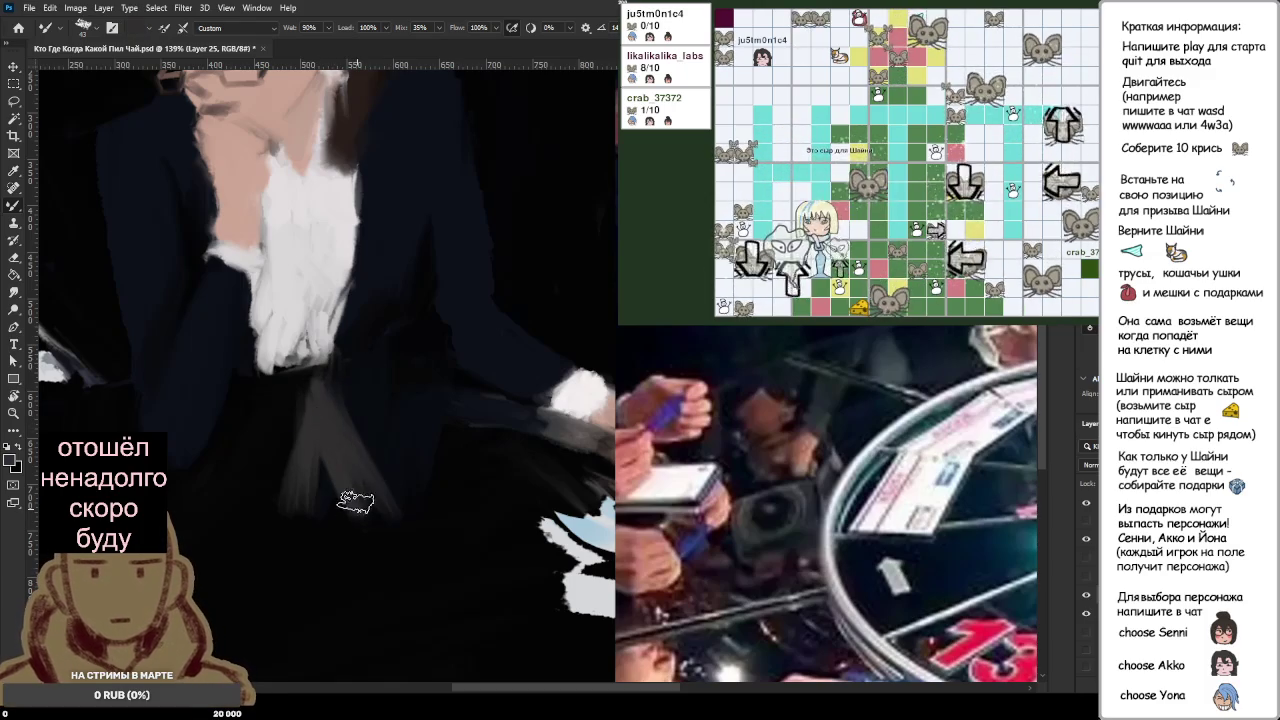
left_click_drag(290, 396, 317, 472)
left_click(400, 390, "alt")
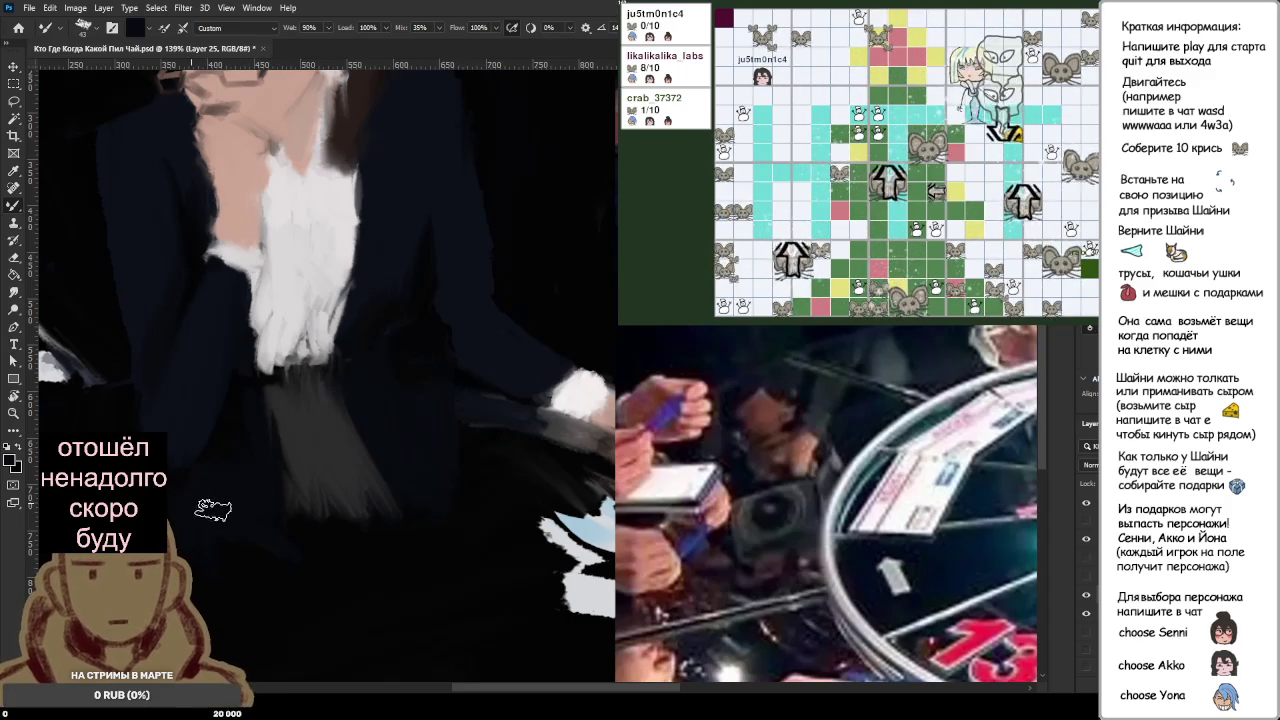
scroll(290, 510, "down", 3)
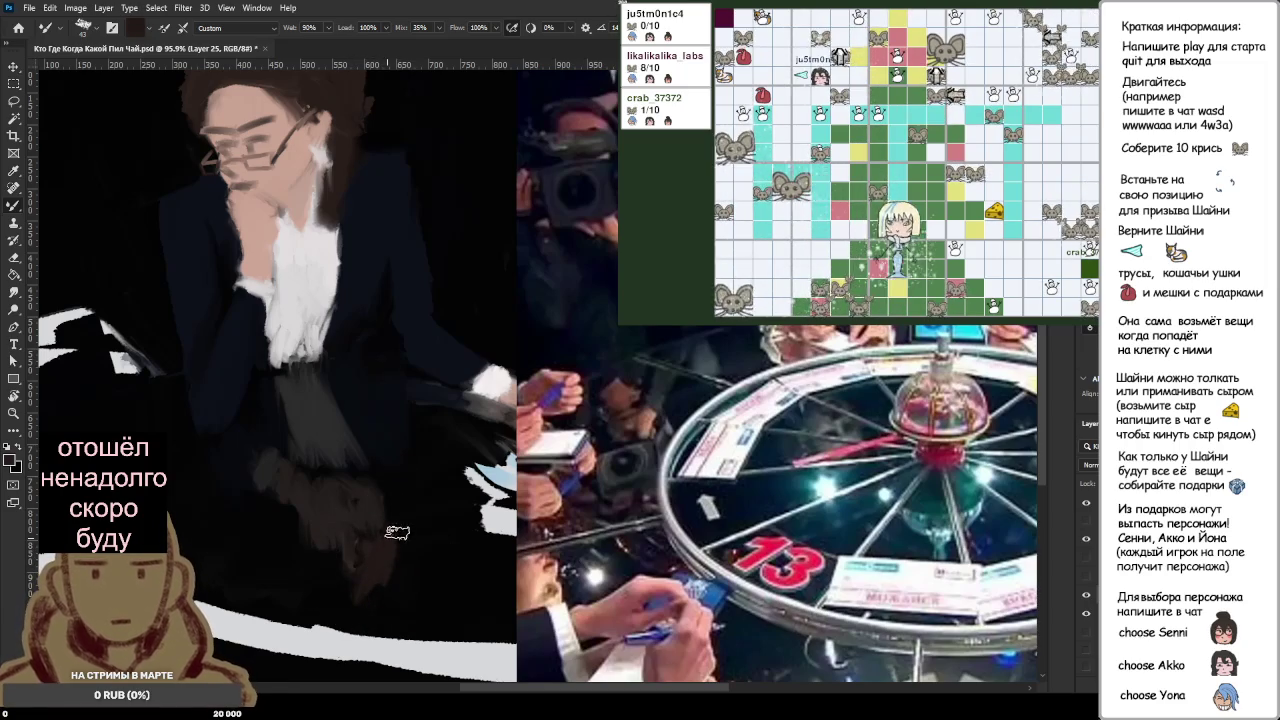
Step: Hide the black background layer and paint the white area below the figure dark
left_click(1084, 614)
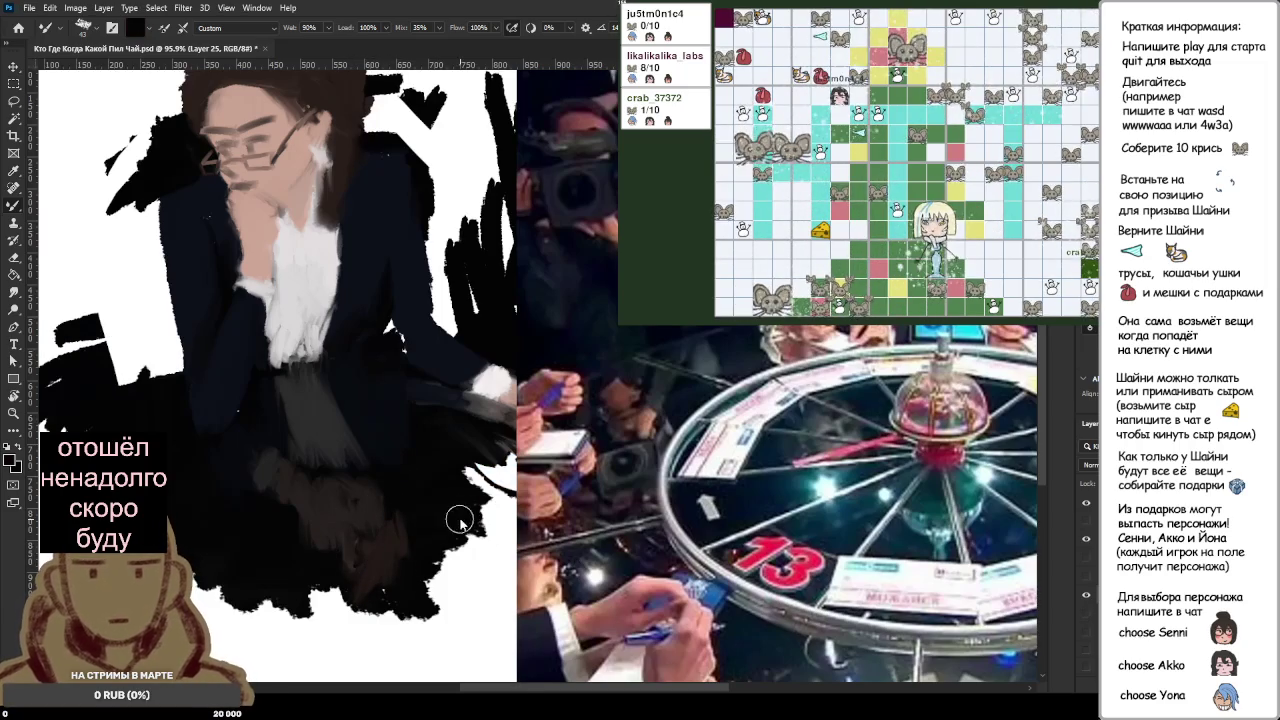
left_click(464, 628, "alt")
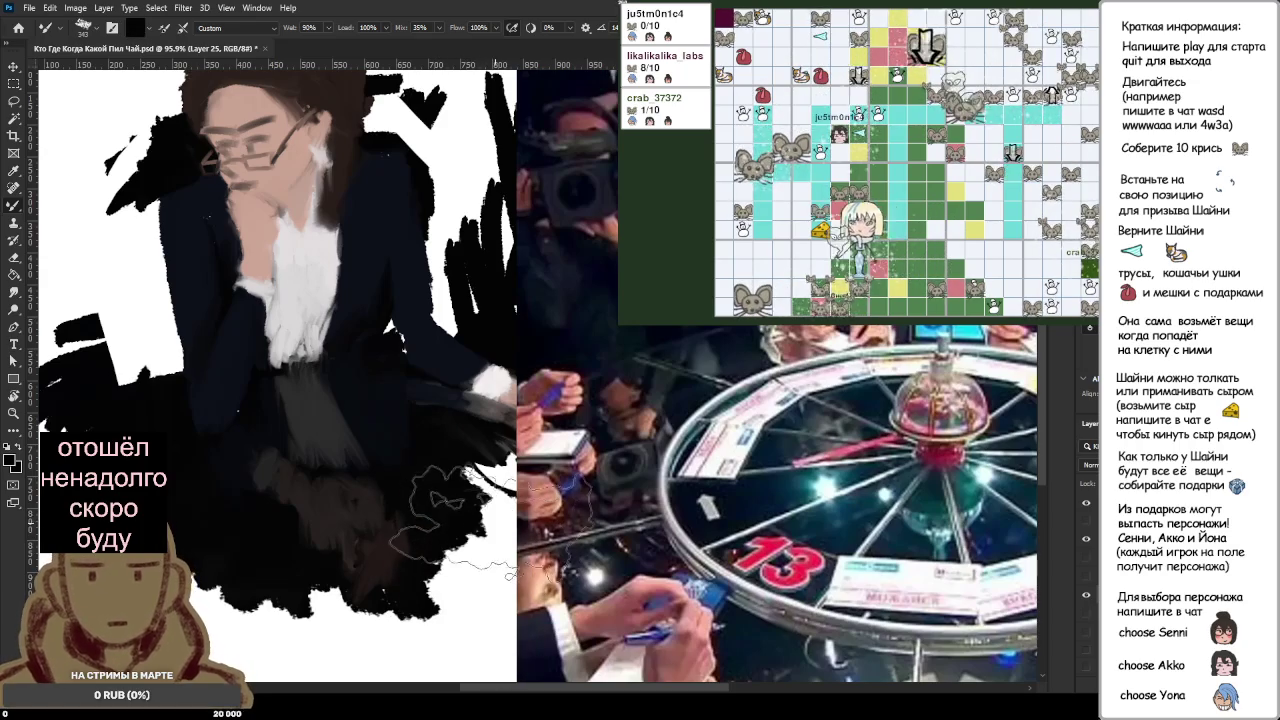
left_click_drag(450, 598, 418, 628)
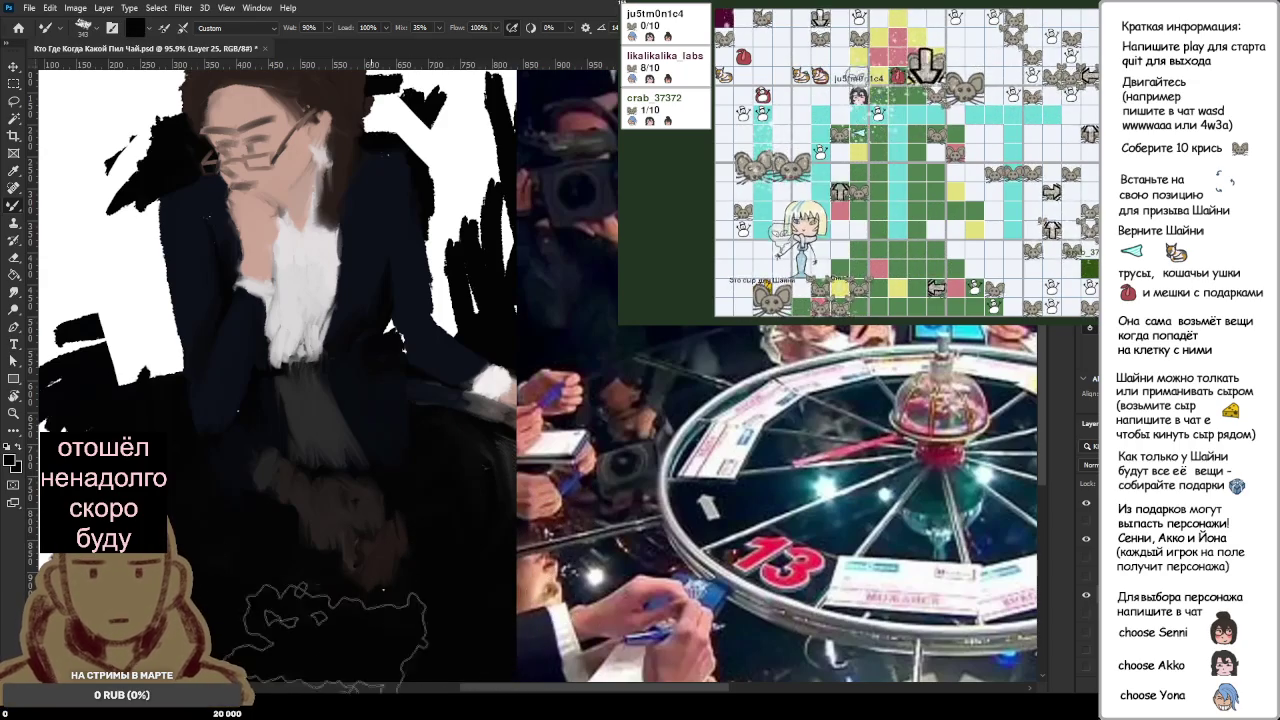
left_click_drag(418, 628, 385, 553)
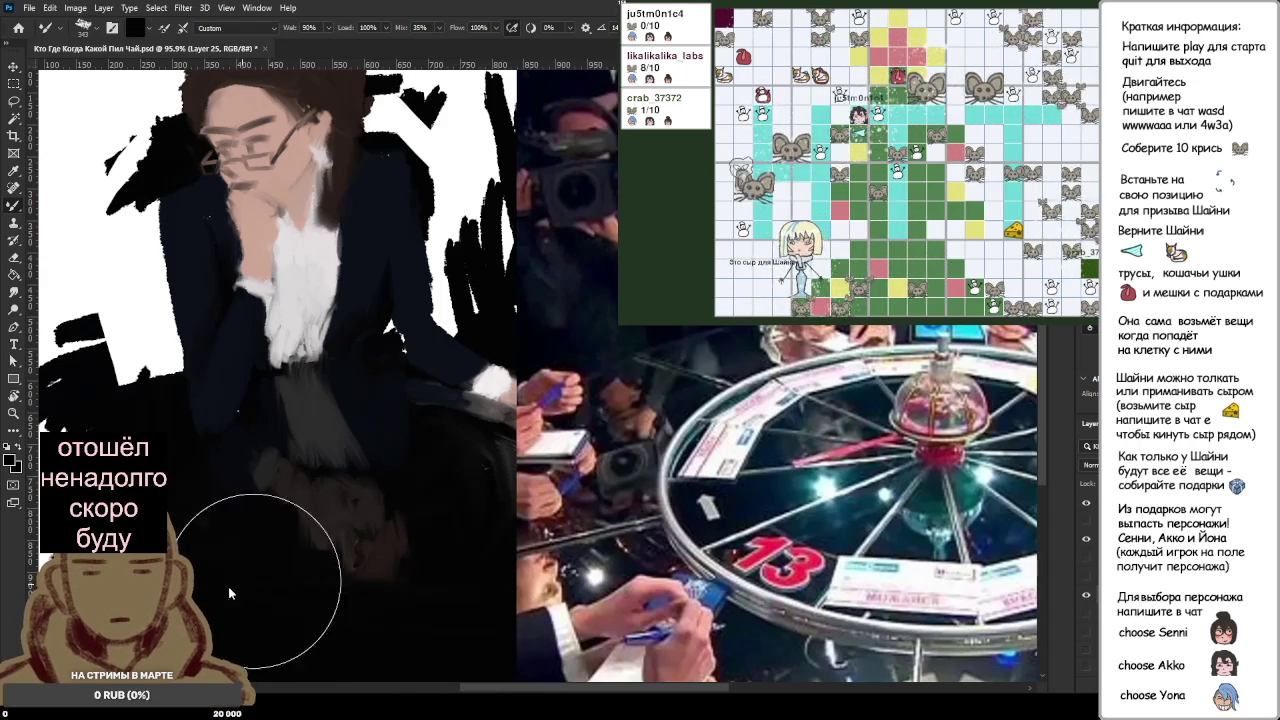
key("bracketleft")
key("bracketleft")
key("bracketleft")
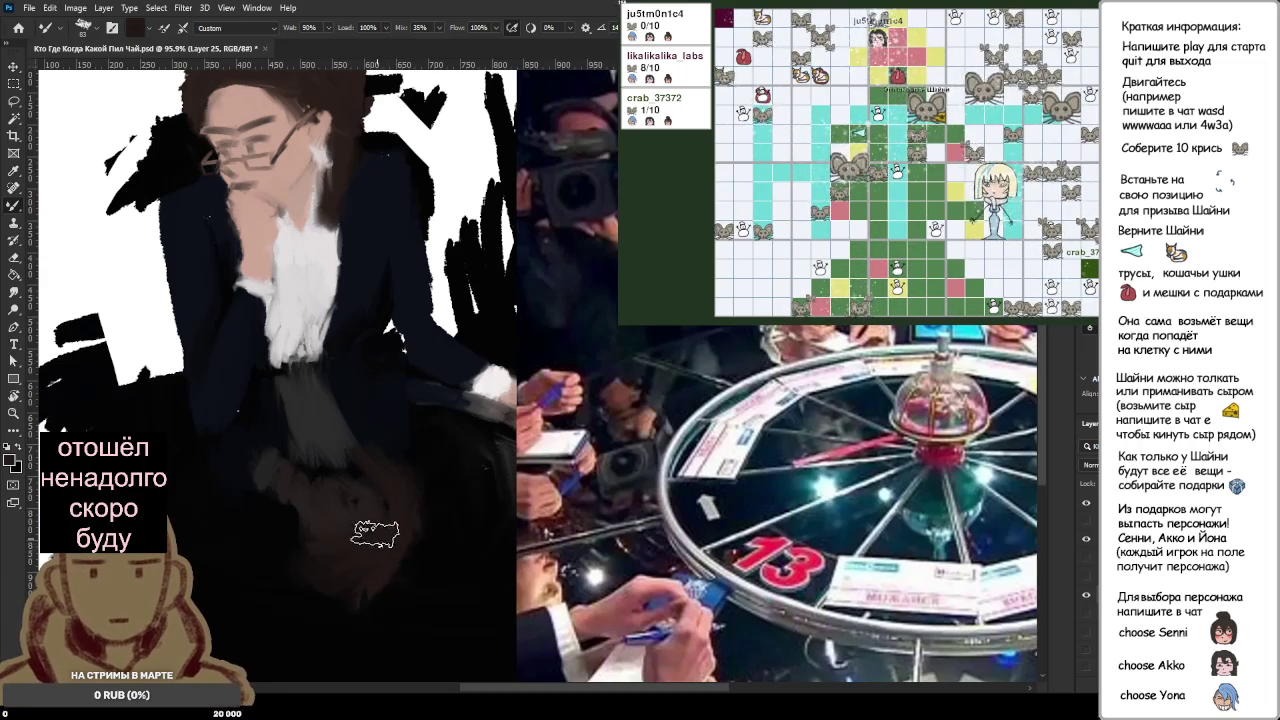
scroll(298, 549, "down", 4)
scroll(298, 549, "down", 1)
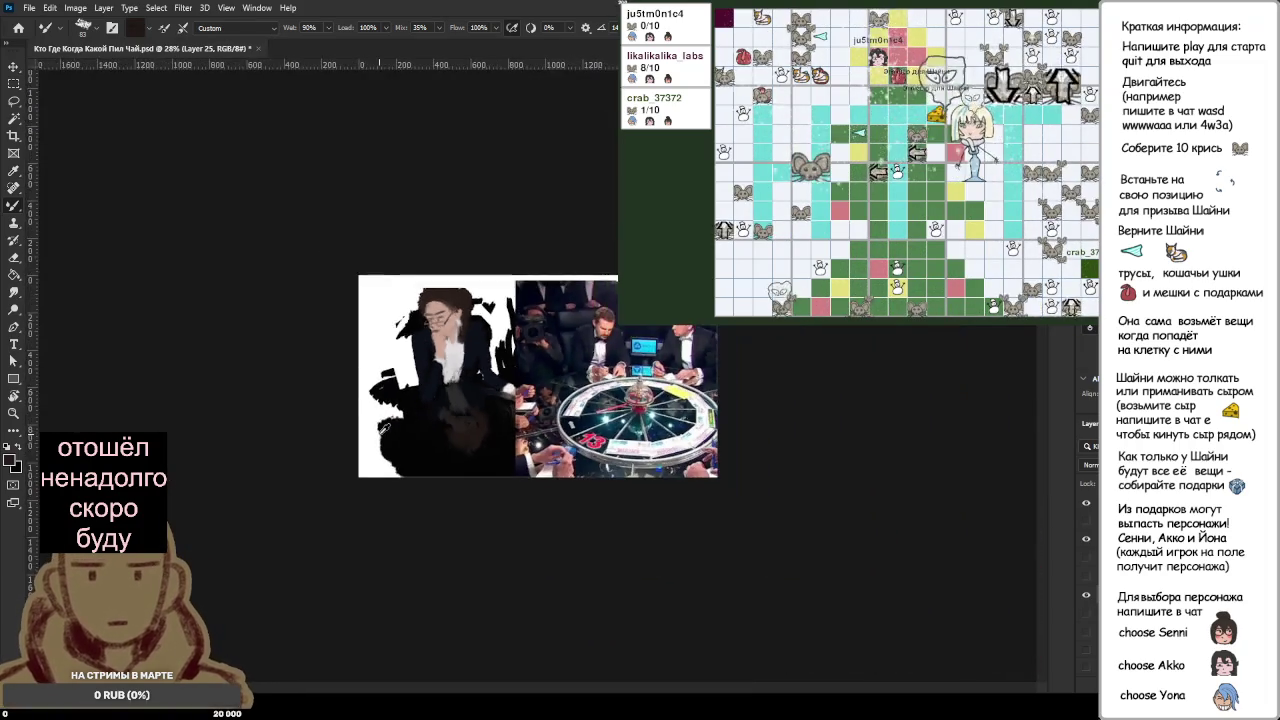
scroll(298, 549, "down", 1)
scroll(510, 400, "up", 4)
scroll(510, 400, "up", 2)
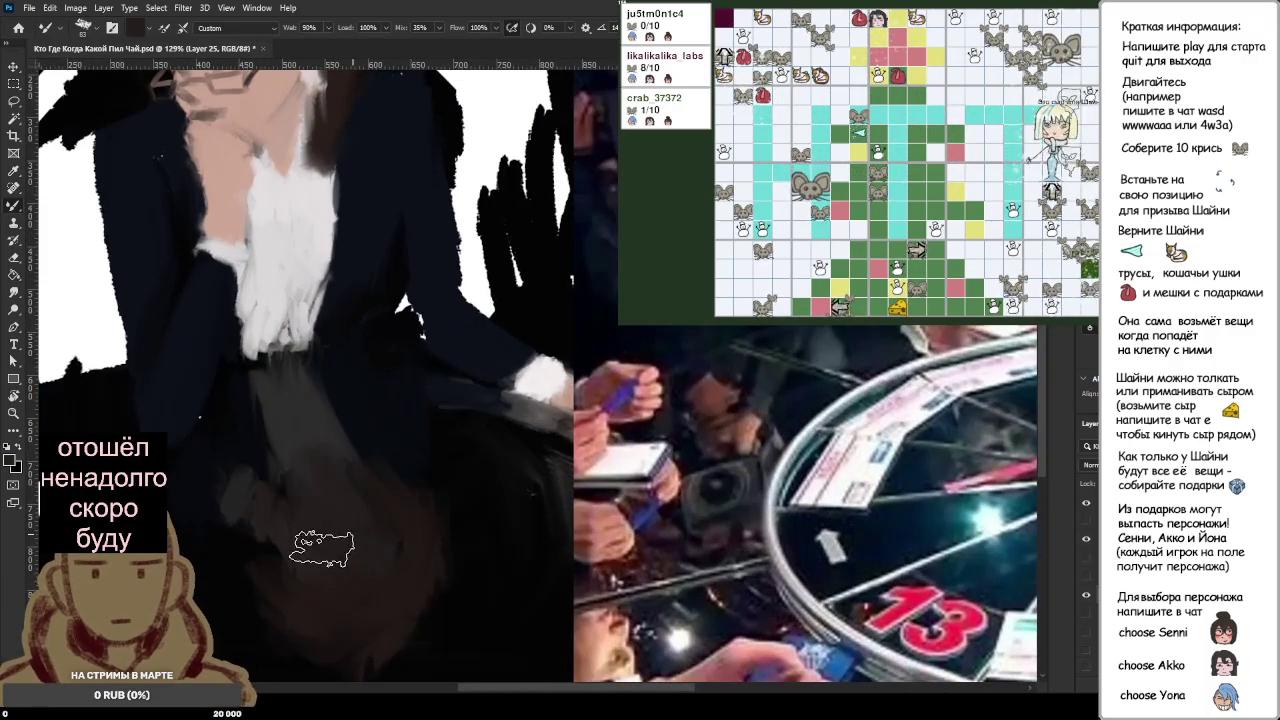
scroll(447, 487, "up", 1)
scroll(447, 487, "down", 2)
scroll(444, 492, "down", 1)
scroll(441, 497, "down", 1)
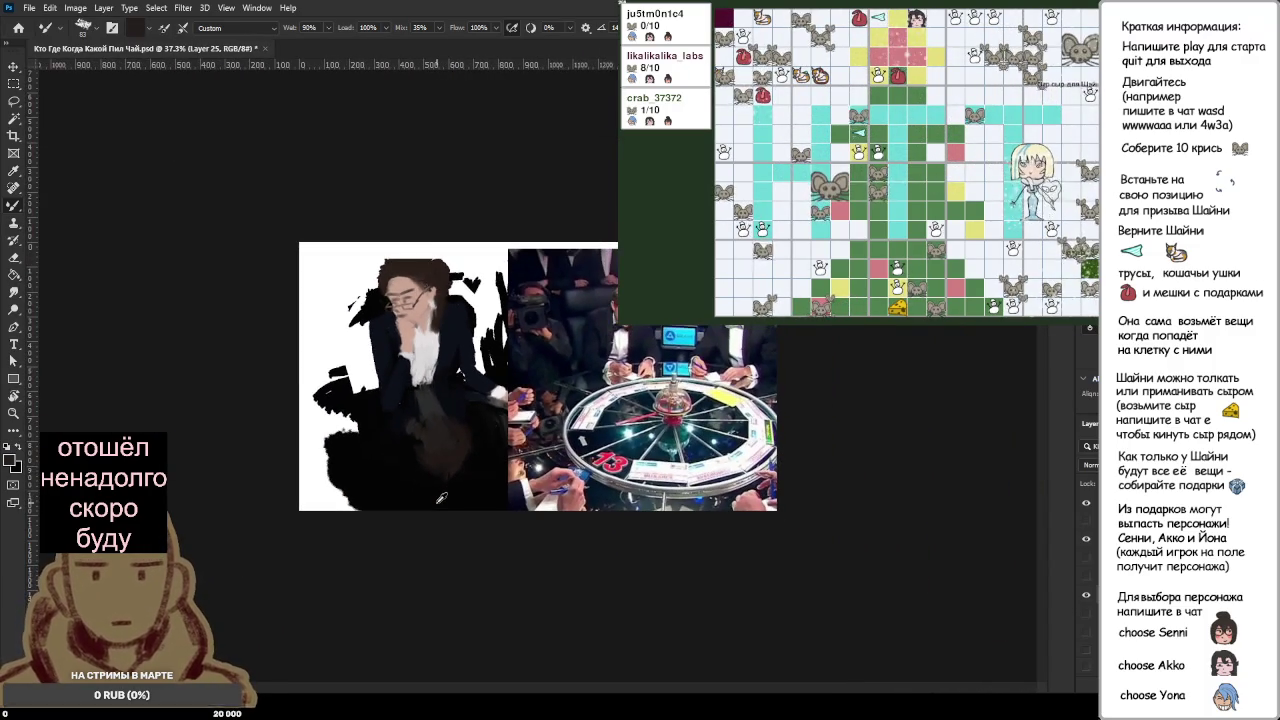
scroll(441, 497, "down", 1)
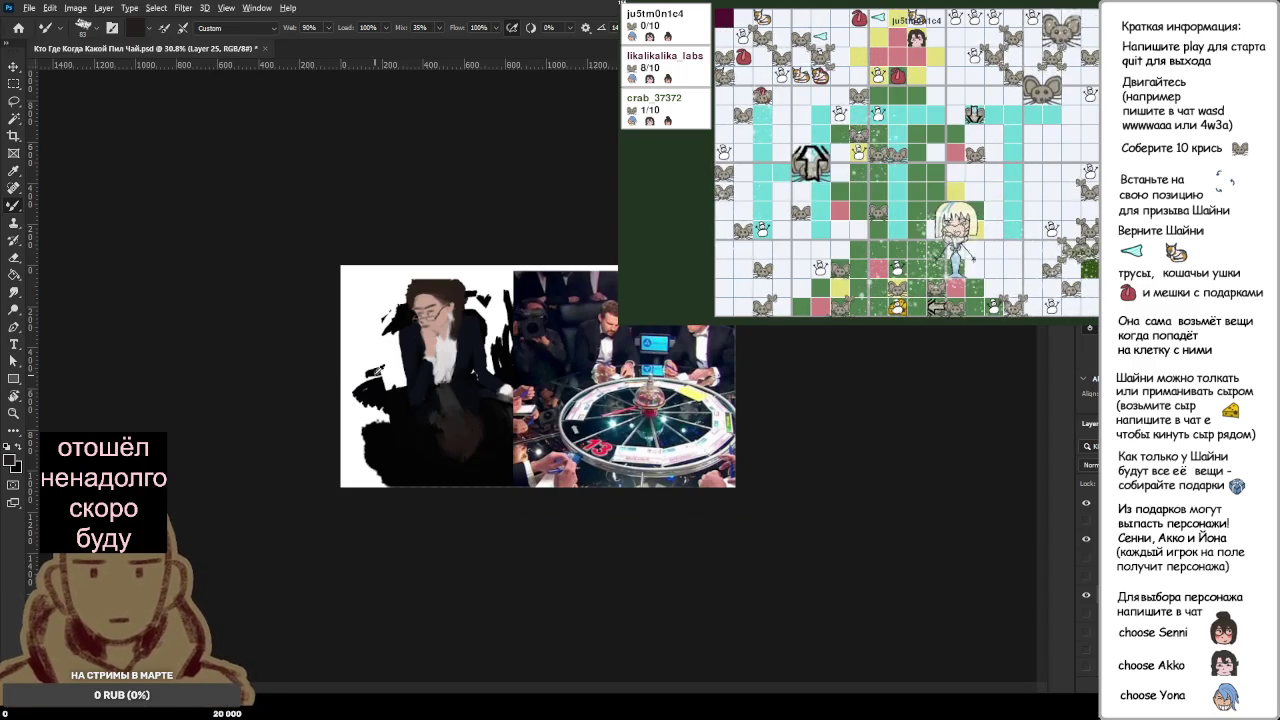
Step: Fill the white areas left of the figure and around the hair with black
left_click(432, 463)
scroll(520, 380, "up", 2)
scroll(520, 380, "up", 1)
mouse_move(200, 395)
left_mouse_down()
mouse_move(208, 340)
mouse_move(215, 400)
left_mouse_up()
mouse_move(210, 330)
left_mouse_down()
mouse_move(200, 250)
mouse_move(188, 405)
left_mouse_up()
left_click_drag(172, 222, 160, 410)
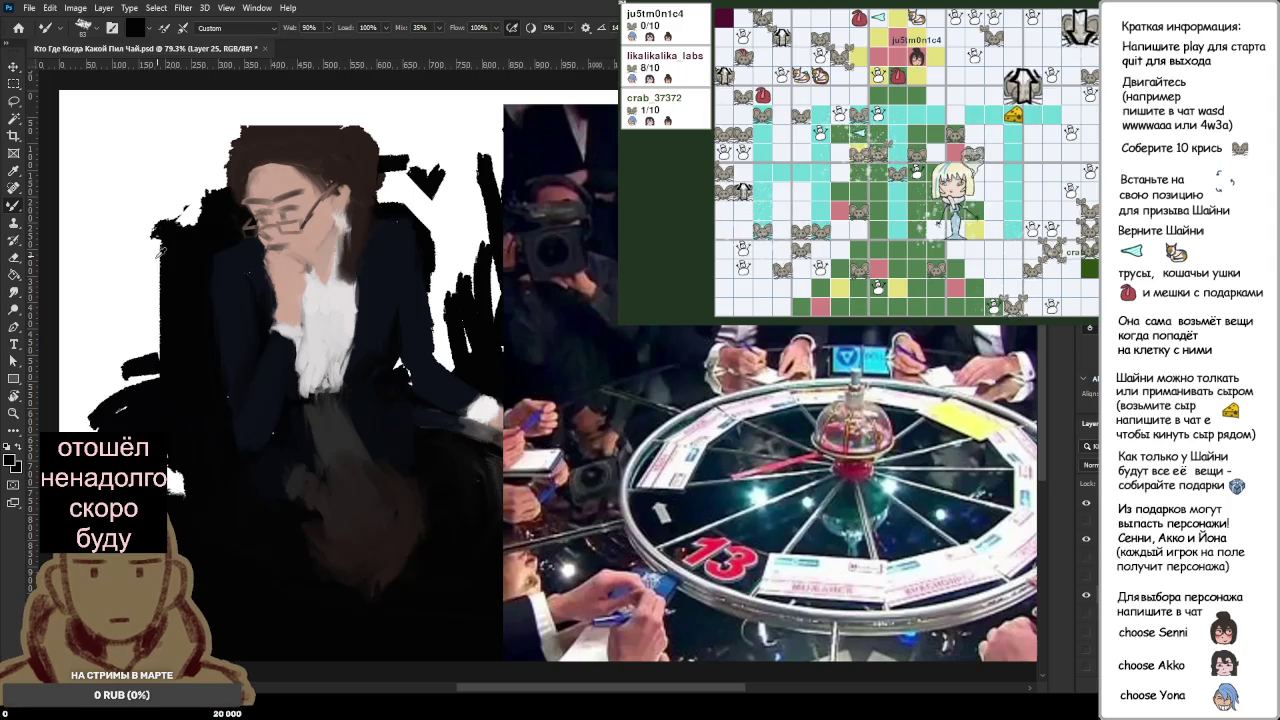
left_click_drag(150, 330, 110, 370)
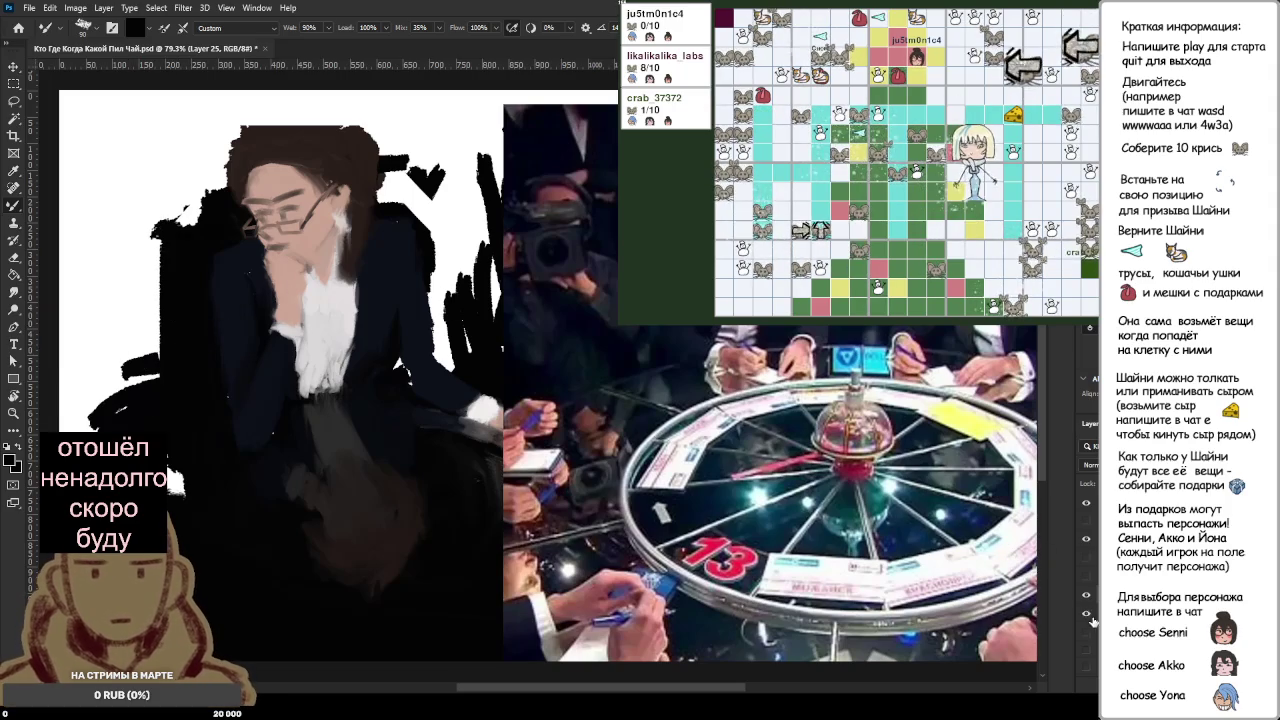
scroll(421, 437, "down", 1)
scroll(421, 437, "down", 2)
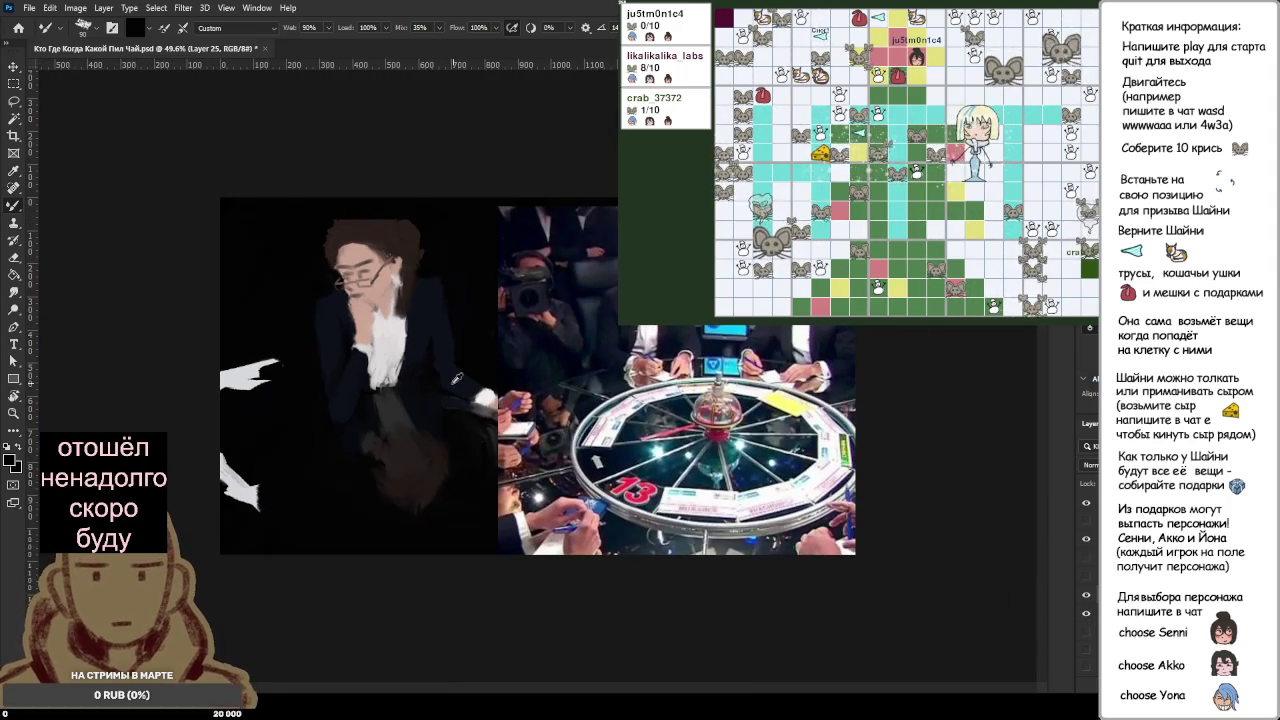
scroll(537, 374, "up", 1)
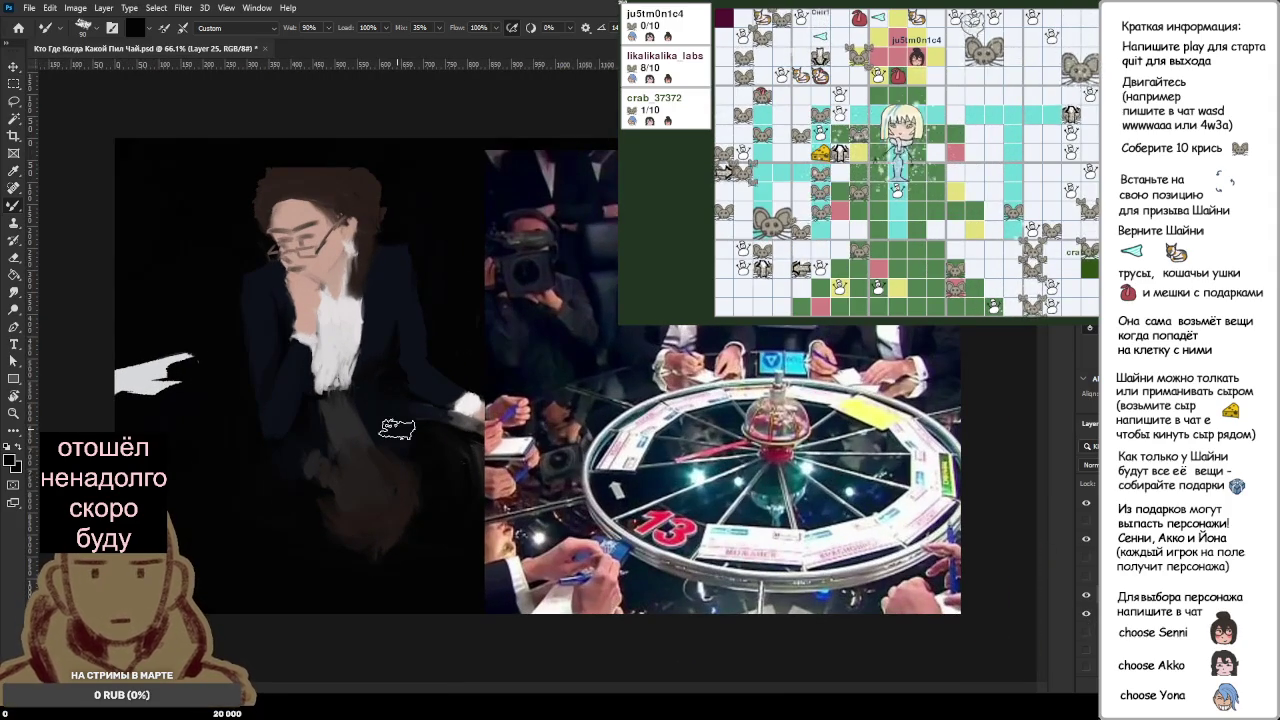